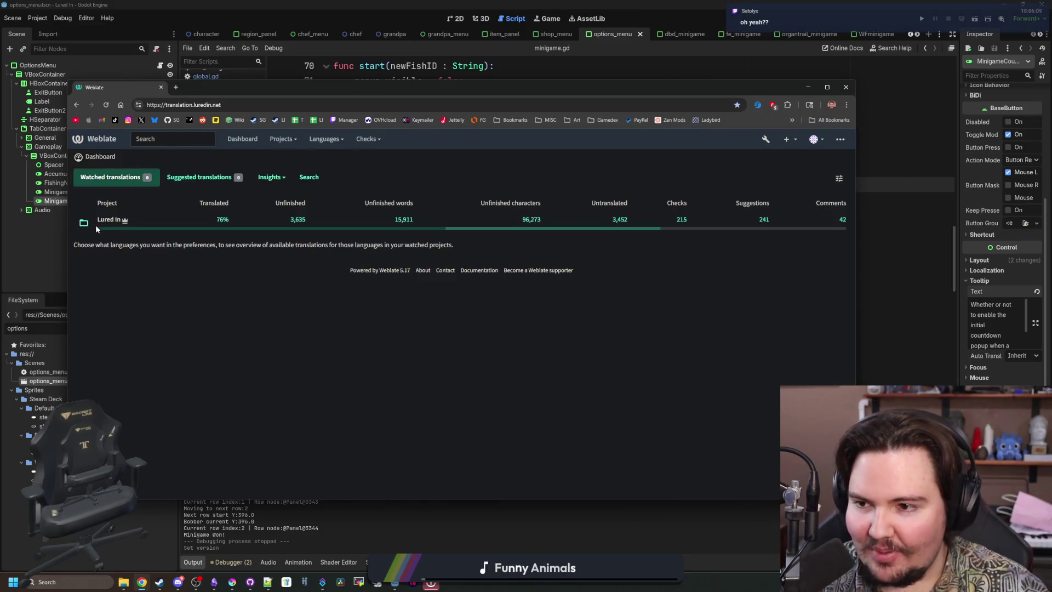
Open the Lured In project's Languages table in Weblate, then open a new browser tab.
left_click(109, 220)
scroll(223, 189, "down", 10)
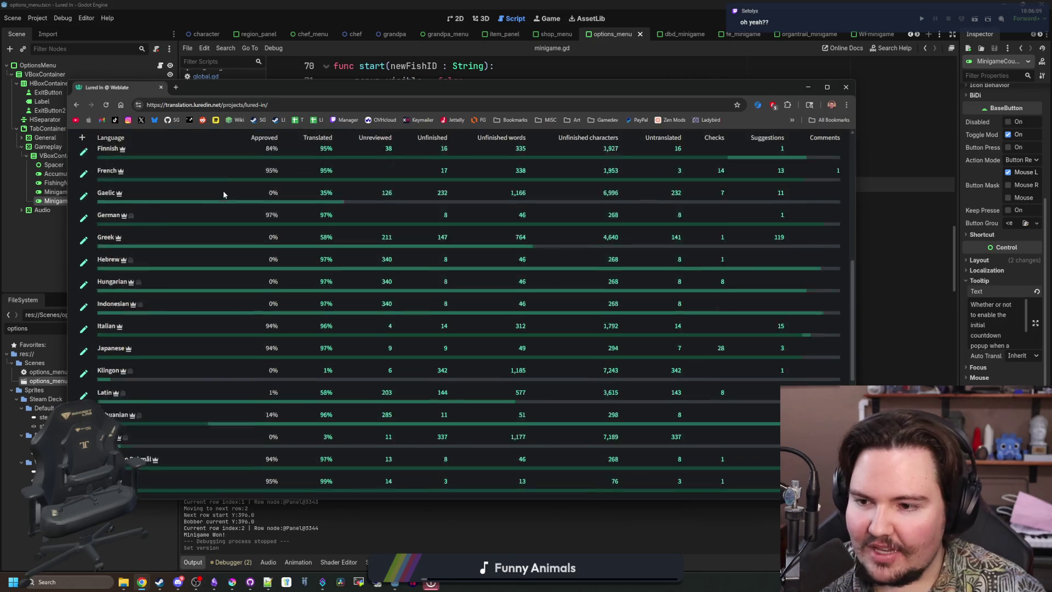
scroll(248, 356, "up", 4)
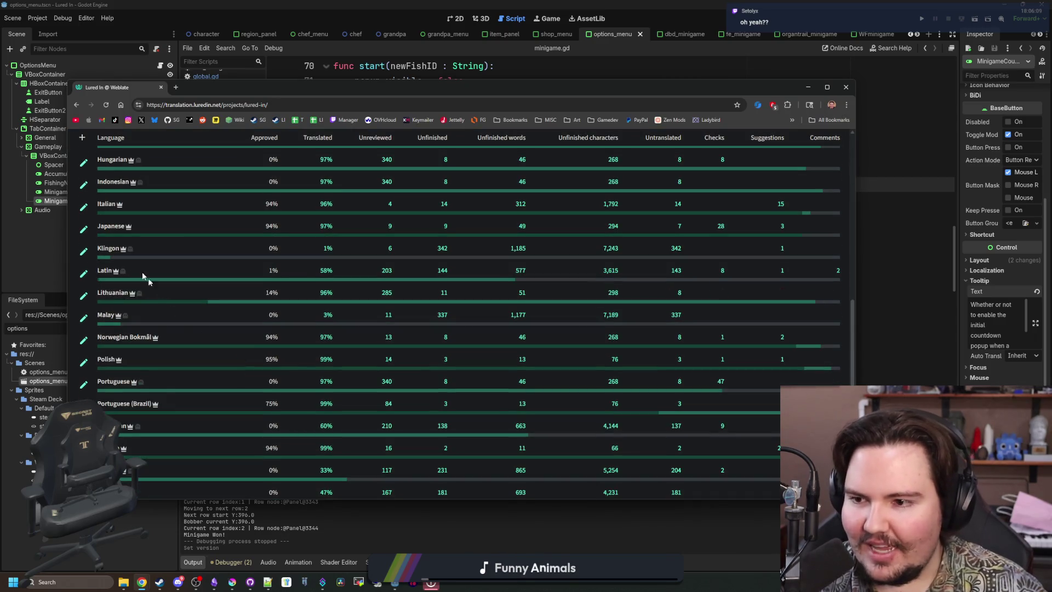
scroll(240, 331, "up", 8)
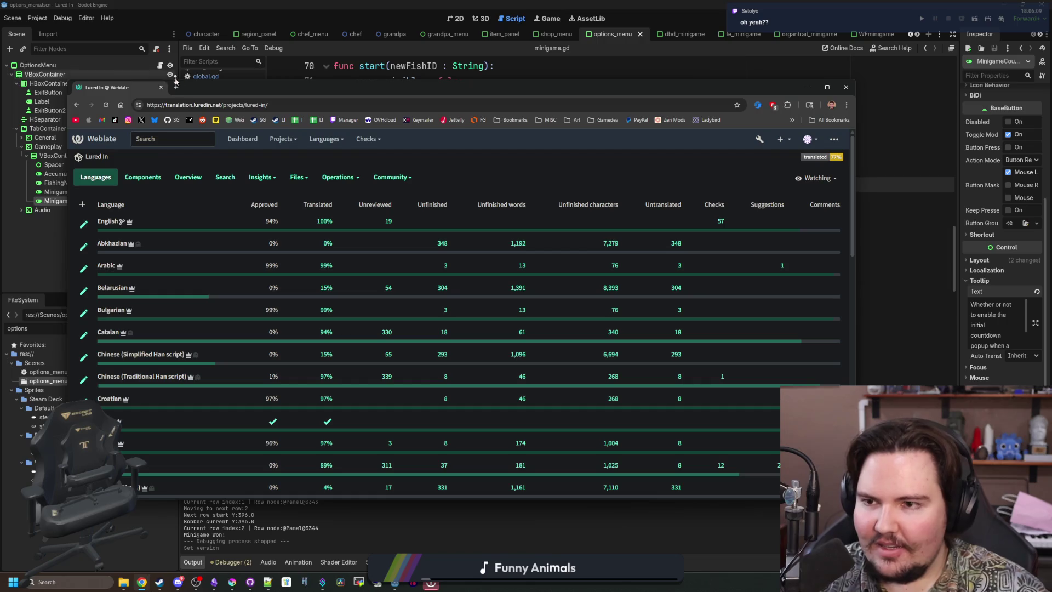
left_click(176, 87)
Load the weblate.org homepage in the new tab.
type("weblate")
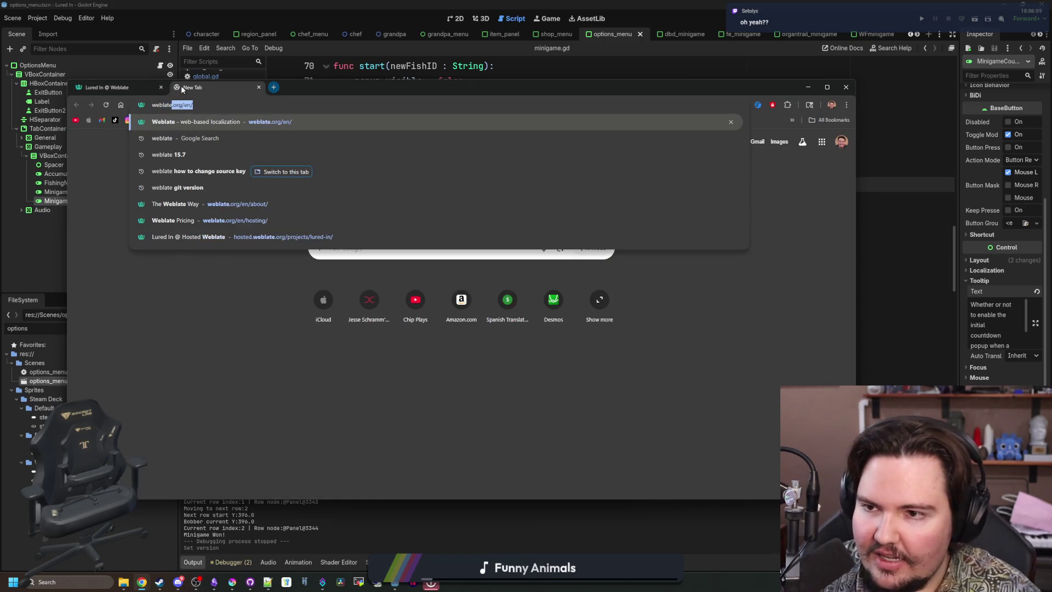
key("Return")
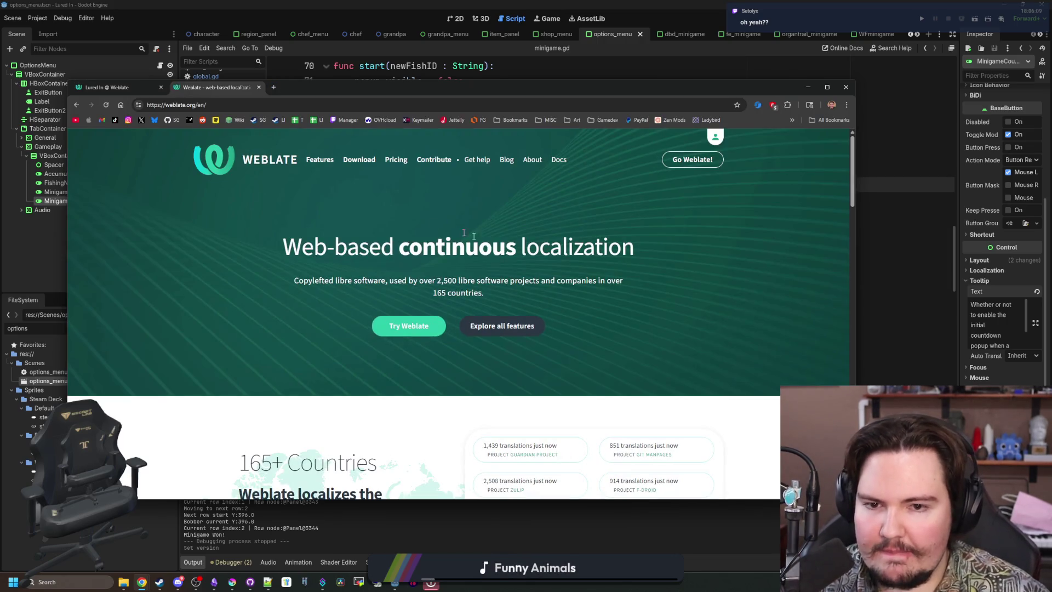
left_click_drag(325, 256, 416, 323)
left_click(226, 226)
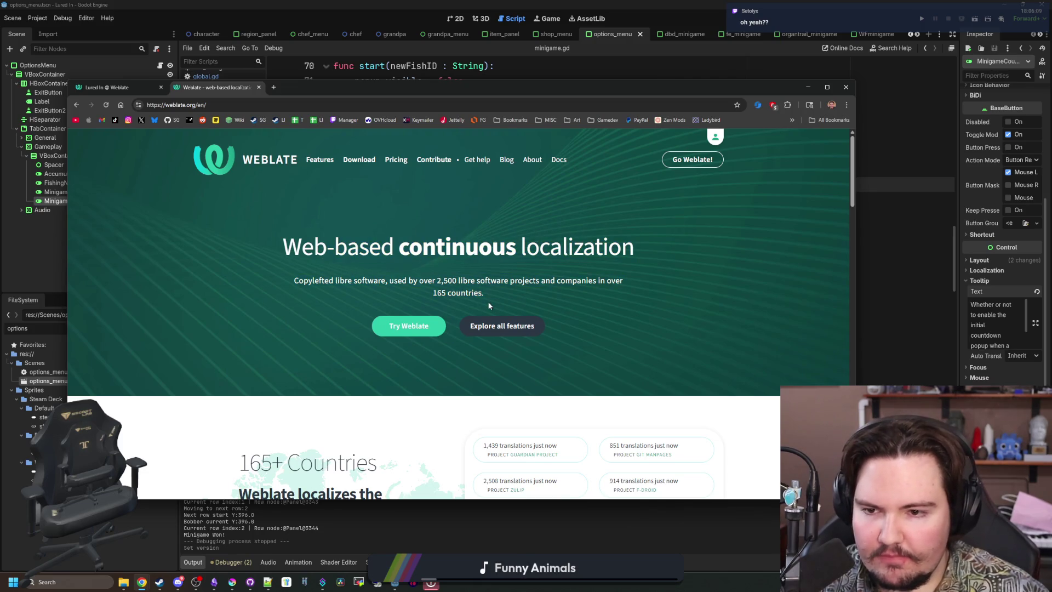
Scroll the homepage to look over the Gratis and Premium hosting plans.
scroll(515, 209, "down", 5)
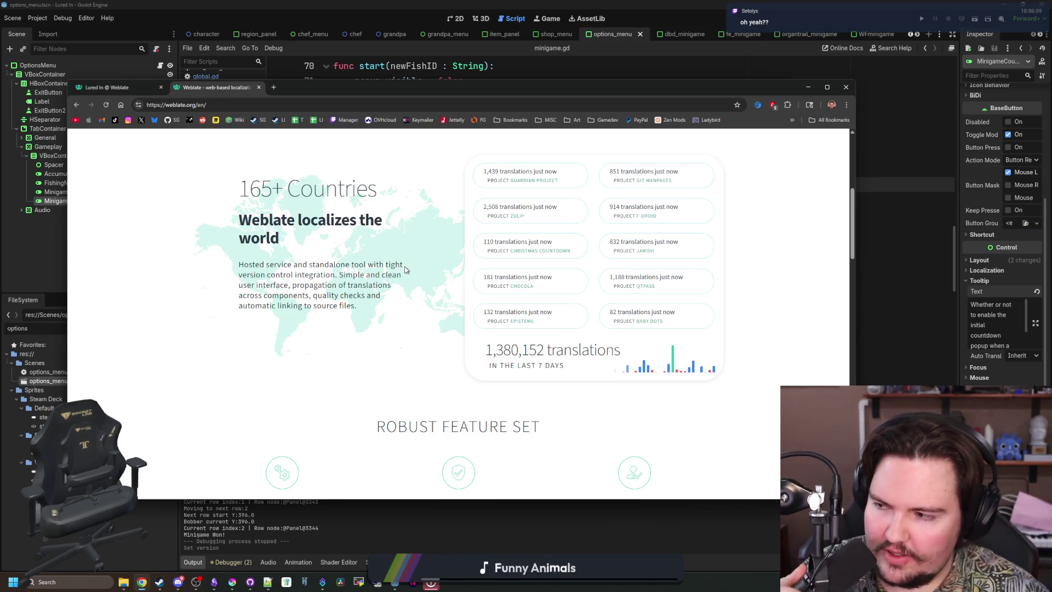
scroll(405, 270, "down", 4)
scroll(406, 270, "down", 15)
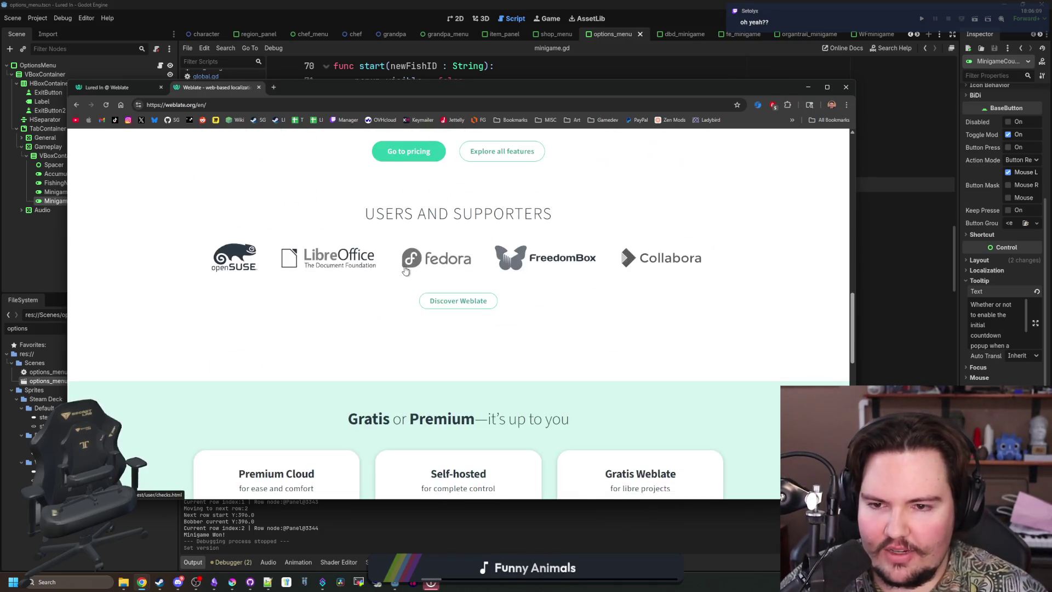
scroll(405, 269, "down", 3)
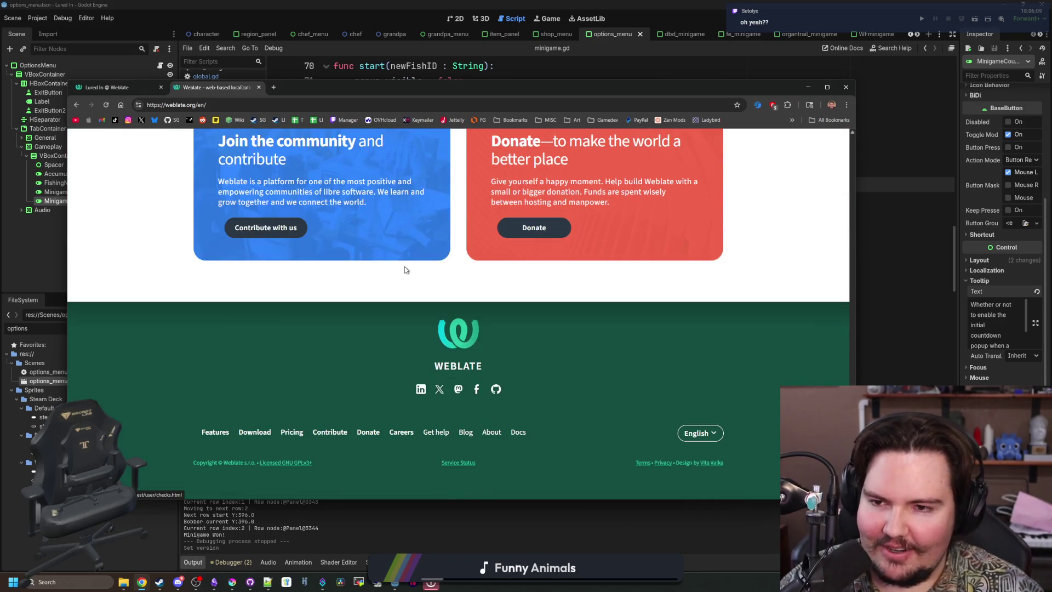
scroll(406, 269, "up", 6)
scroll(405, 269, "up", 2)
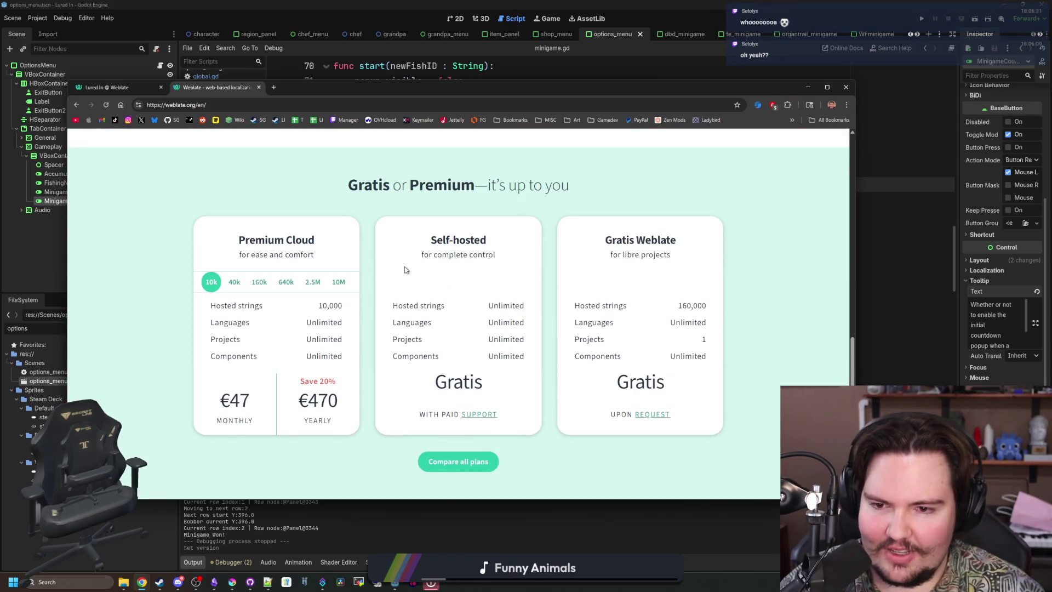
scroll(405, 269, "down", 1)
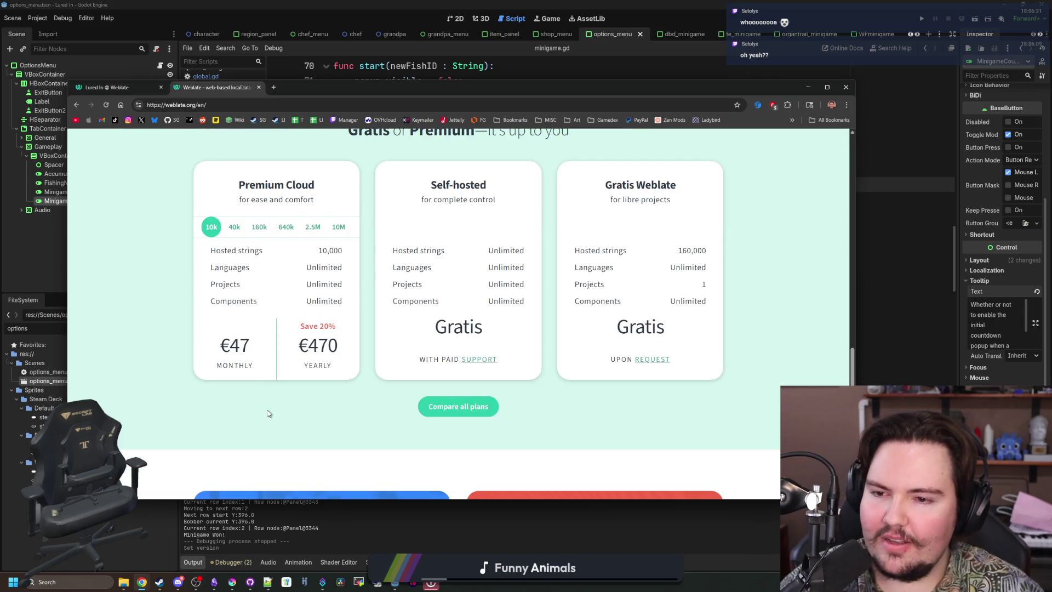
scroll(346, 357, "up", 15)
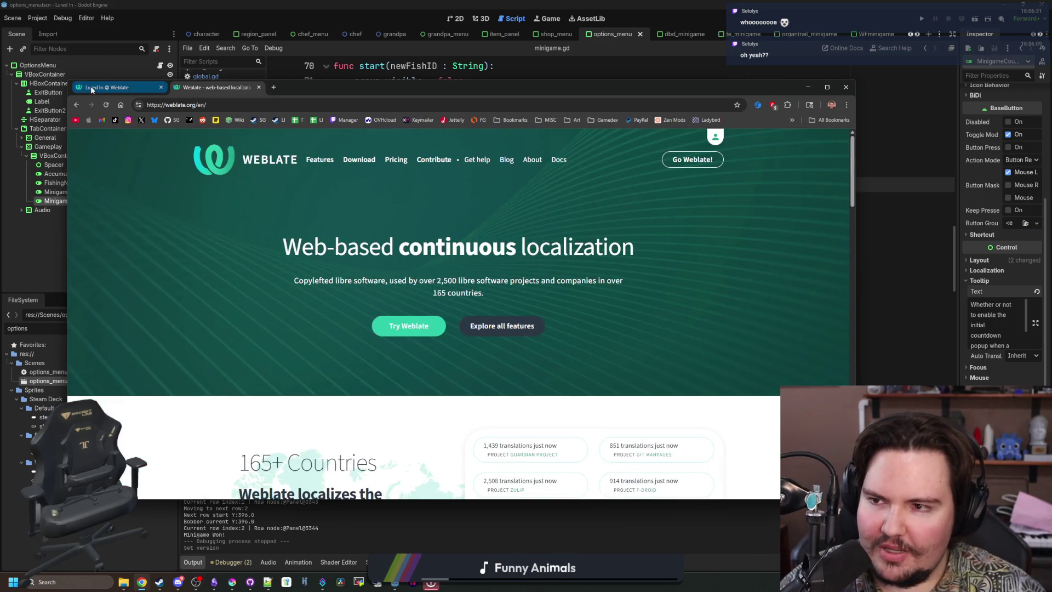
left_click(93, 87)
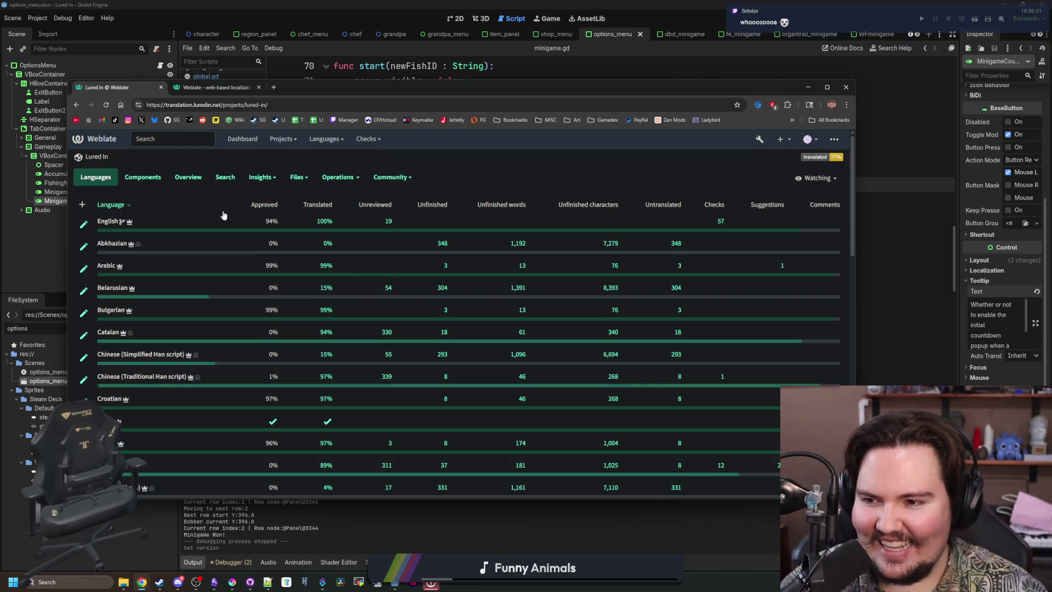
scroll(305, 262, "down", 16)
scroll(261, 330, "up", 14)
scroll(262, 330, "up", 3)
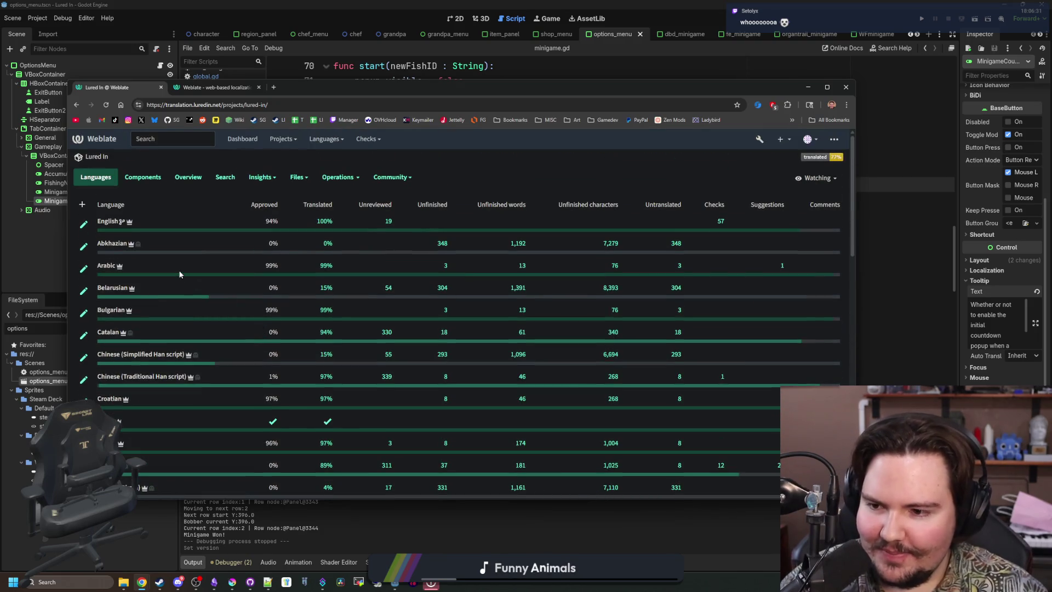
scroll(173, 258, "down", 2)
left_click(123, 383)
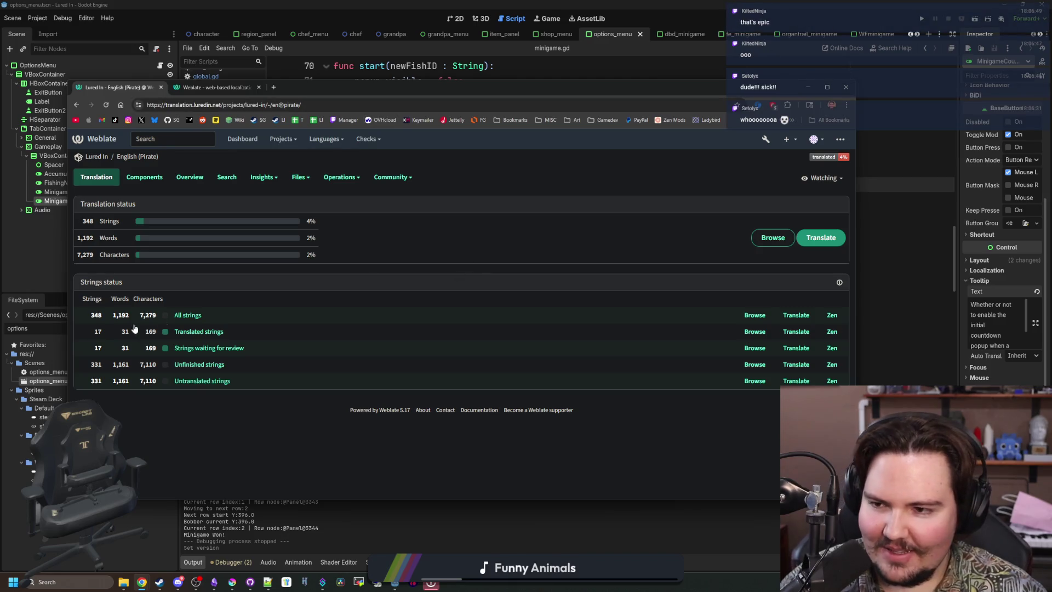
key("alt+Left")
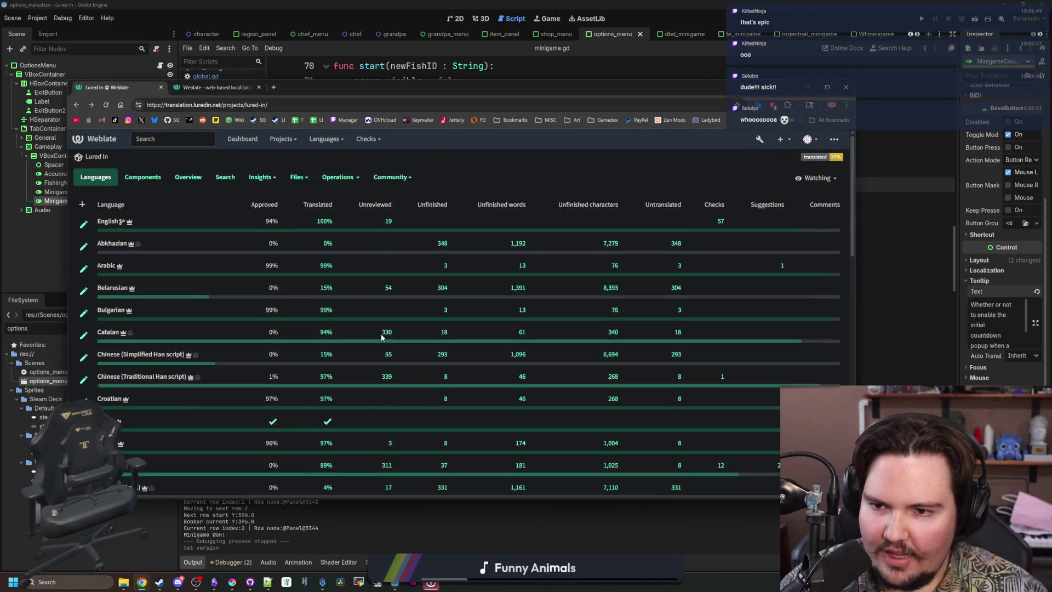
left_click(233, 87)
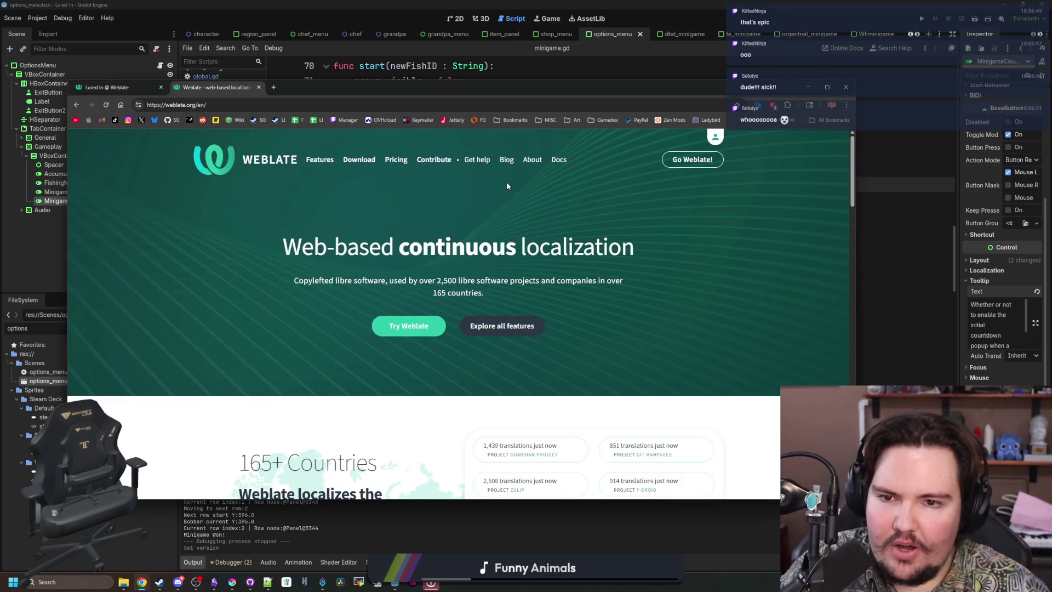
left_click(396, 160)
Check the €114 monthly cloud plan price on the Pricing page, then return to the Lured In tab.
scroll(398, 165, "down", 2)
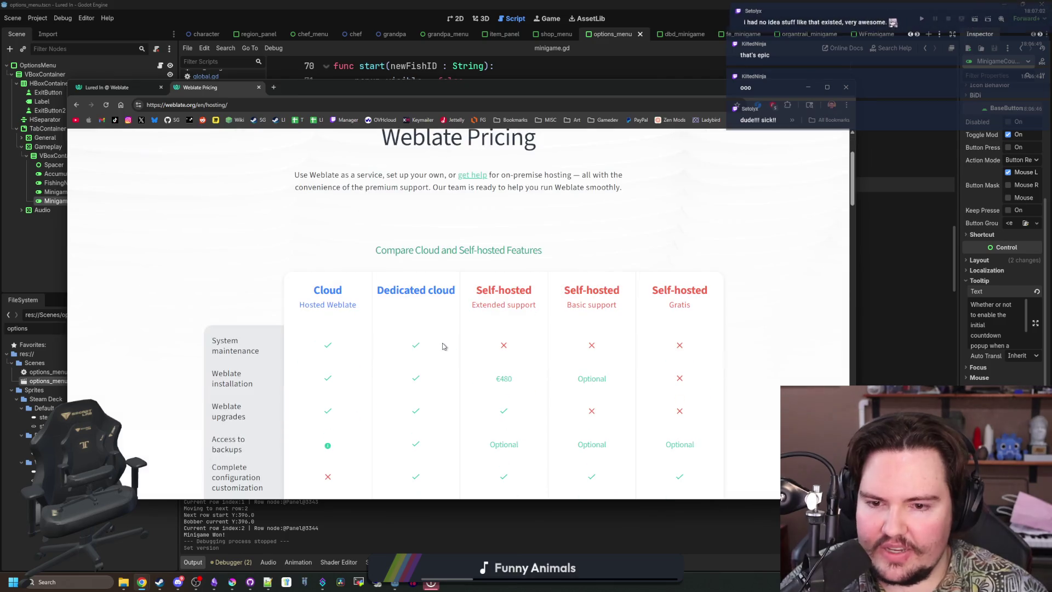
scroll(444, 346, "down", 10)
scroll(444, 346, "down", 1)
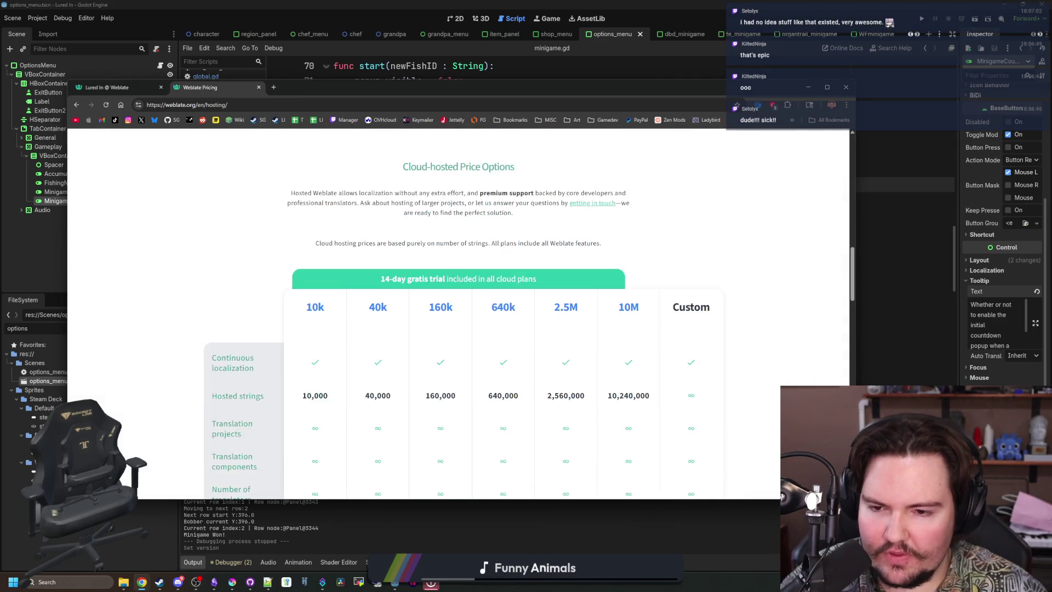
scroll(450, 319, "down", 1)
scroll(451, 319, "down", 4)
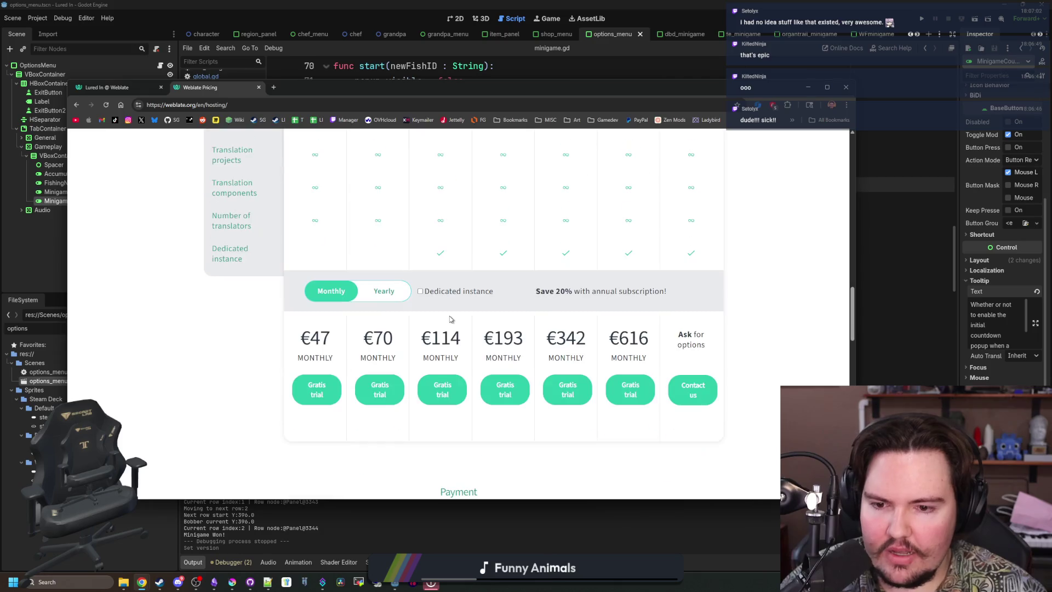
double_click(441, 338)
left_click(467, 338)
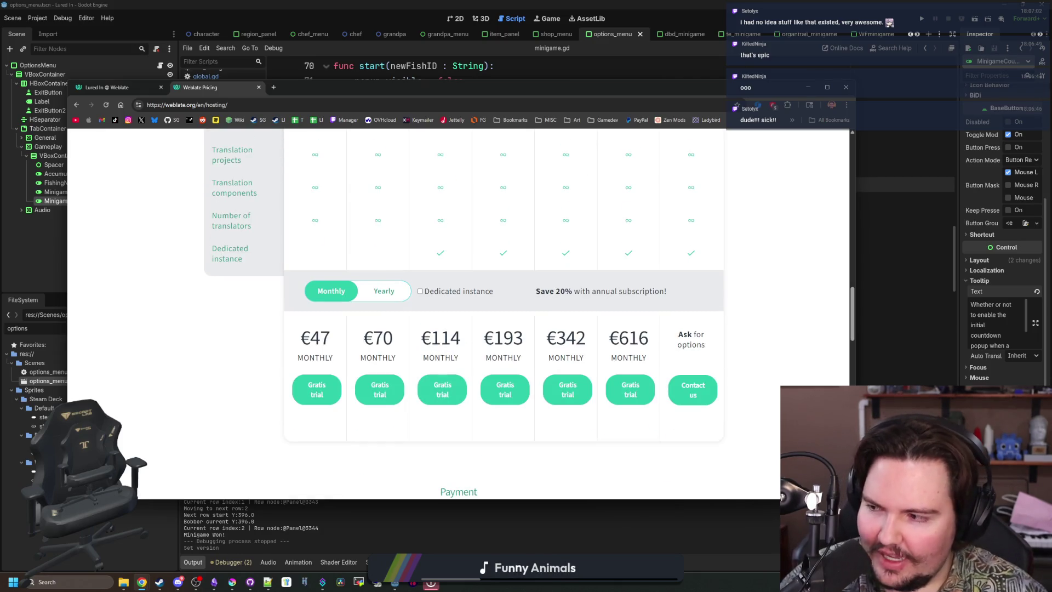
triple_click(441, 338)
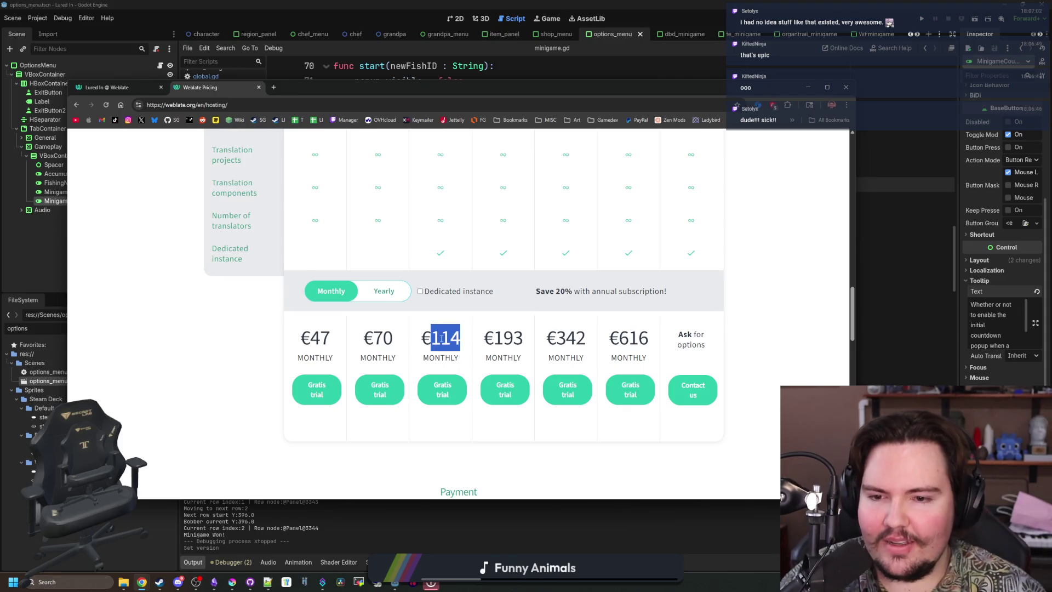
left_click(495, 465)
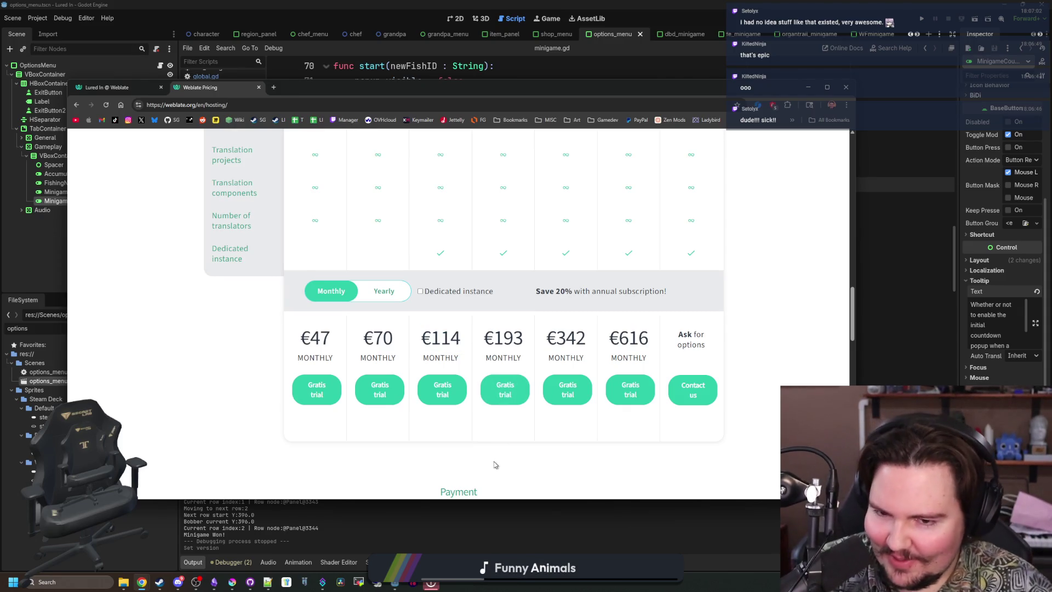
key("Home")
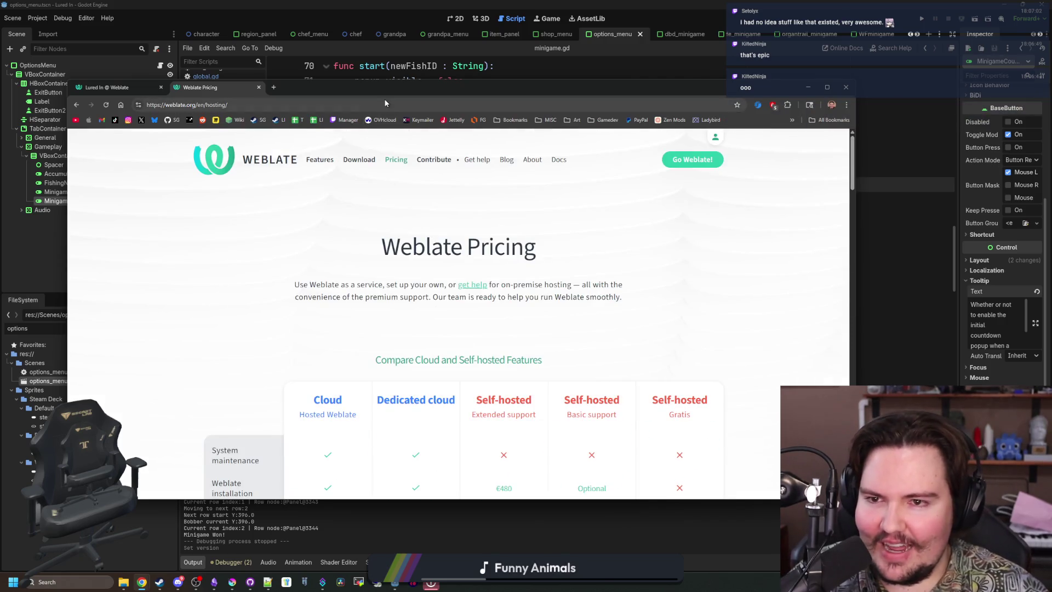
left_click(102, 88)
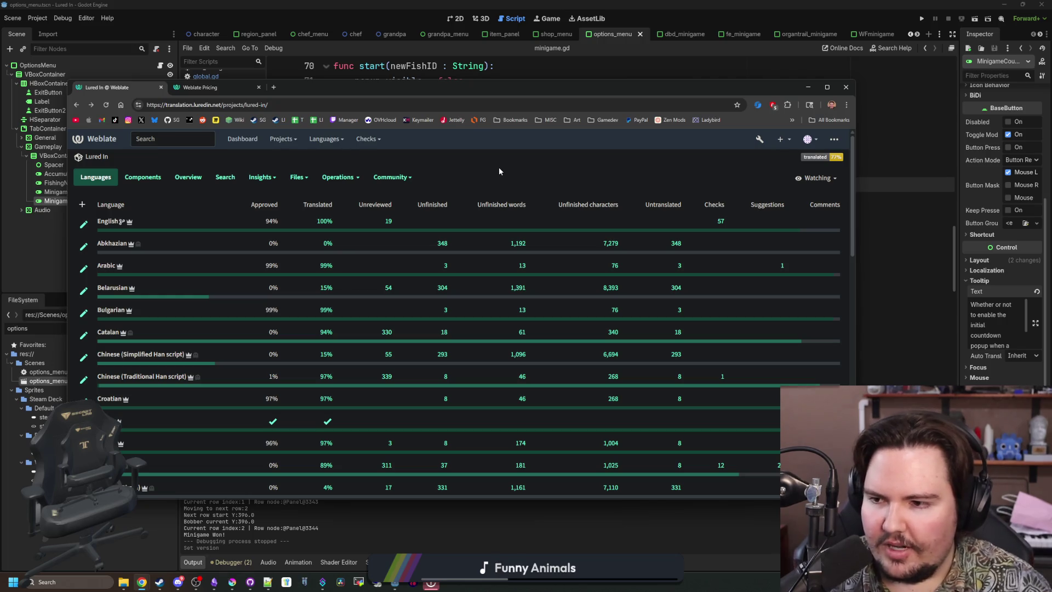
Download all Lured In translation files as a ZIP from the Files menu.
scroll(359, 242, "down", 15)
scroll(336, 268, "up", 15)
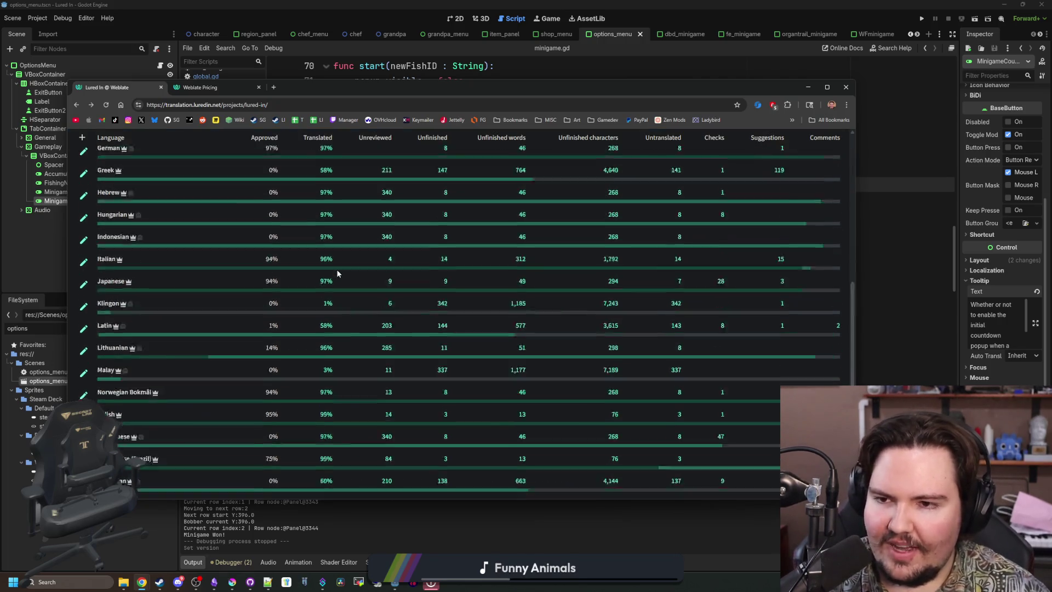
left_click(291, 180)
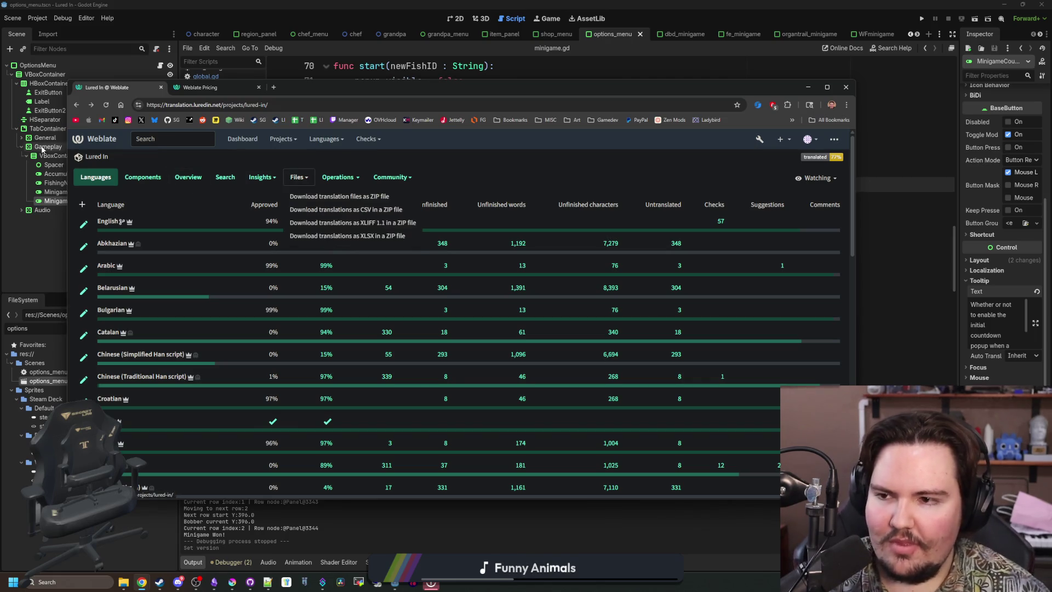
left_click(630, 185)
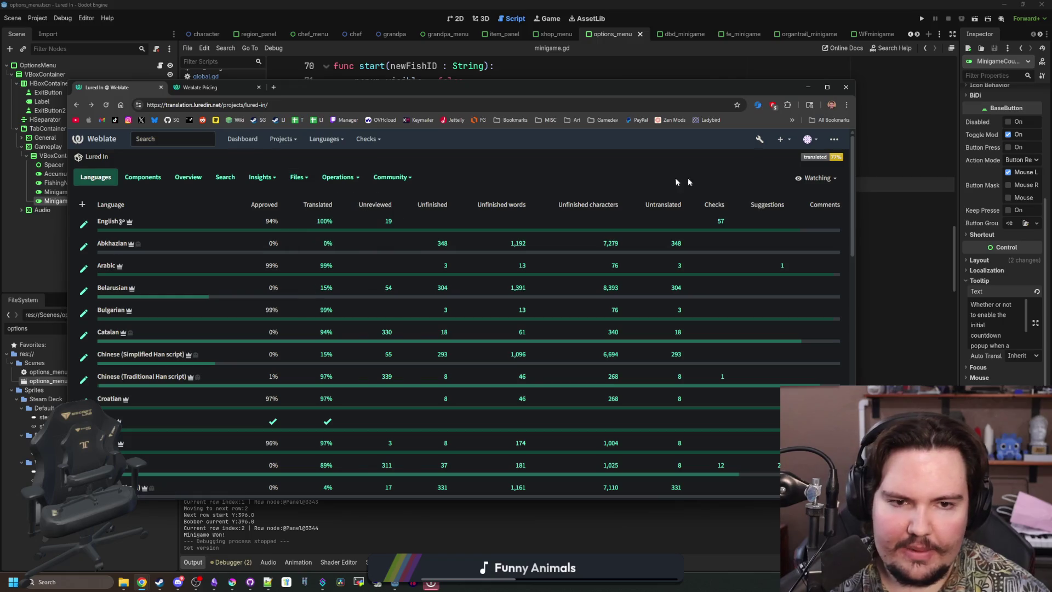
left_click(296, 177)
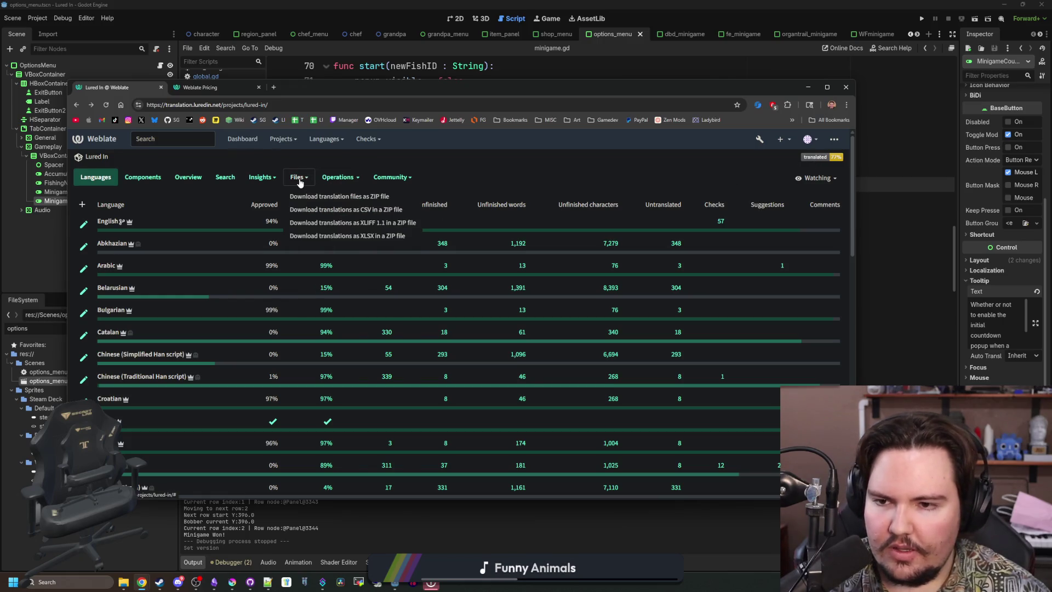
left_click(341, 197)
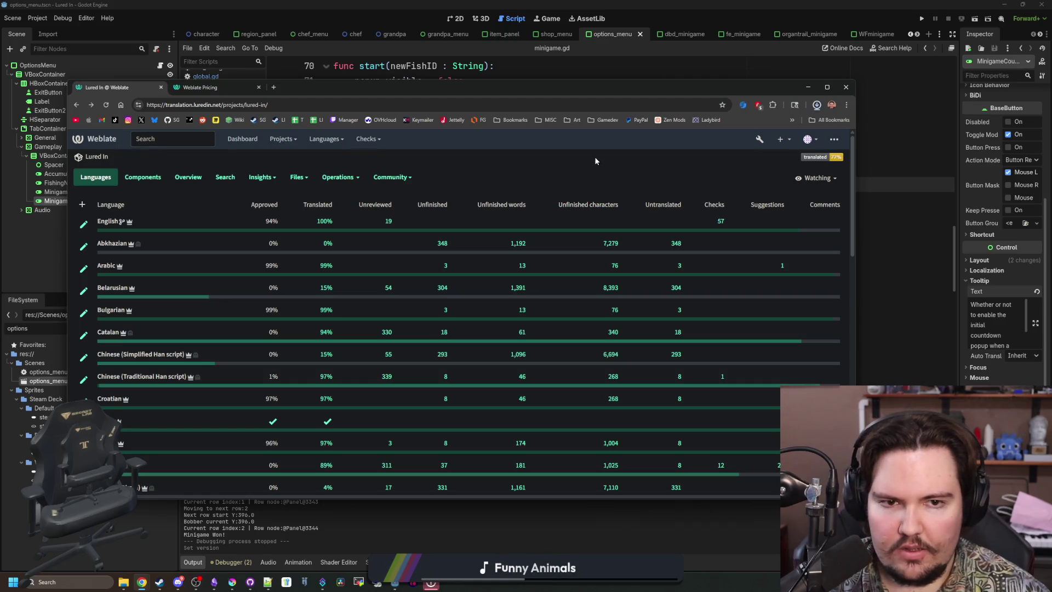
left_click_drag(719, 82, 1051, 38)
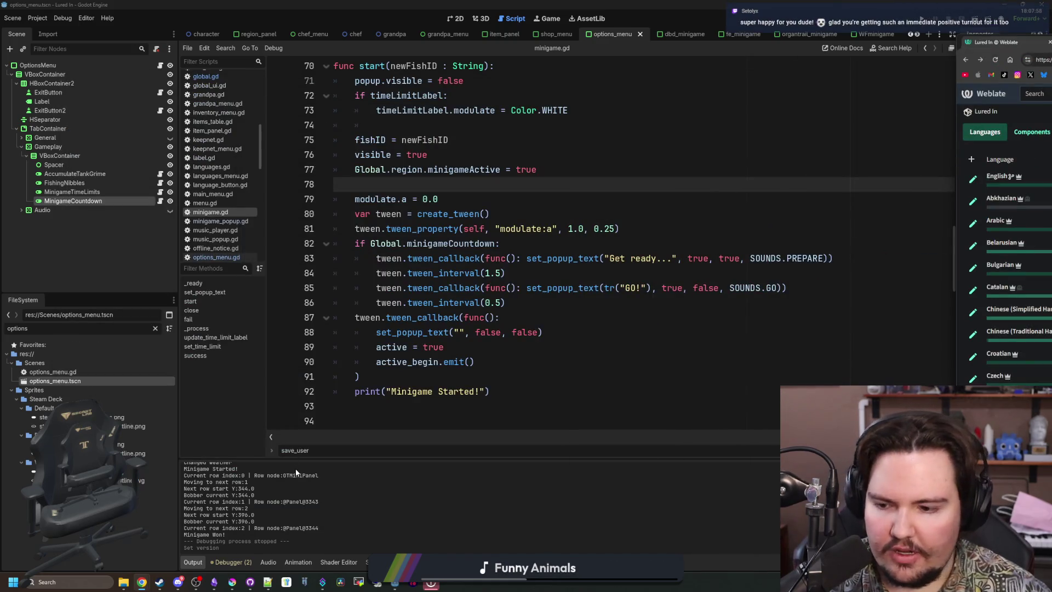
Open the Desktop FormatCSV folder in a maximized File Explorer window.
left_click(120, 586)
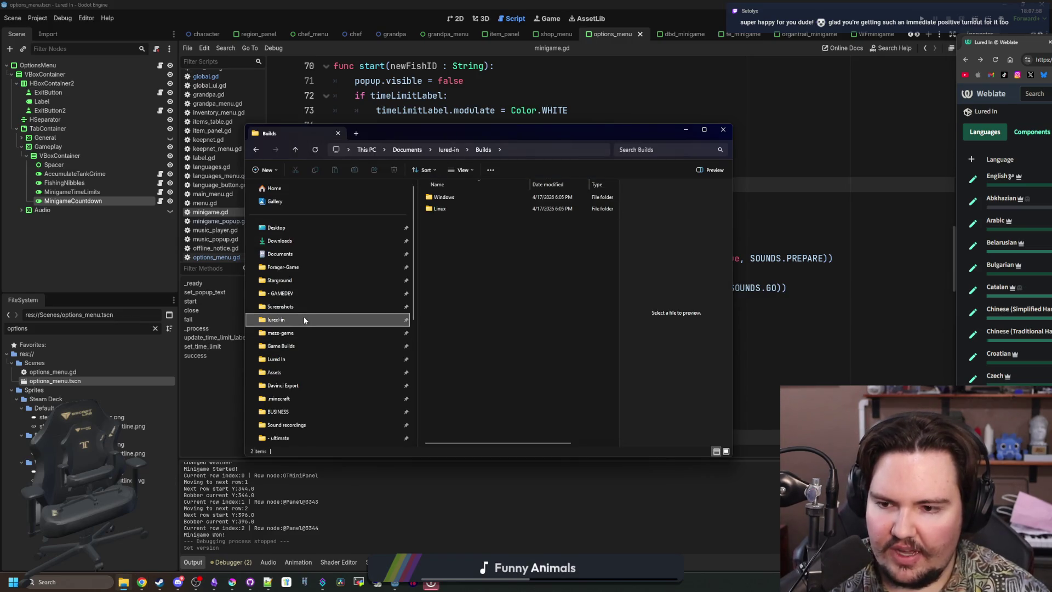
scroll(303, 317, "down", 2)
left_click(280, 409)
left_click_drag(517, 135, 517, 1)
Delete every language .json file from ab to zh_Hant, leaving only format.py.
left_click(210, 560)
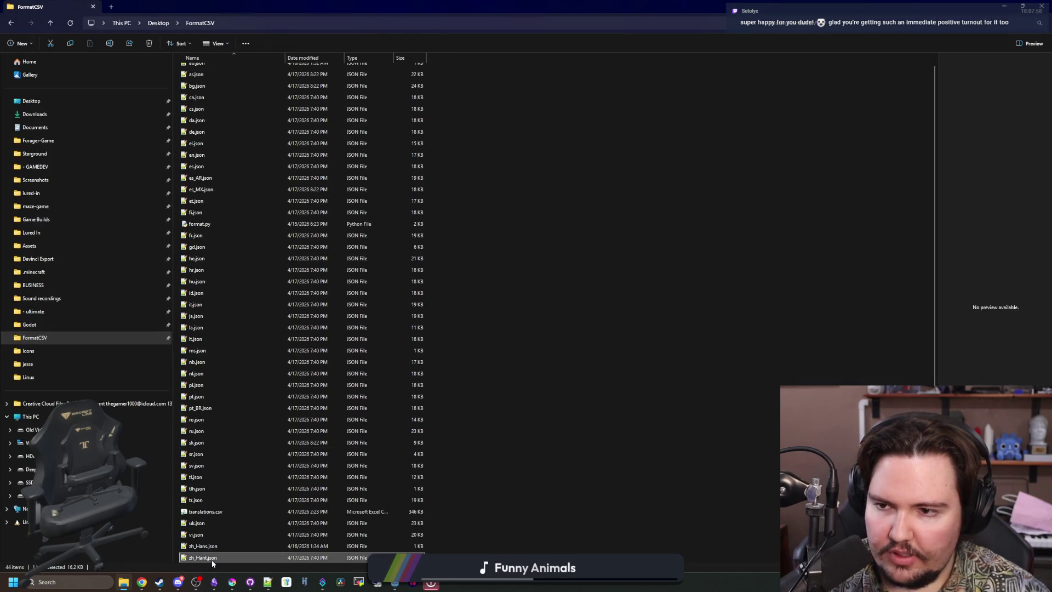
left_click(198, 235, "shift")
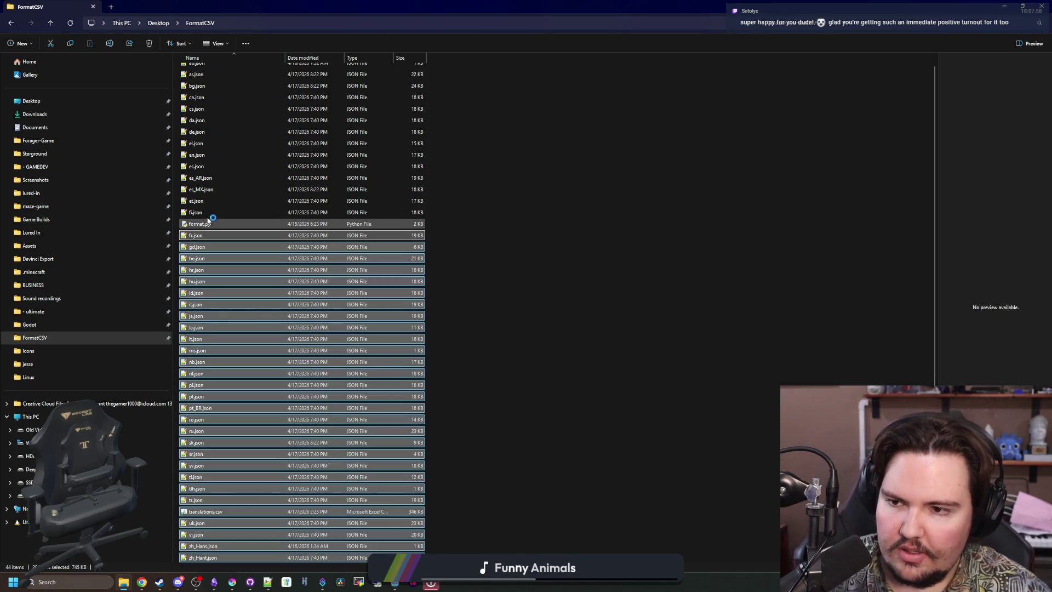
key("Delete")
left_click(218, 67, "shift")
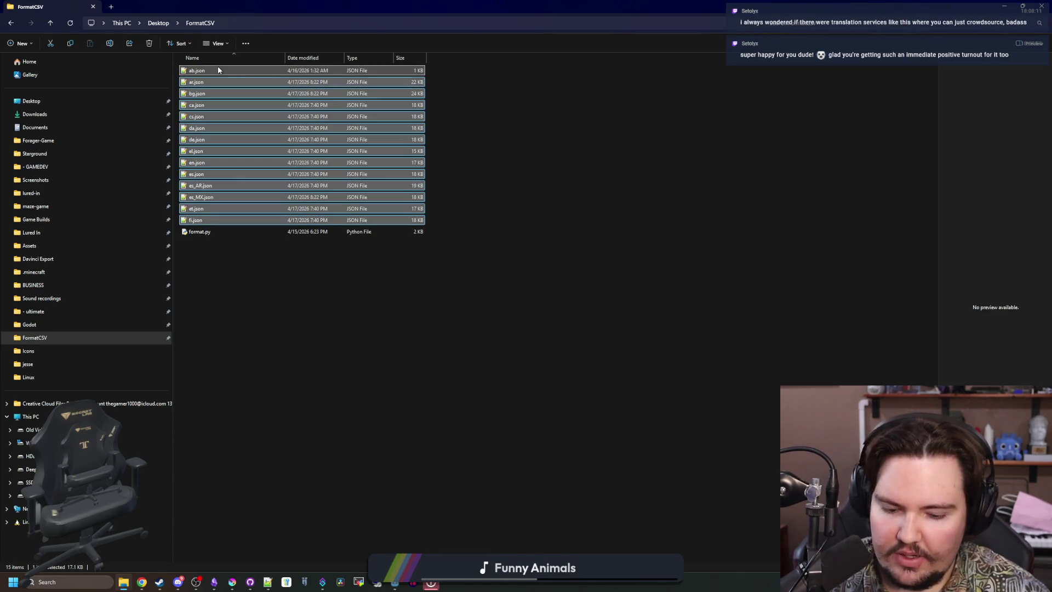
key("Delete")
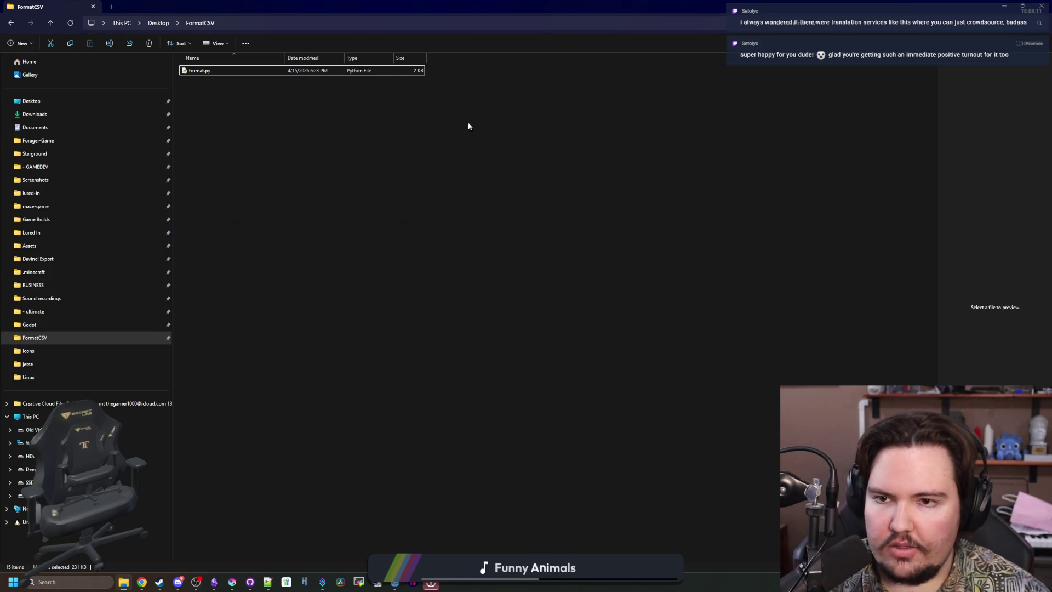
key("alt+Tab")
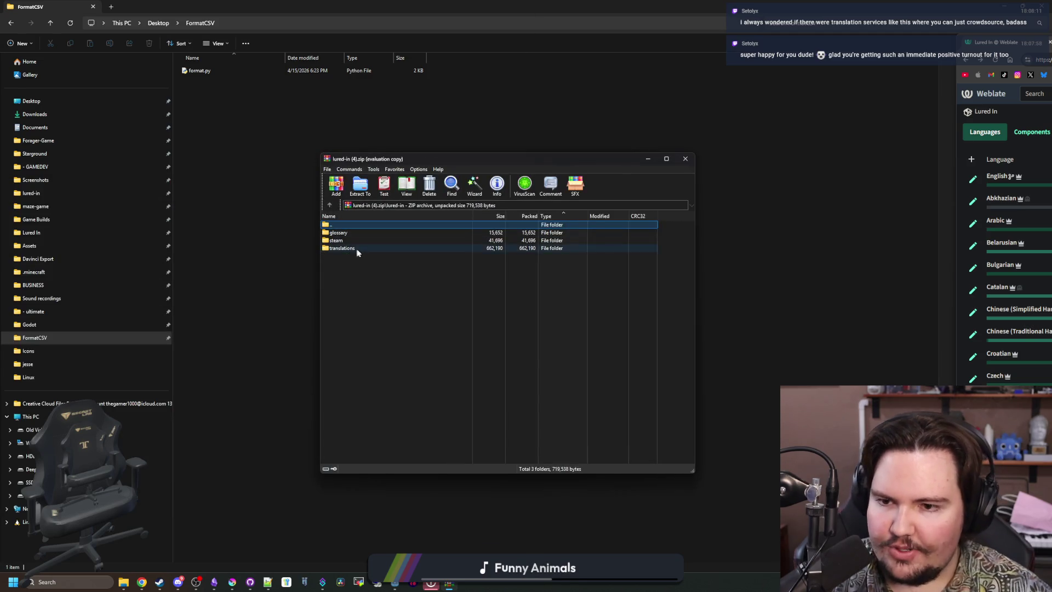
Copy all 44 JSON files from the archive's translations/locales folder into FormatCSV.
double_click(358, 250)
double_click(347, 232)
scroll(386, 400, "down", 5)
key("ctrl+a")
left_click_drag(362, 442, 240, 214)
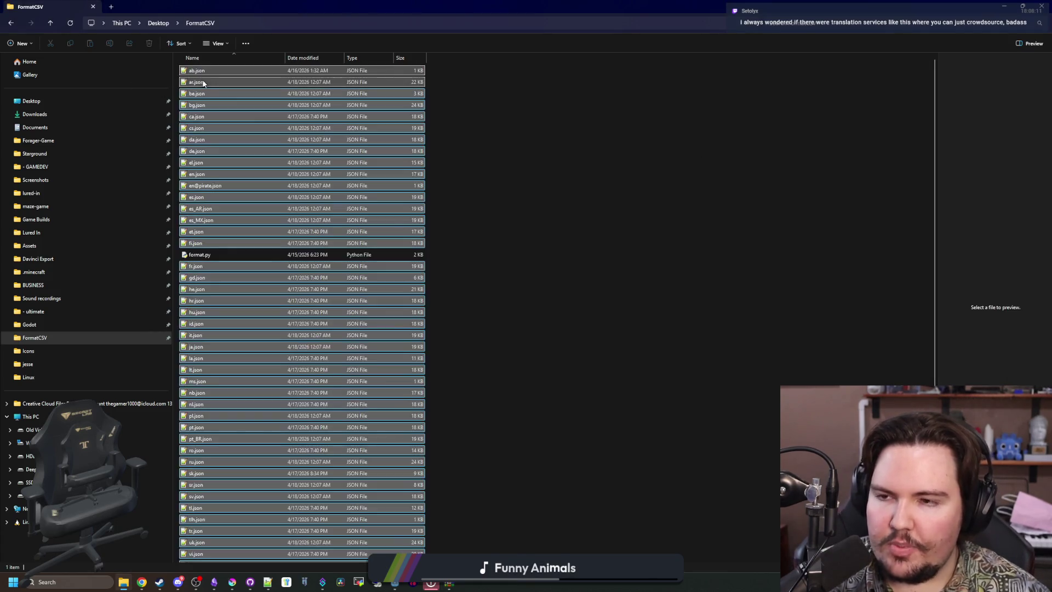
left_click(474, 204)
Run format.py on the copied files and close File Explorer and WinRAR.
left_click(200, 256)
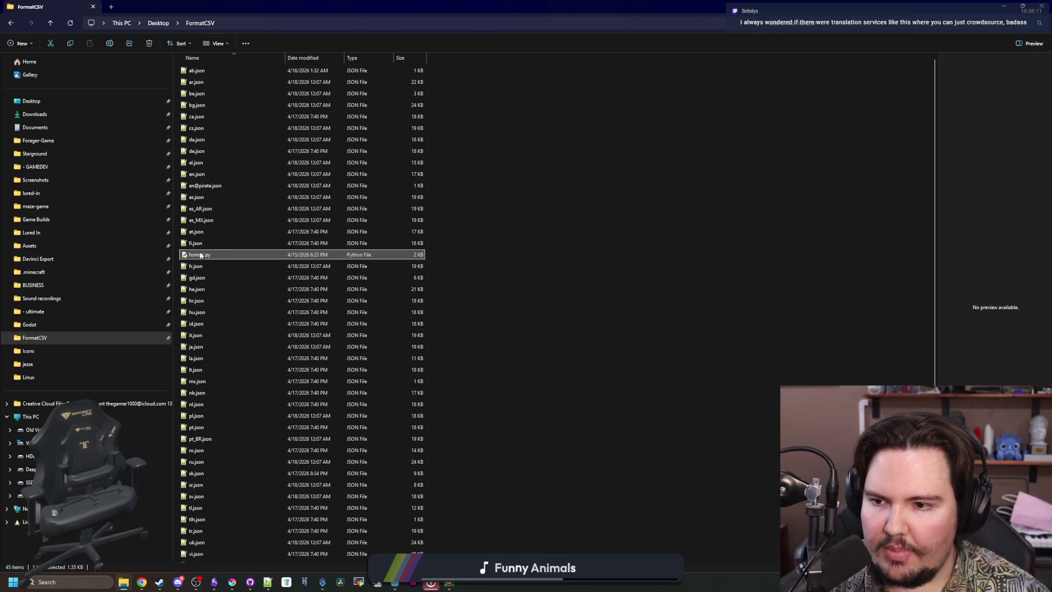
double_click(200, 255)
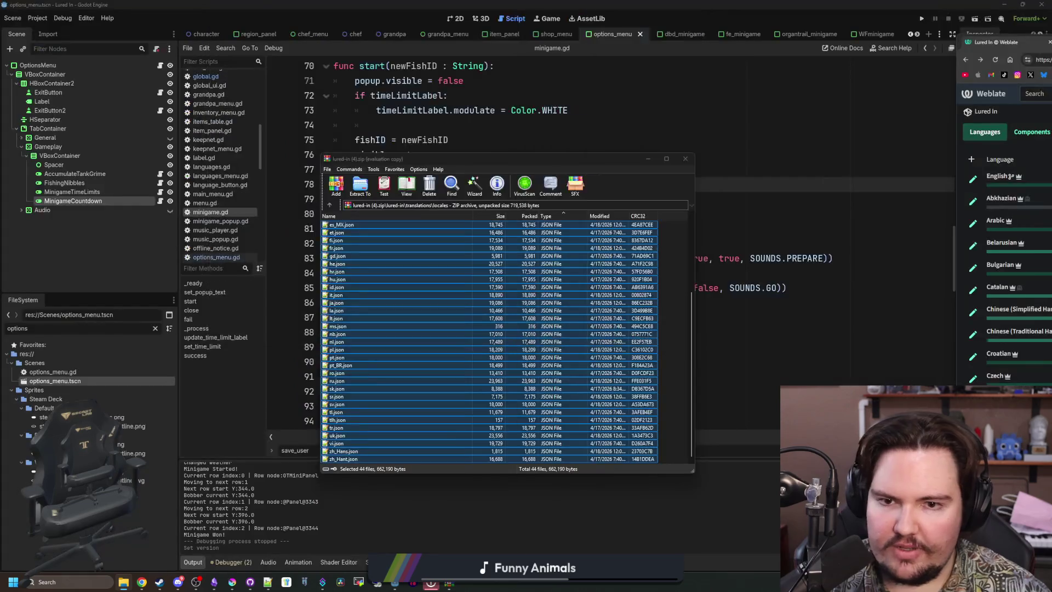
left_click(123, 582)
left_click(684, 159)
left_click(155, 328)
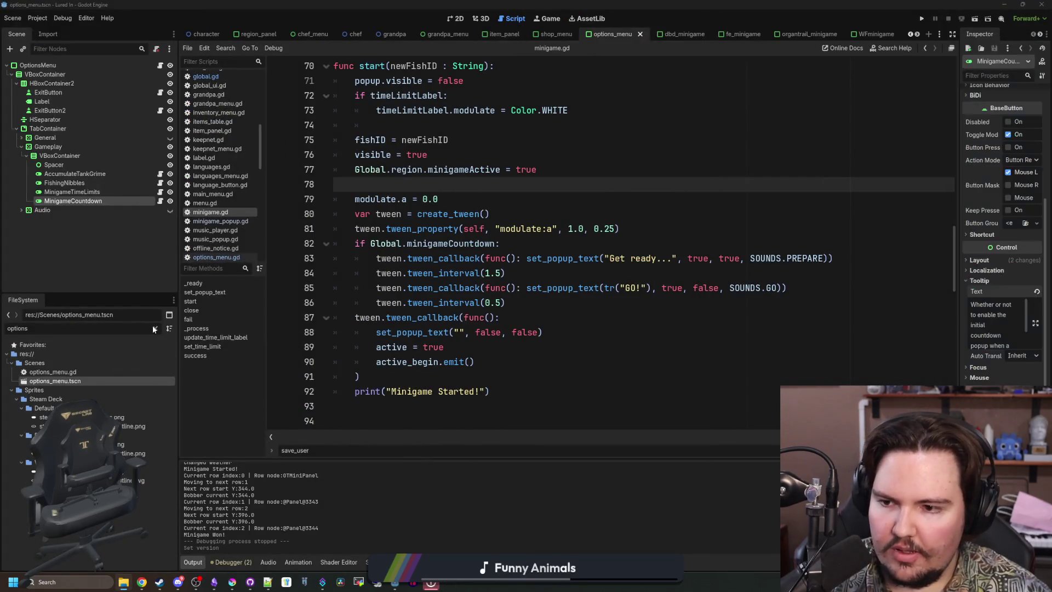
Filter the FileSystem dock for 'transl' and let Godot reimport translations.csv.
type("transl")
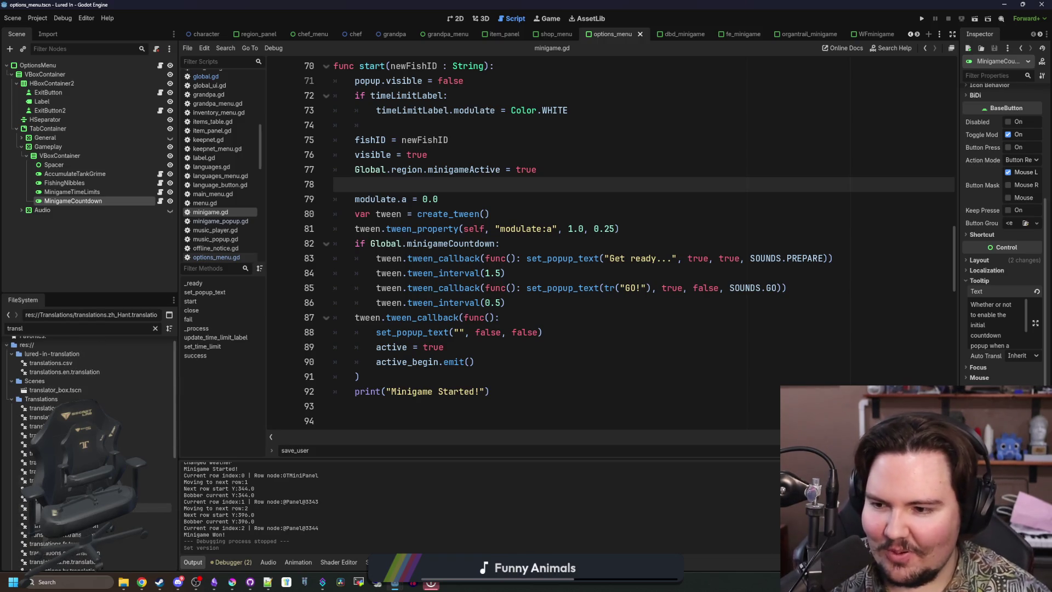
left_click_drag(130, 404, 472, 327)
left_click(461, 349)
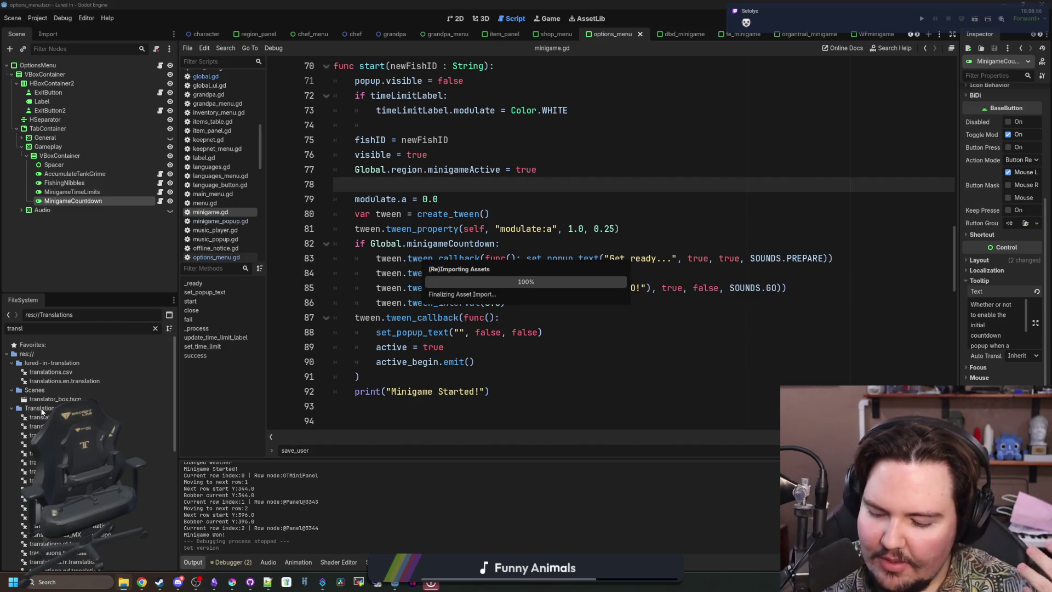
scroll(42, 412, "down", 5)
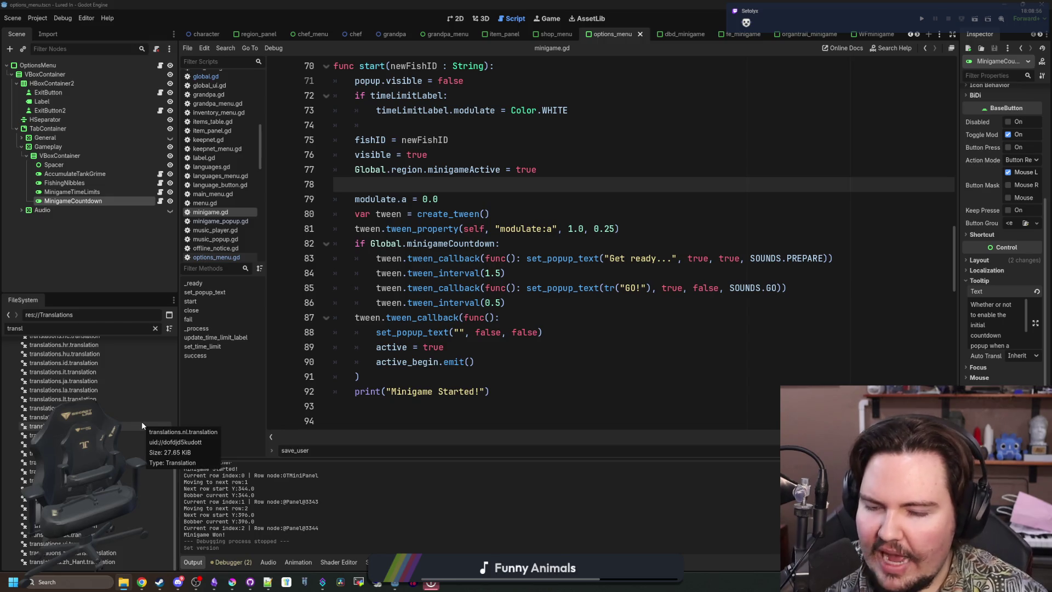
Review lines 84–91 of start() in minigame.gd and save the scene.
left_click(535, 327)
left_click(552, 319)
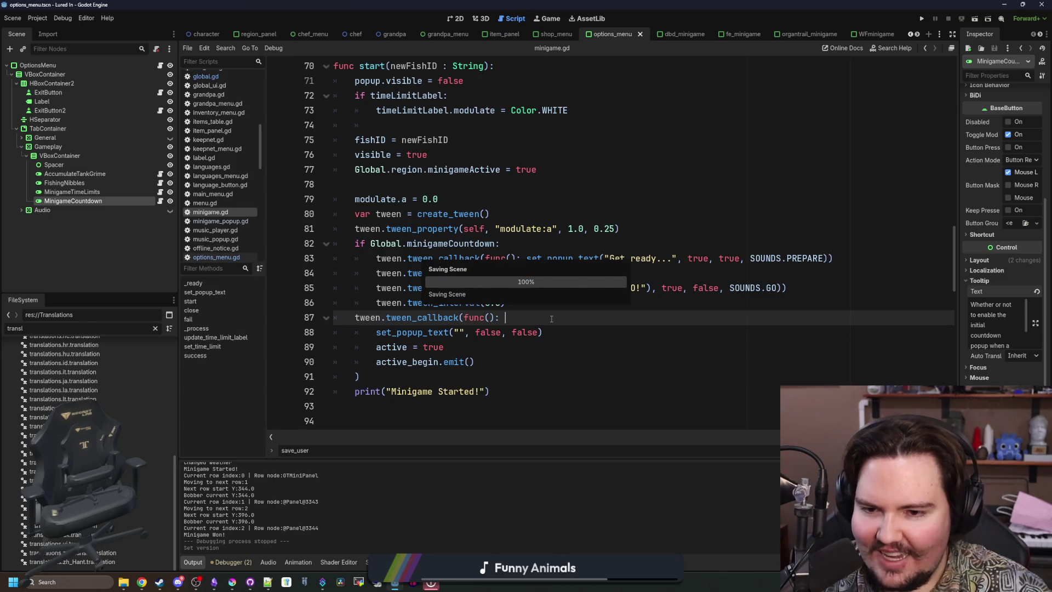
left_click(550, 303)
key("ctrl+s")
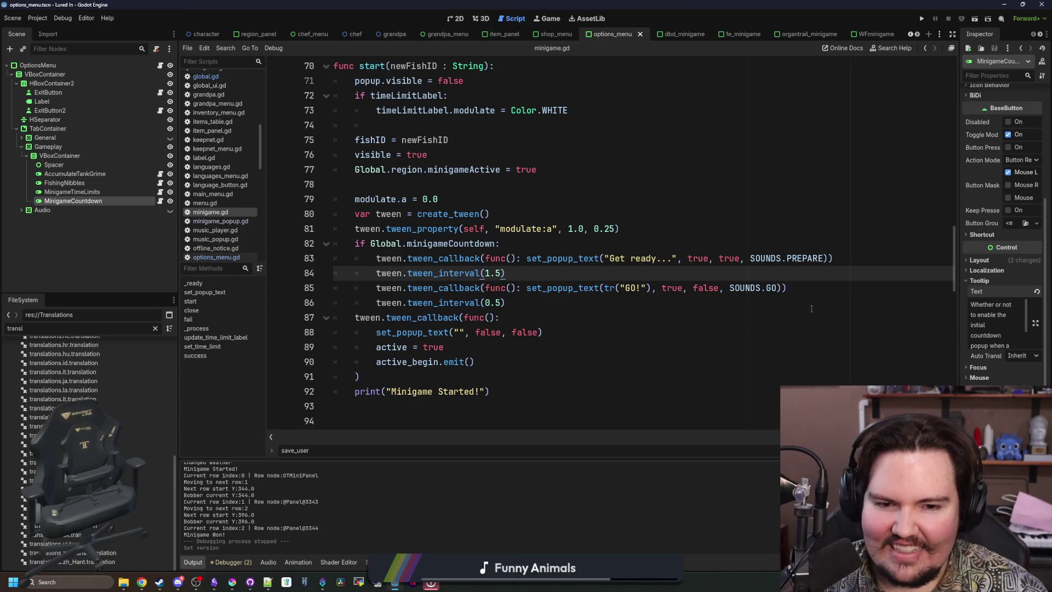
left_click(597, 311)
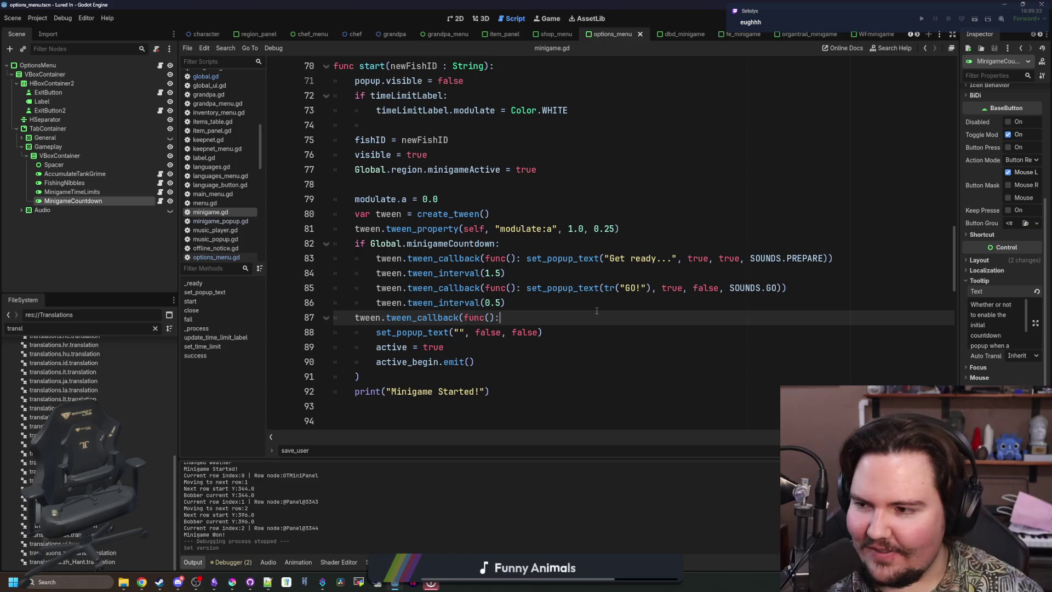
key("Down")
key("Down")
key("Down")
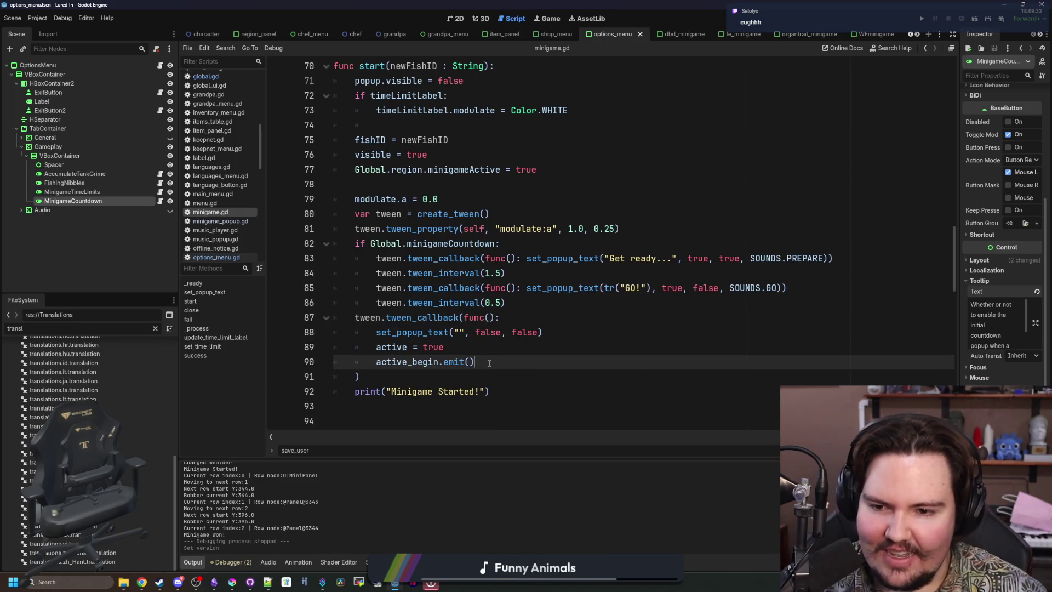
left_click(482, 375)
key("Up")
key("Up")
key("Up")
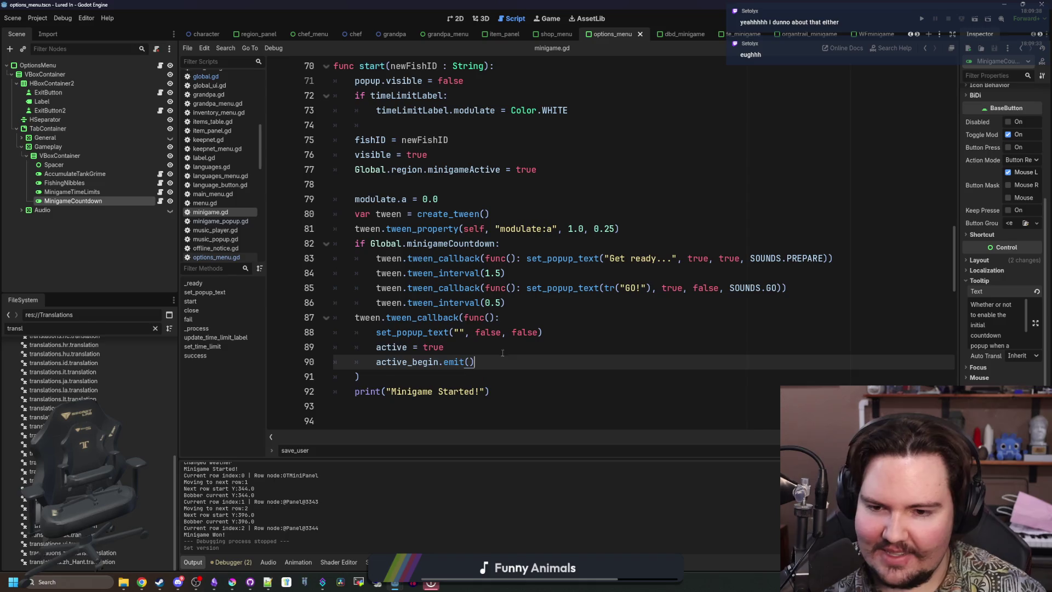
key("Up")
key("Up")
key("Up")
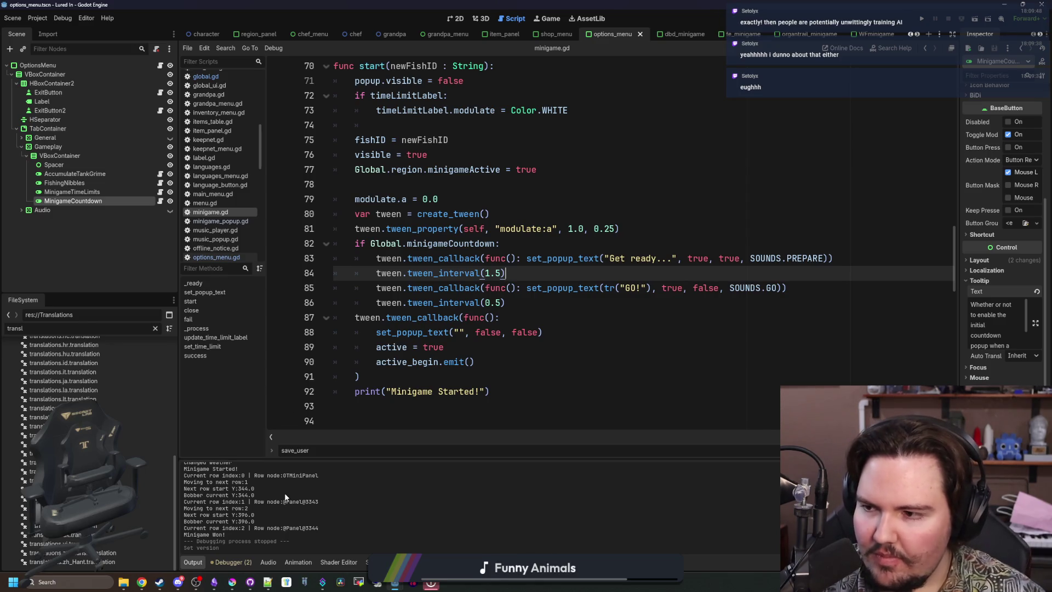
Go through lines 86–90 of the countdown logic and save the scene again.
left_click(652, 318)
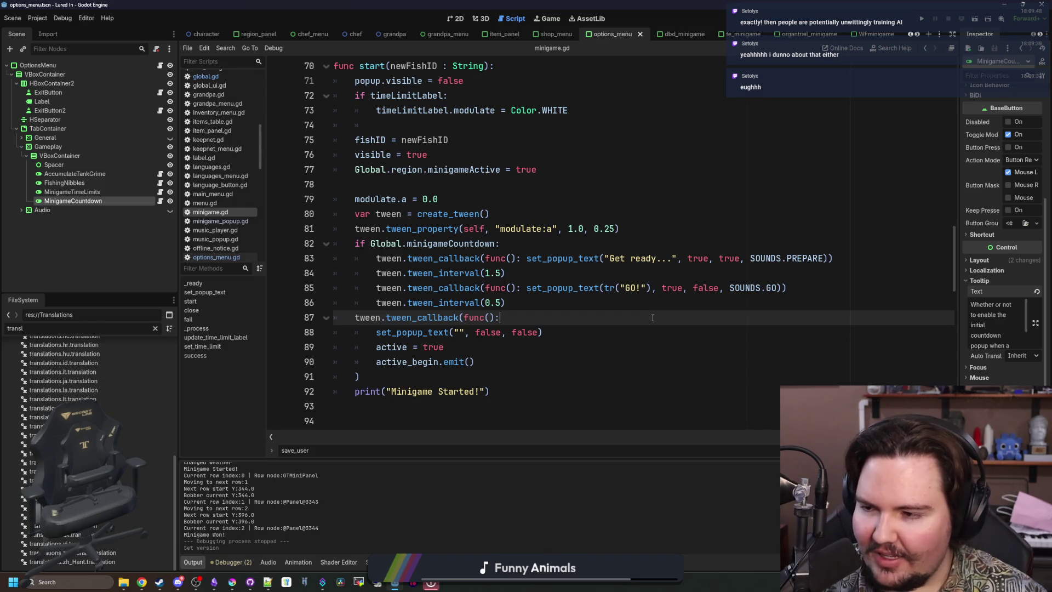
left_click(616, 331)
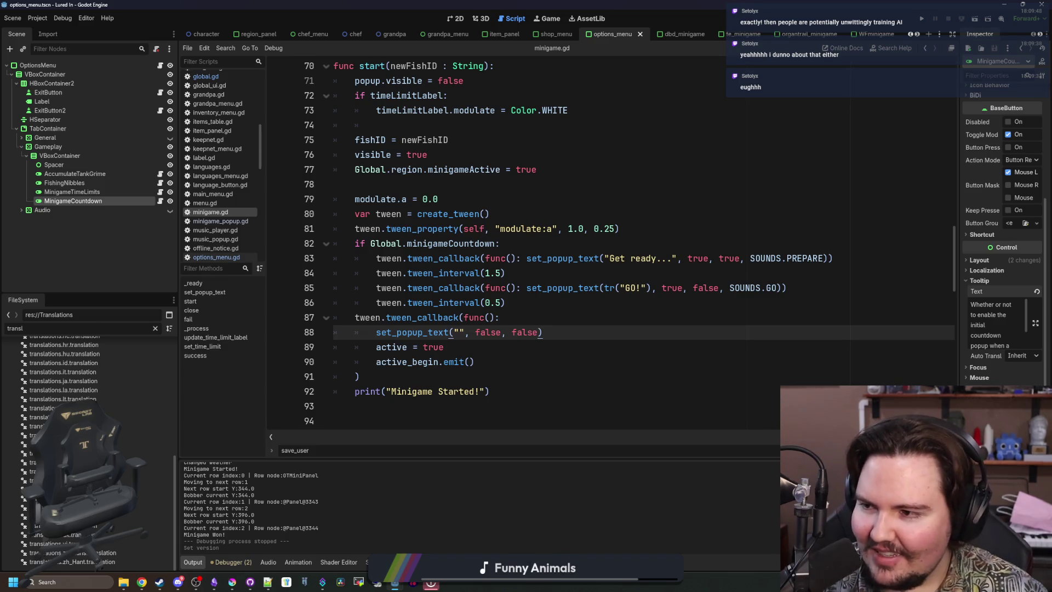
left_click(570, 305)
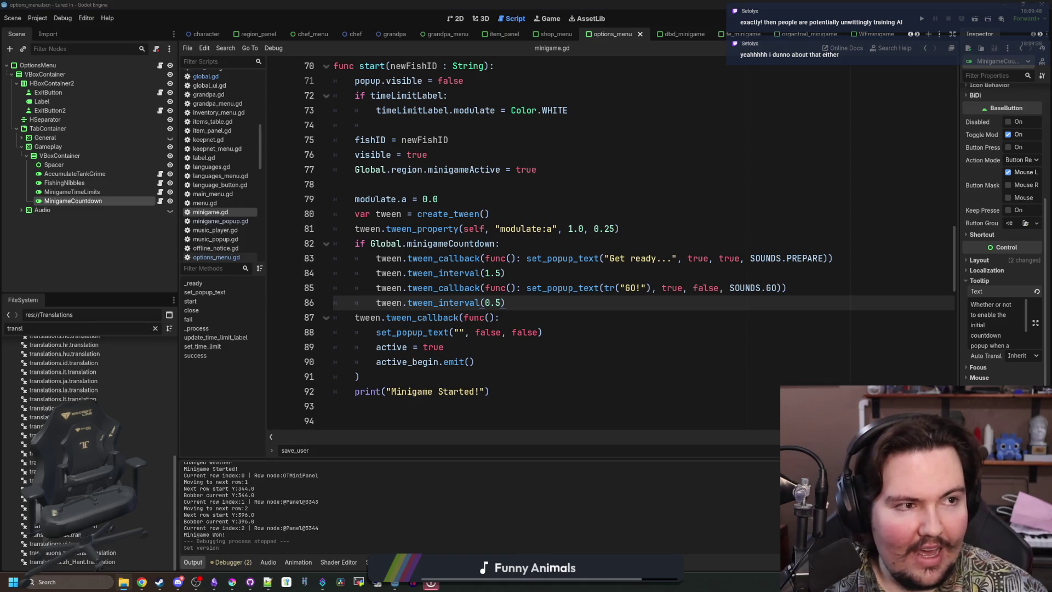
left_click(509, 341)
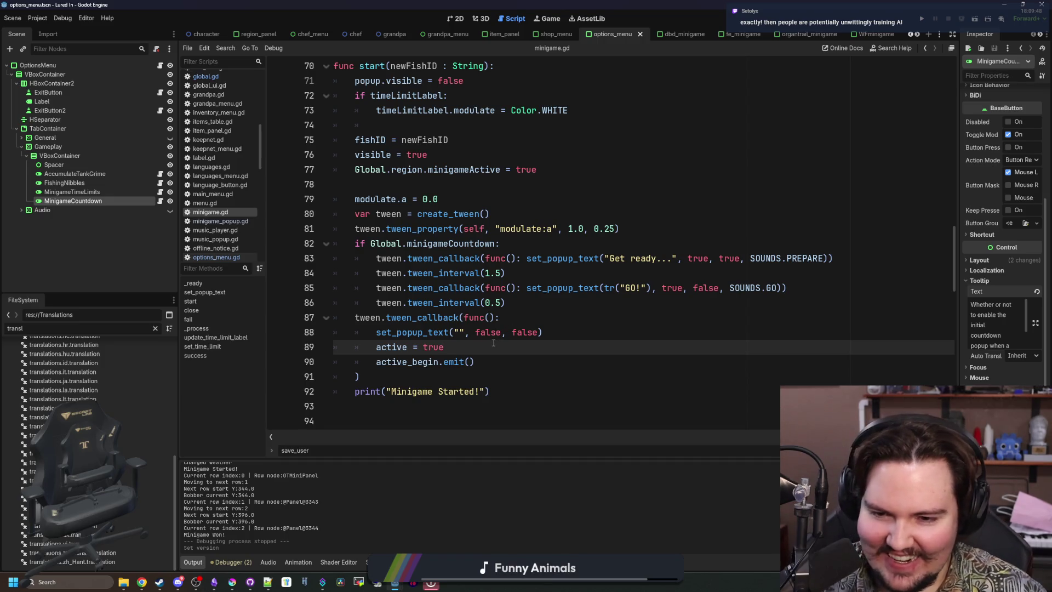
left_click(515, 357)
key("ctrl+s")
key("ctrl+s")
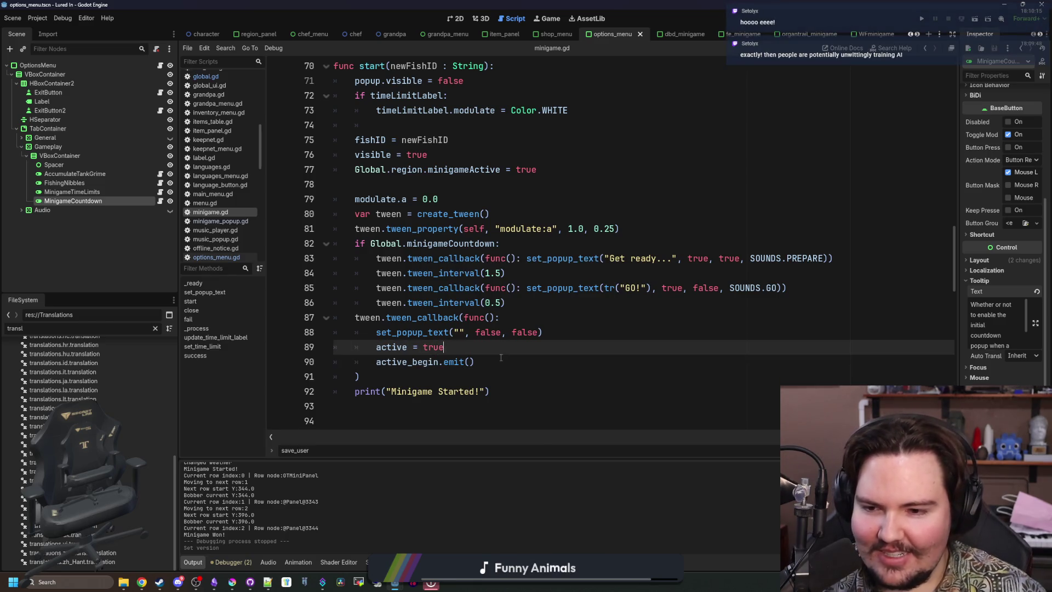
key("ctrl+s")
key("ctrl+s")
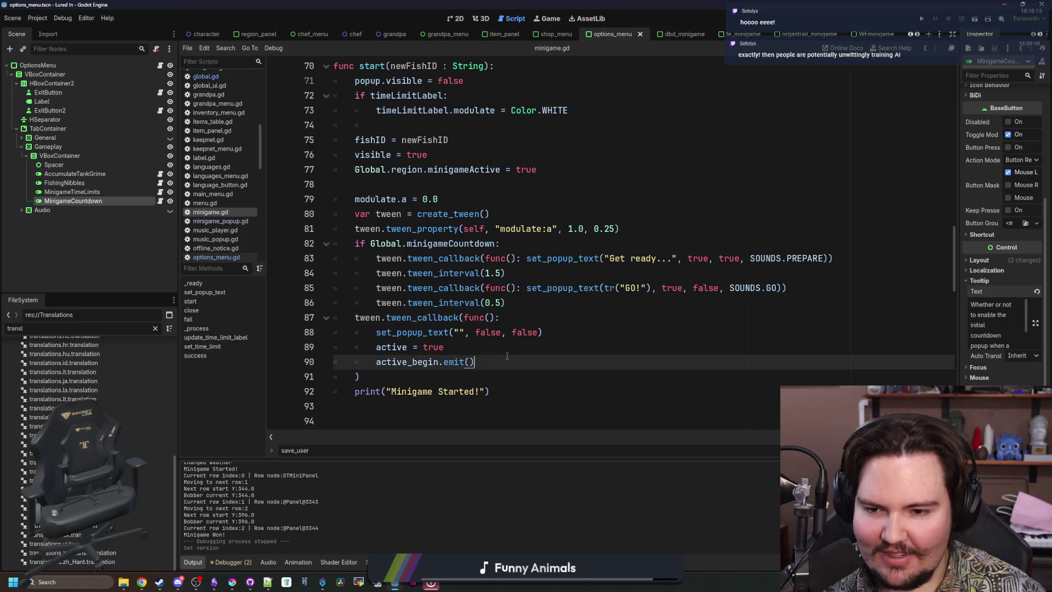
key("ctrl+s")
left_click(501, 351)
key("ctrl+s")
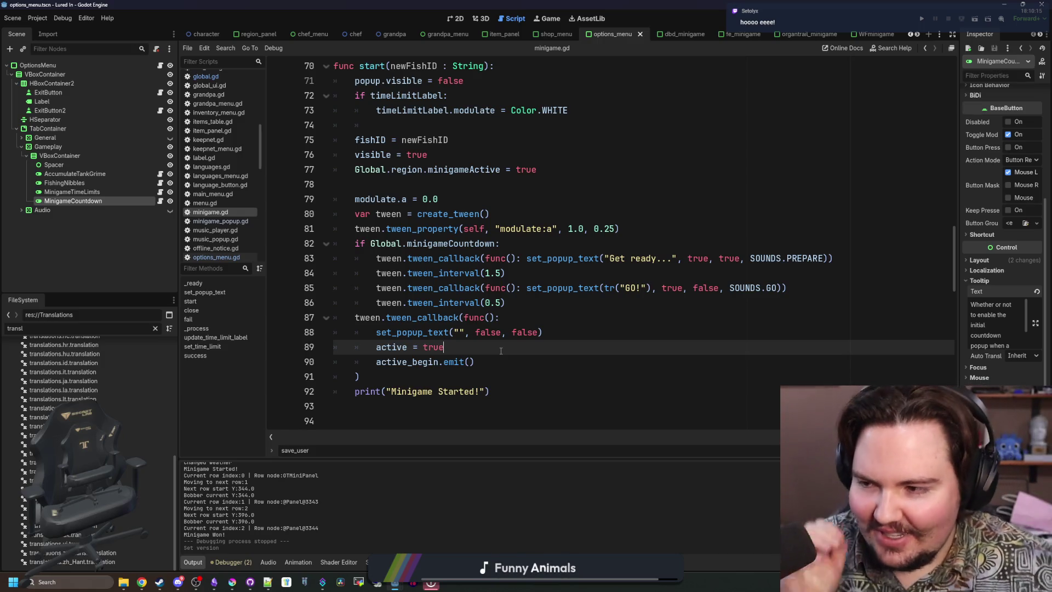
Check the active = true line and line 77, saving the scene and script.
triple_click(501, 350)
left_click(501, 351)
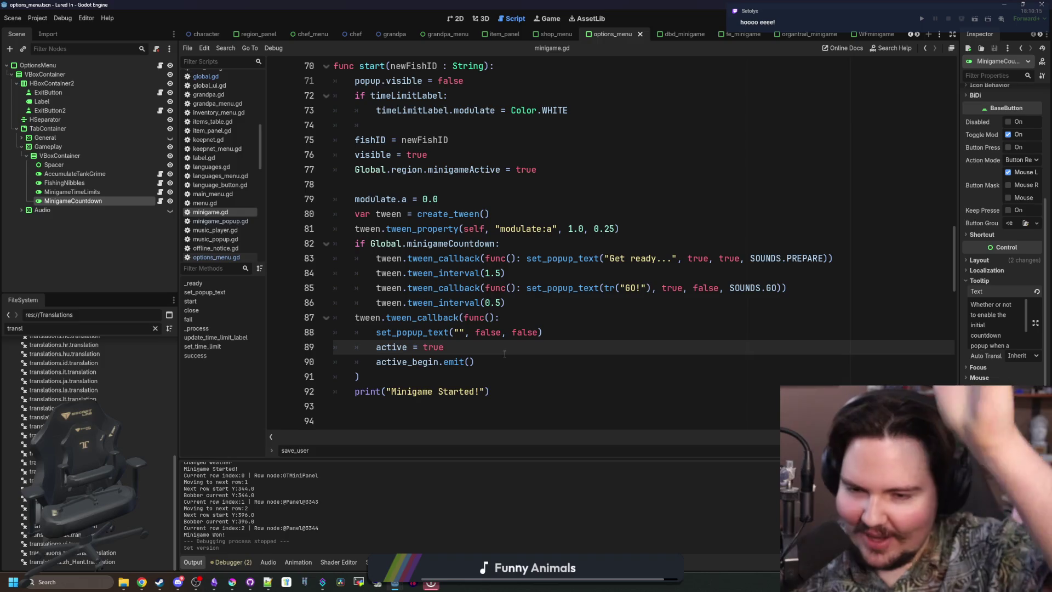
key("ctrl+s")
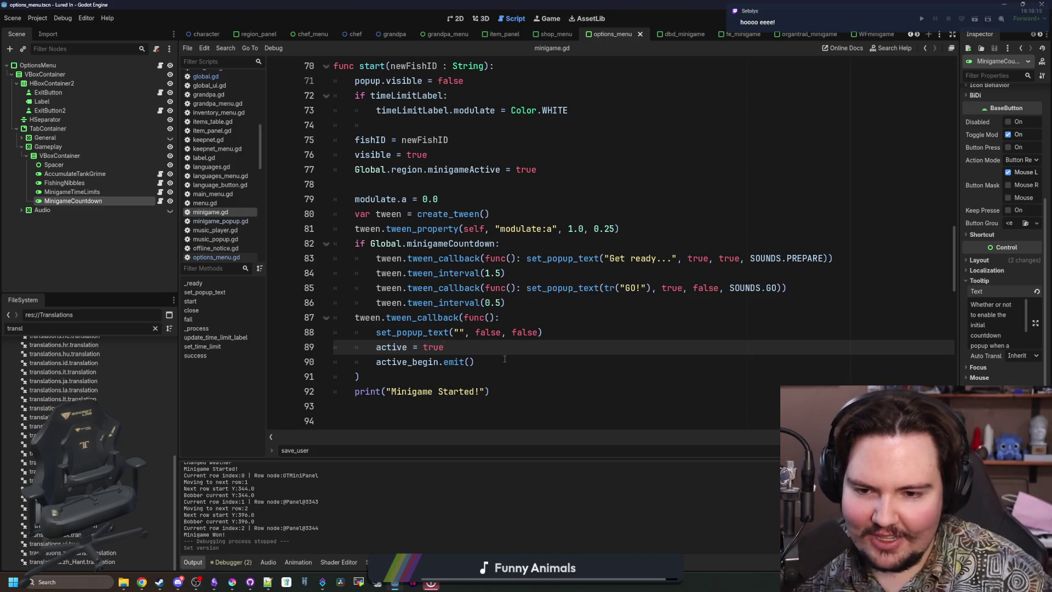
left_click(501, 363)
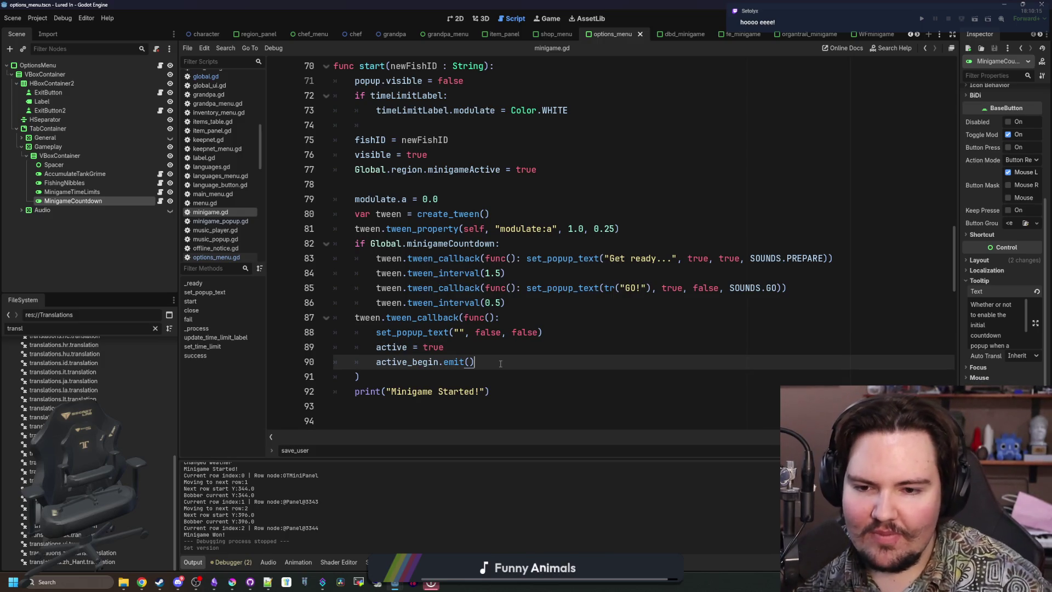
key("ctrl+s")
left_click(520, 352)
key("ctrl+s")
left_click(493, 374)
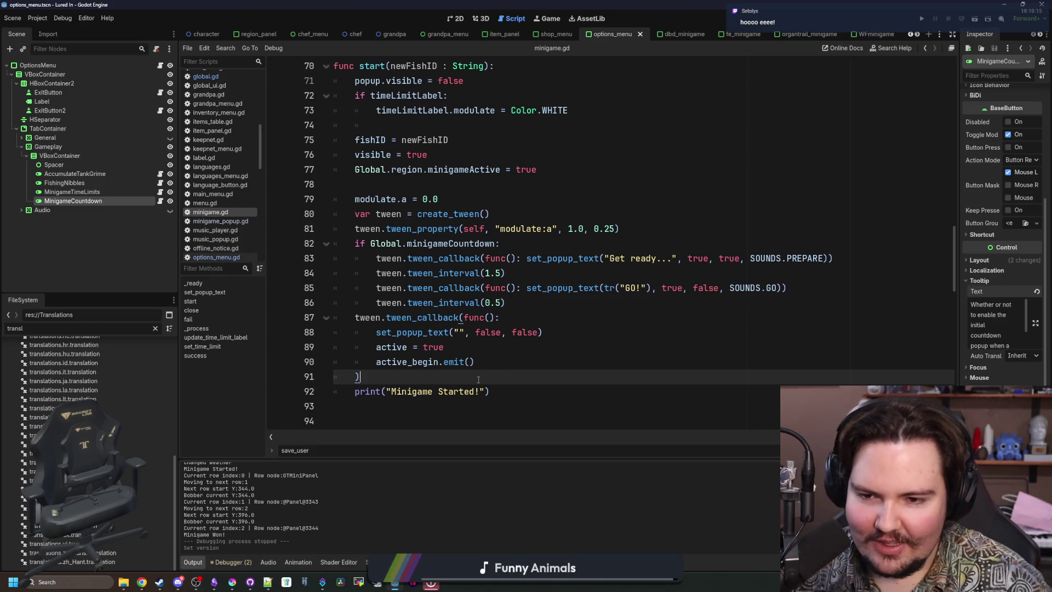
scroll(478, 380, "down", 1)
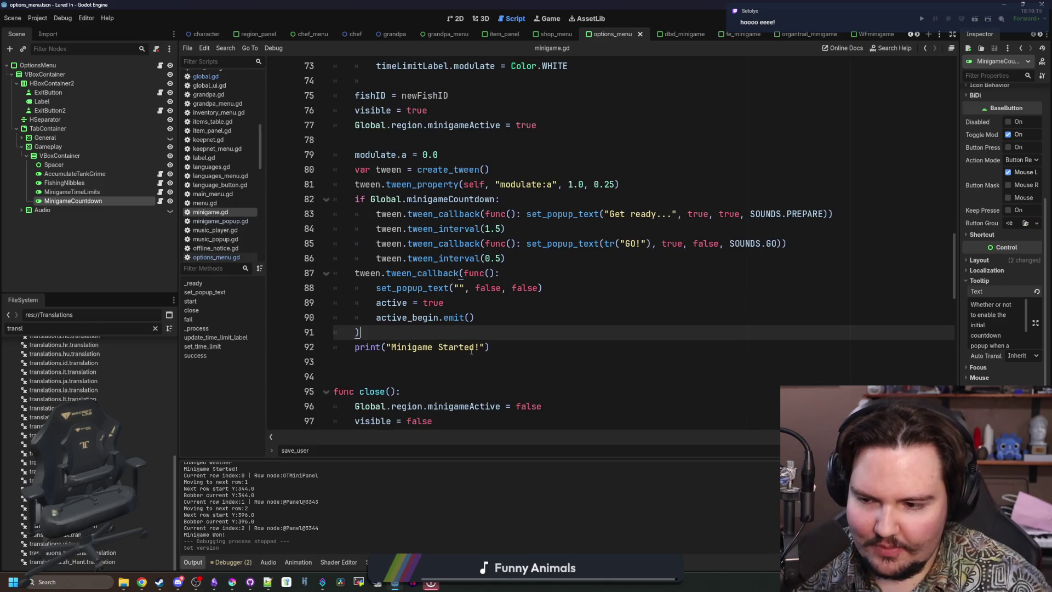
left_click(537, 125)
key("ctrl+s")
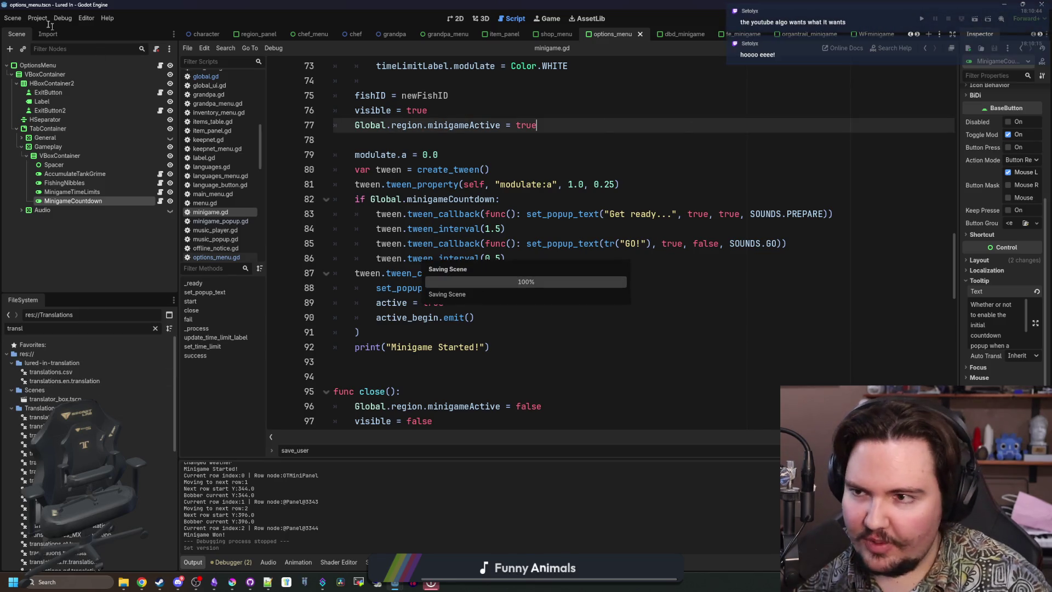
Open the Localization translations list in Project Settings.
left_click(51, 22)
left_click(60, 50)
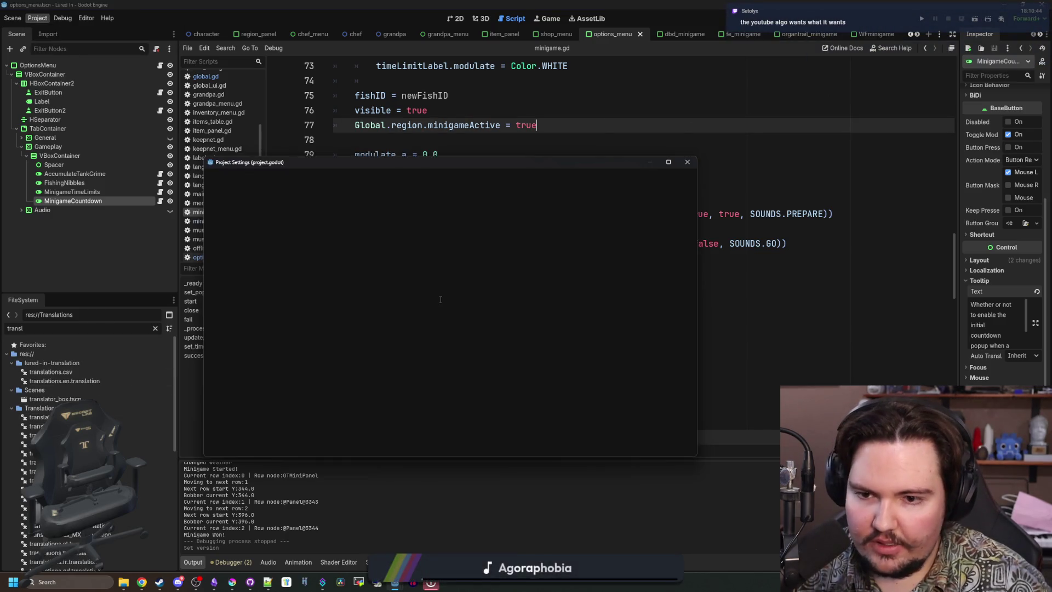
left_click(271, 179)
left_click(311, 178)
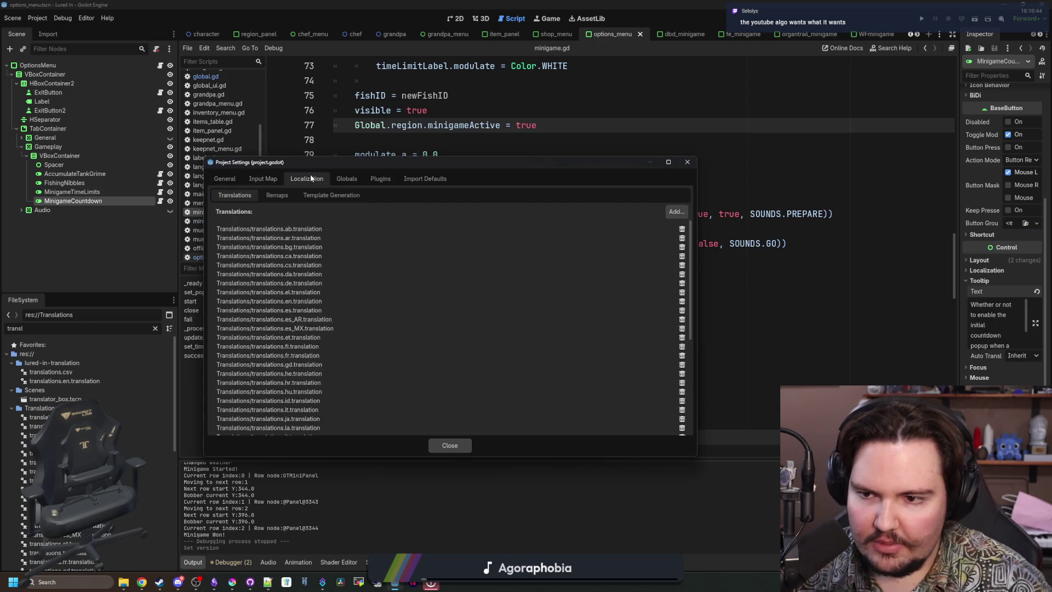
Remove every registered translation, from ab through zh_Hant.
left_click(682, 229)
left_click(683, 229)
left_click(683, 229)
left_click(683, 229)
left_click(682, 229)
triple_click(683, 229)
triple_click(682, 229)
triple_click(682, 229)
triple_click(683, 230)
left_click(682, 229)
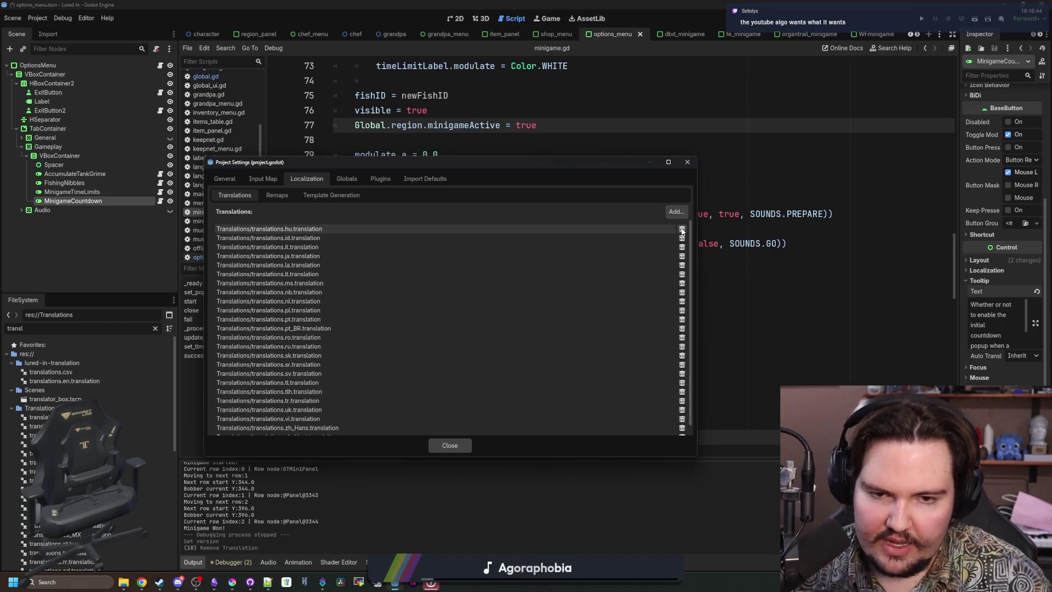
triple_click(683, 229)
triple_click(683, 229)
triple_click(682, 229)
triple_click(683, 229)
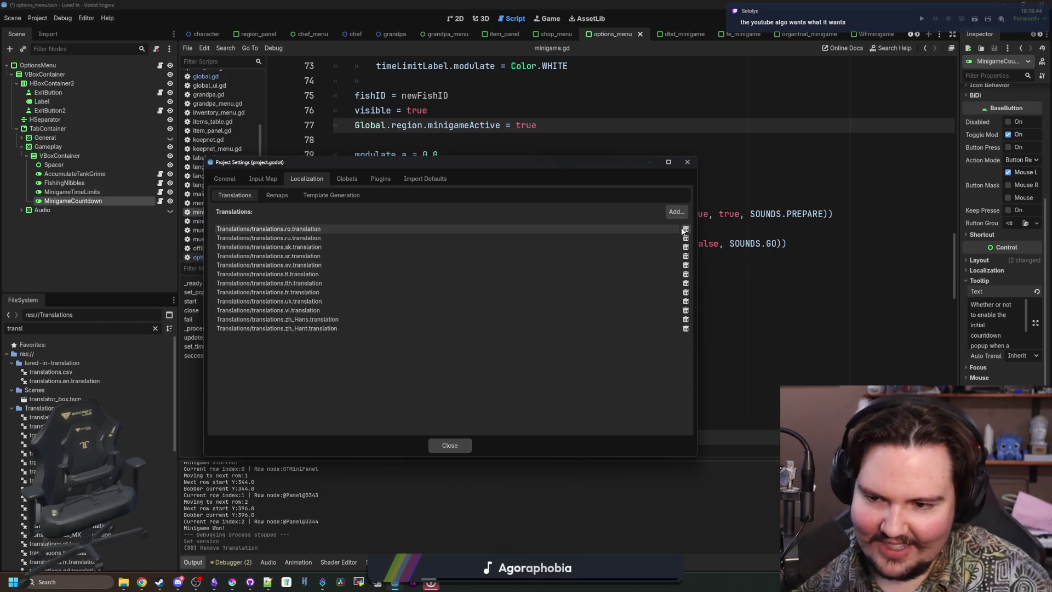
triple_click(683, 229)
triple_click(682, 229)
triple_click(682, 229)
left_click(683, 229)
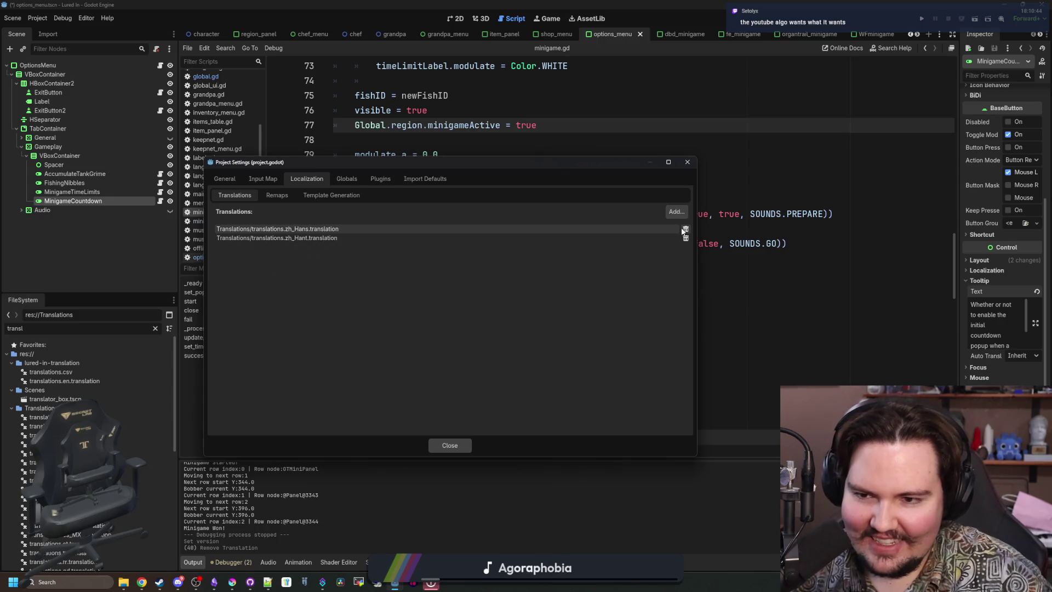
double_click(684, 230)
Re-add all 43 .translation files, ab through zh_Hant, and close Project Settings.
left_click(677, 212)
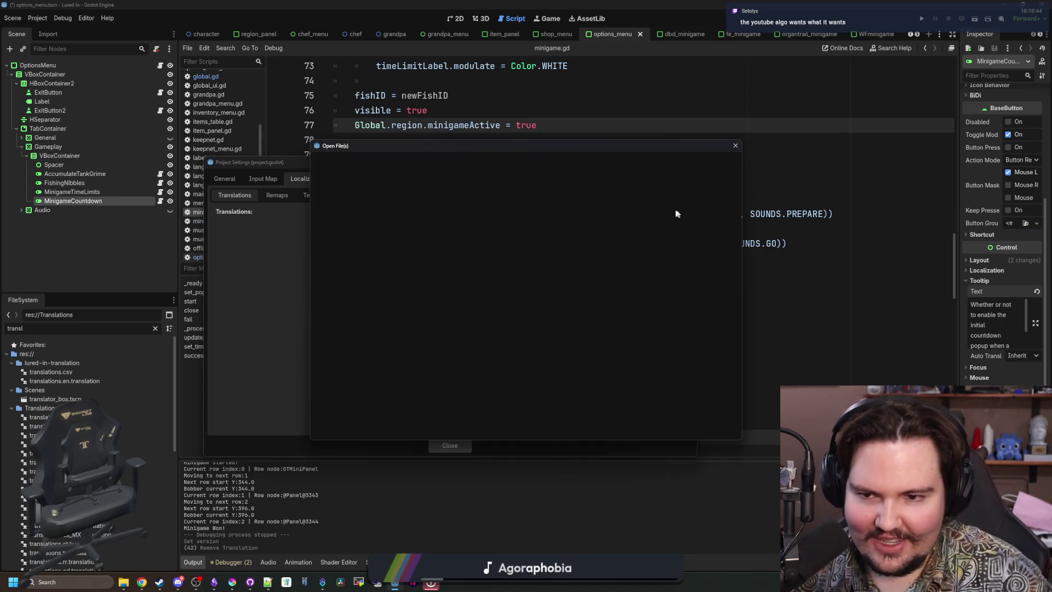
left_click(441, 209)
scroll(525, 329, "down", 2)
left_click(525, 364, "shift")
left_click(447, 429)
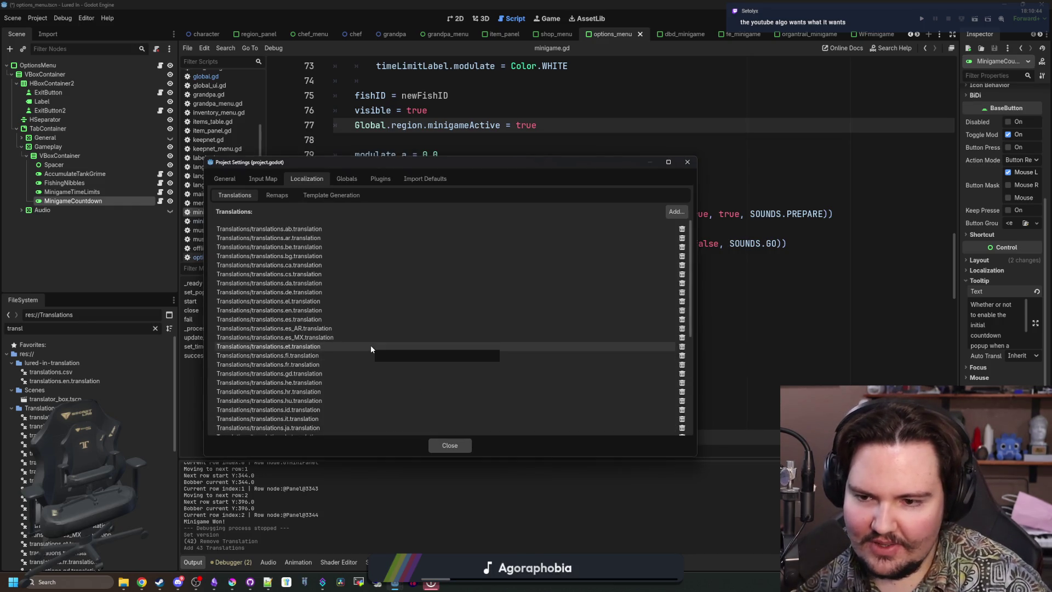
scroll(336, 268, "down", 3)
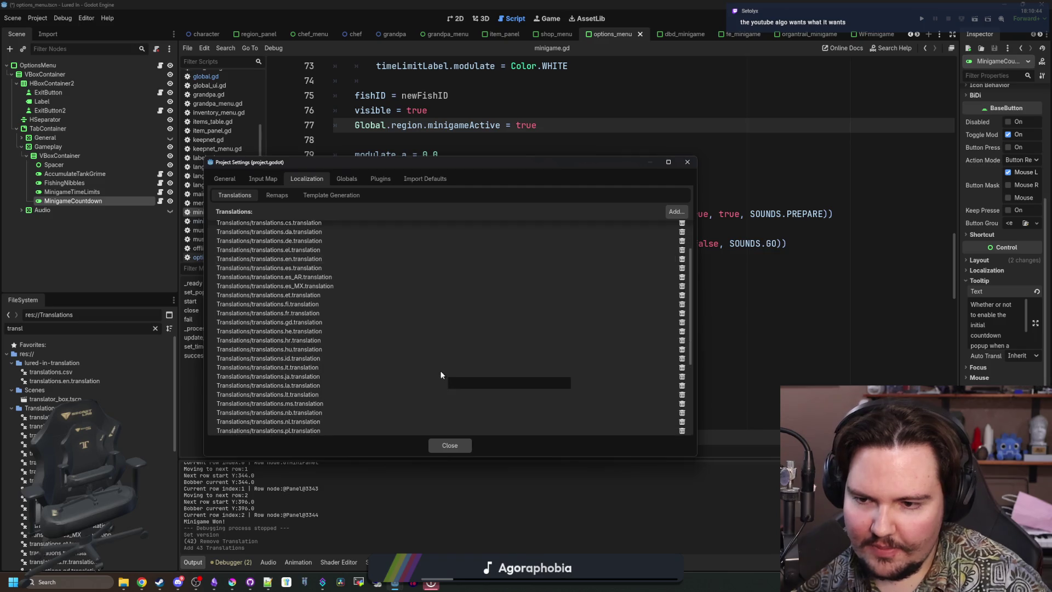
scroll(314, 290, "up", 3)
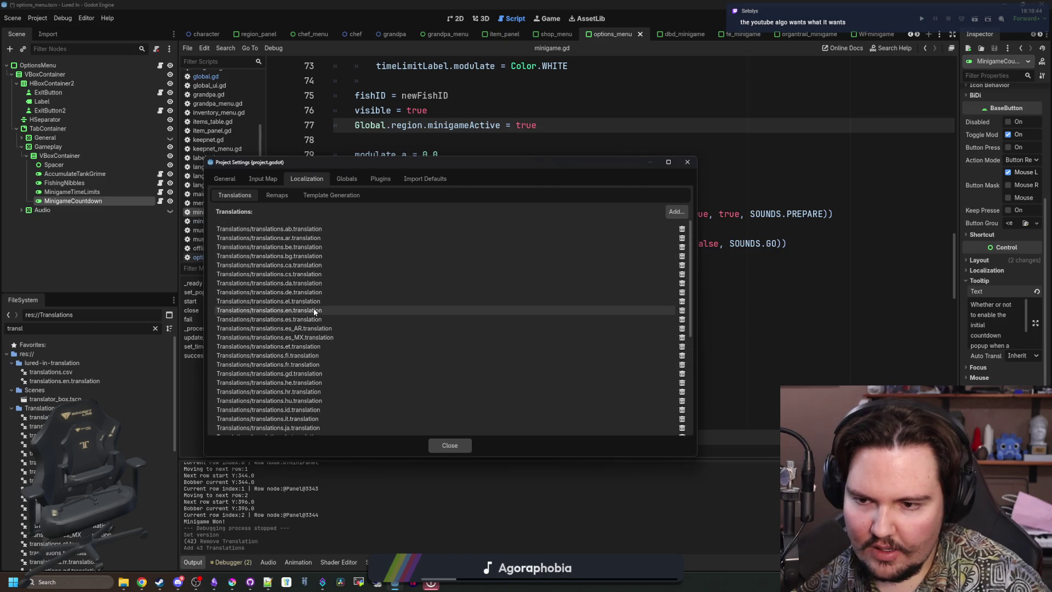
scroll(446, 376, "down", 5)
left_click(450, 445)
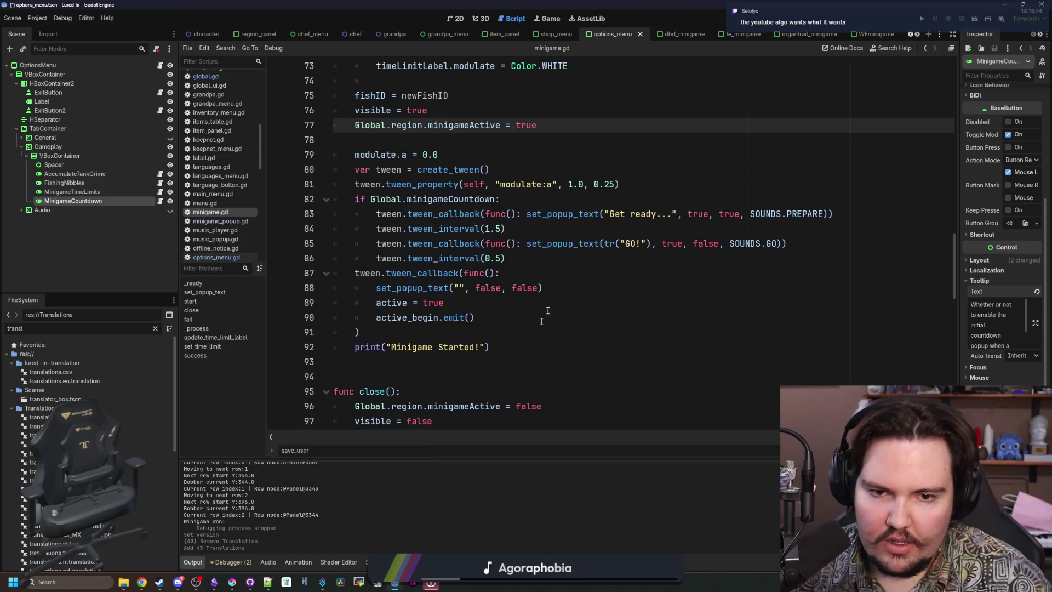
Save the project and launch the game with Run Project.
left_click(526, 199)
key("ctrl+s")
left_click(922, 21)
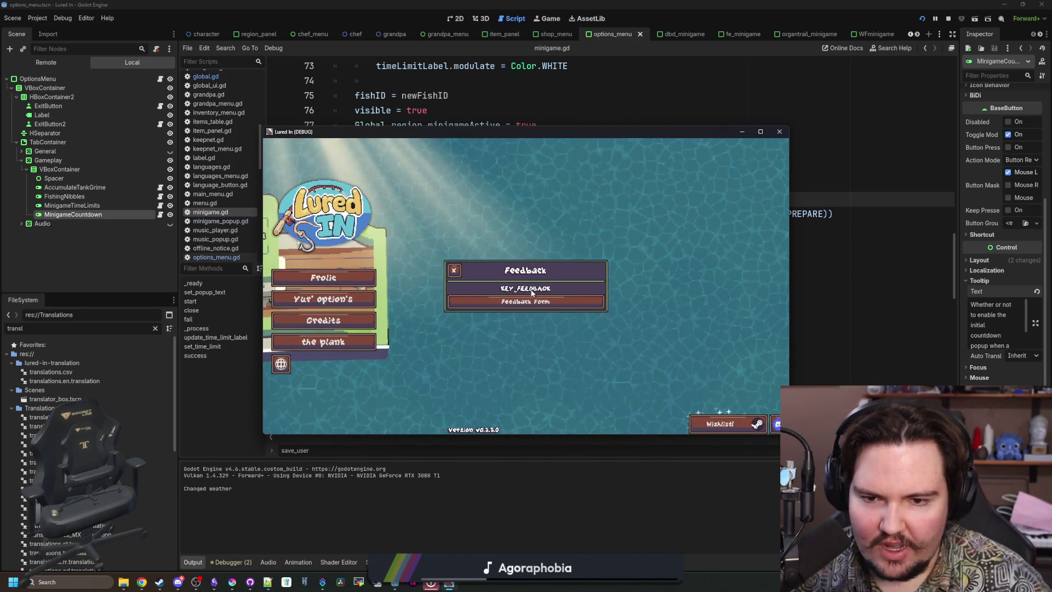
Check the in-game Languages flag list starting with English, then return to the editor.
left_click(281, 364)
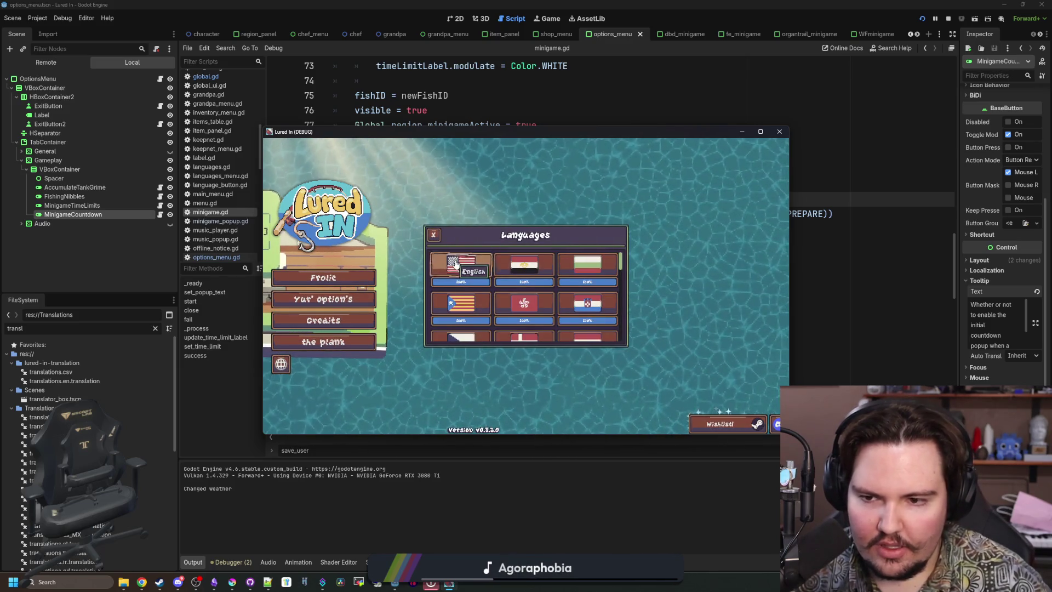
scroll(457, 267, "down", 5)
scroll(460, 270, "up", 5)
left_click(433, 235)
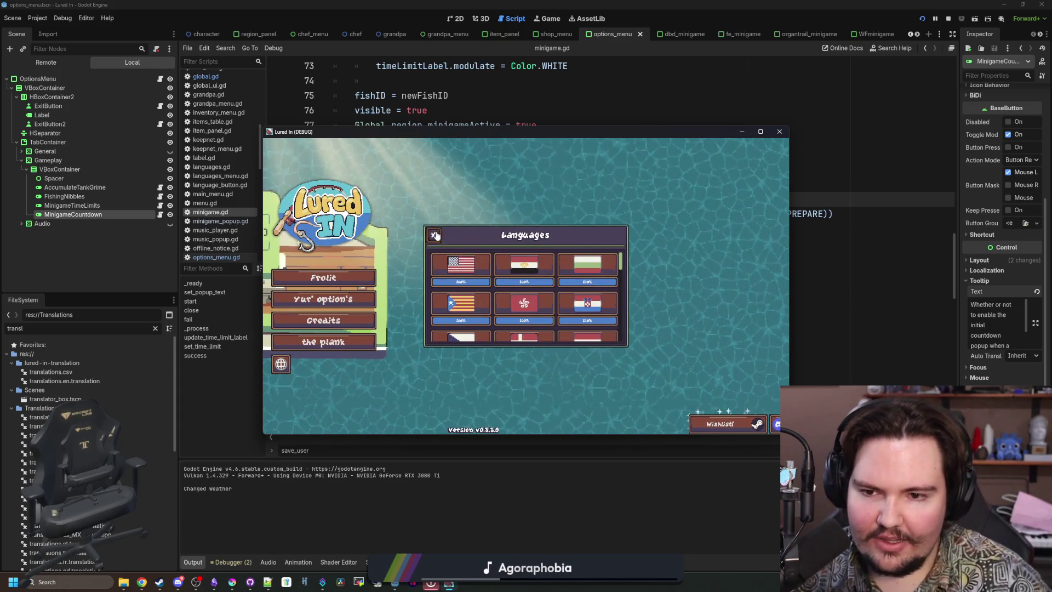
left_click(858, 305)
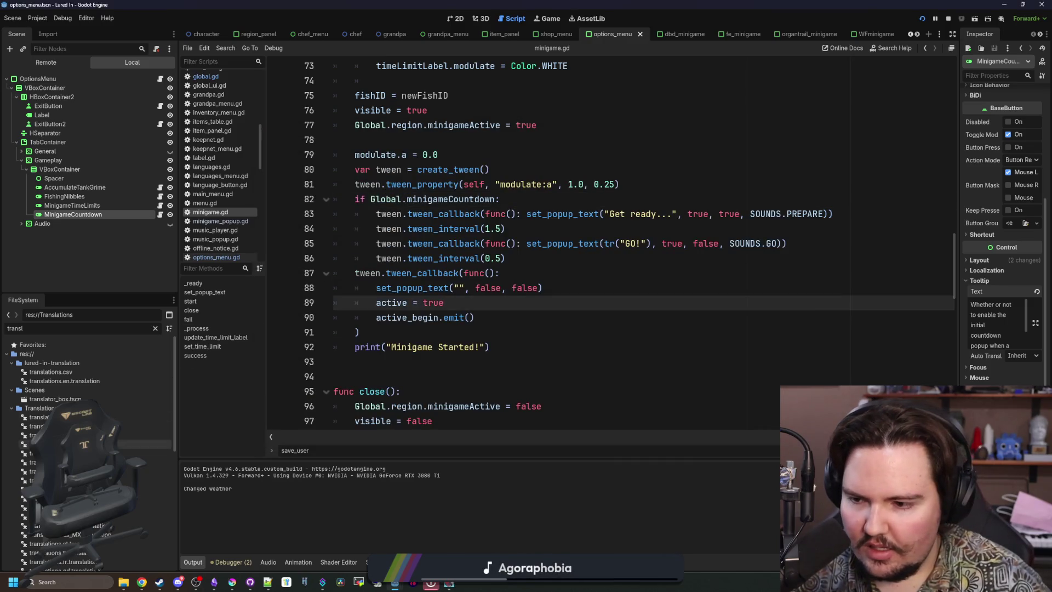
Select the English translation file in Godot and bring the FormatCSV folder window forward.
left_click(110, 508)
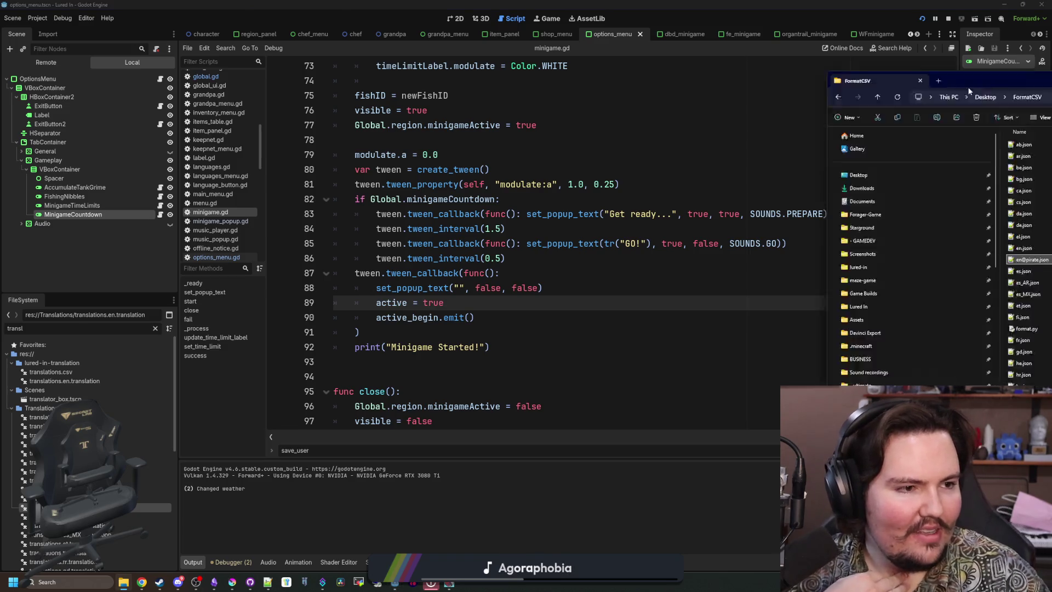
left_click_drag(968, 86, 603, 140)
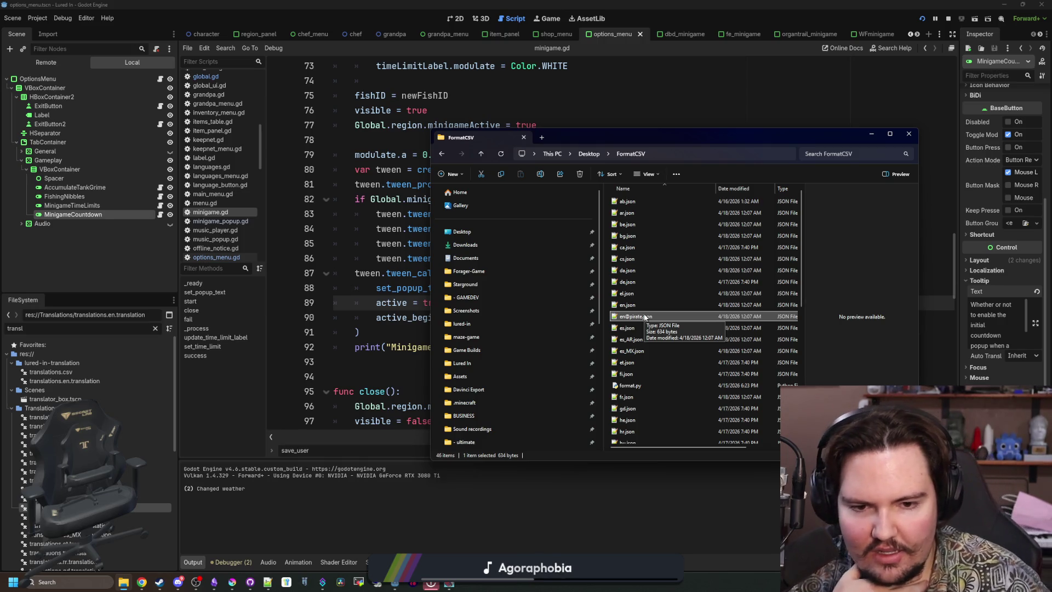
left_click(431, 583)
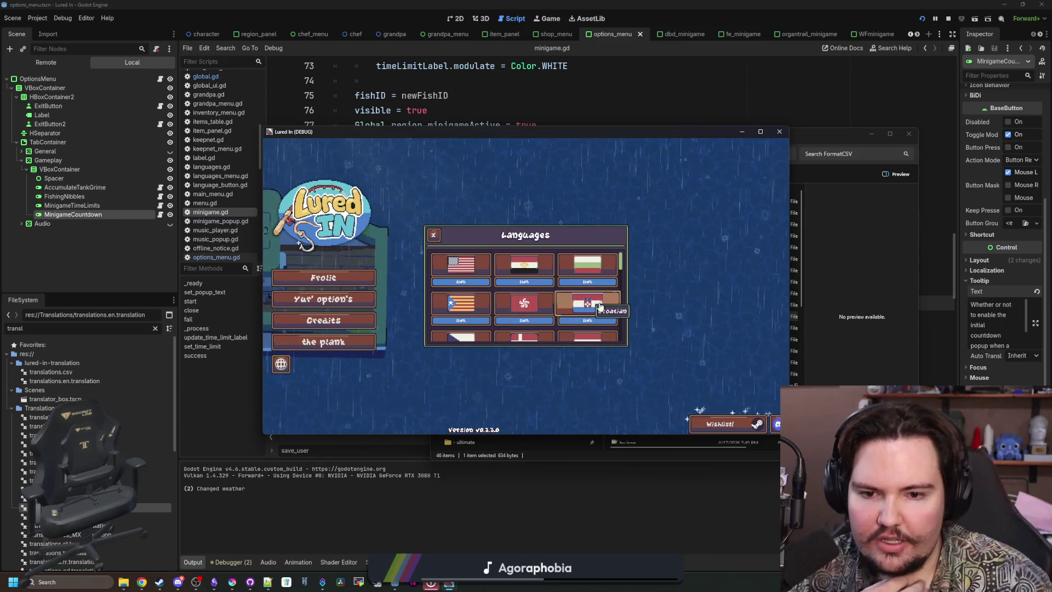
scroll(595, 299, "down", 1)
scroll(595, 296, "down", 8)
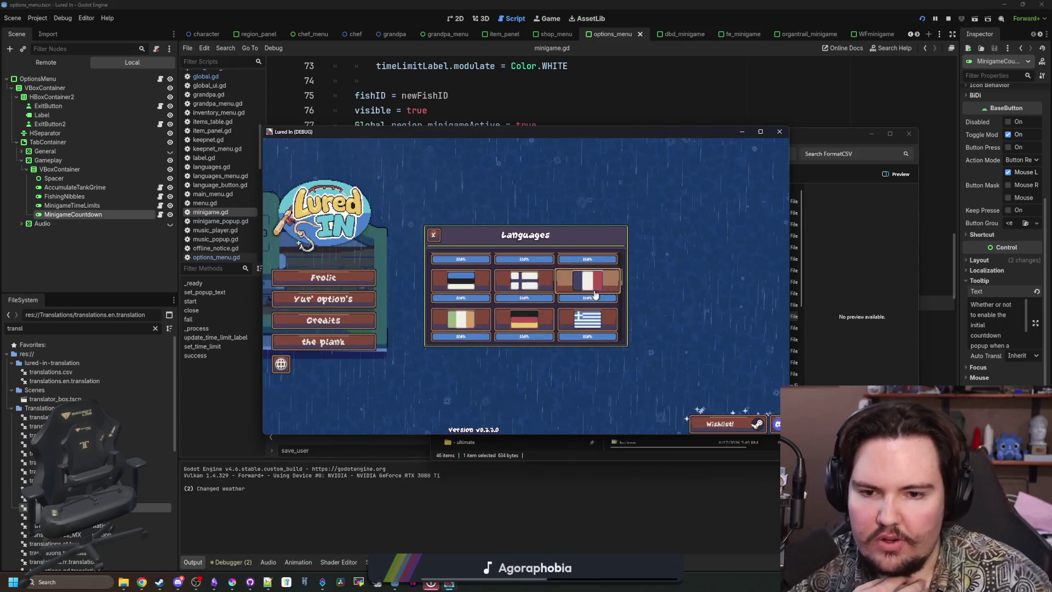
left_click(872, 259)
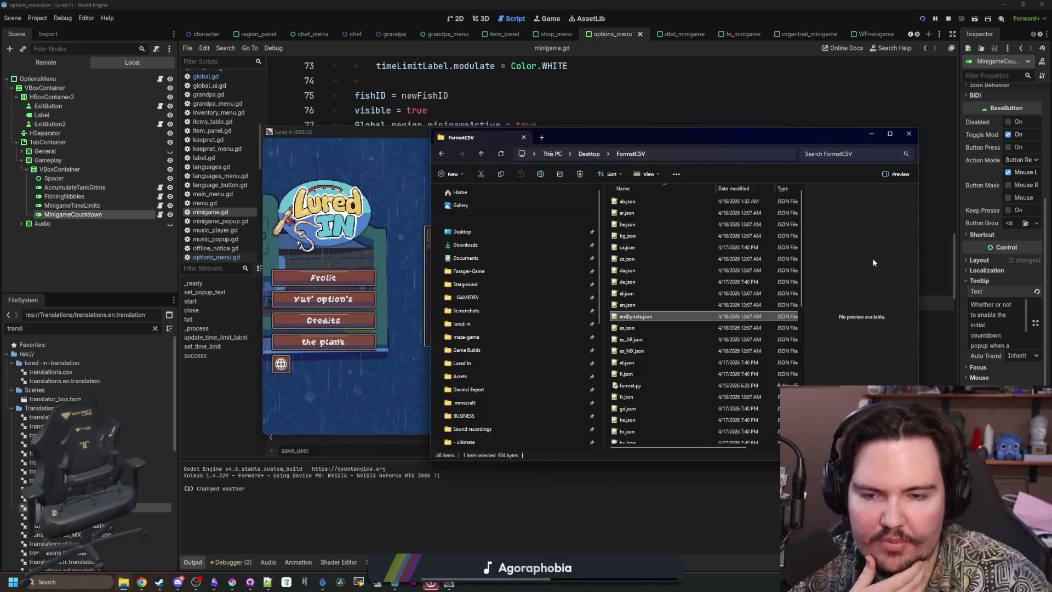
right_click(658, 318)
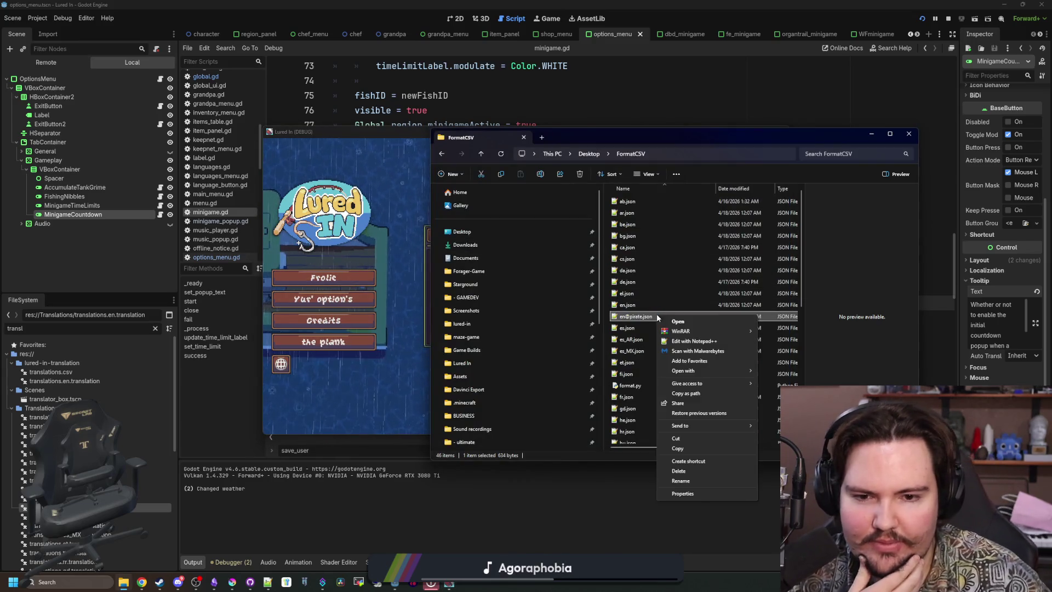
left_click(711, 476)
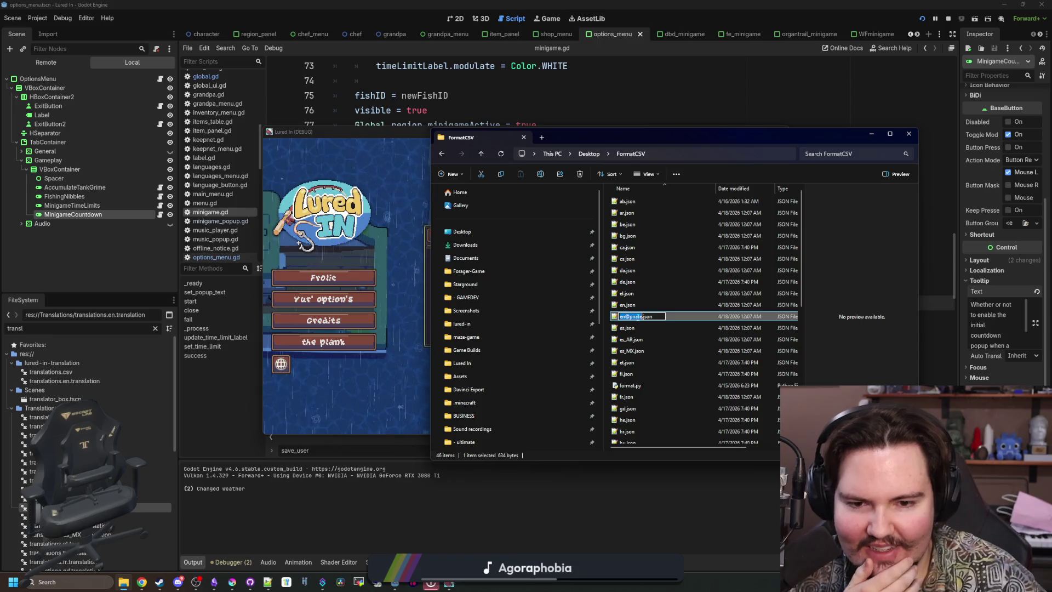
key("ctrl+a")
key("End")
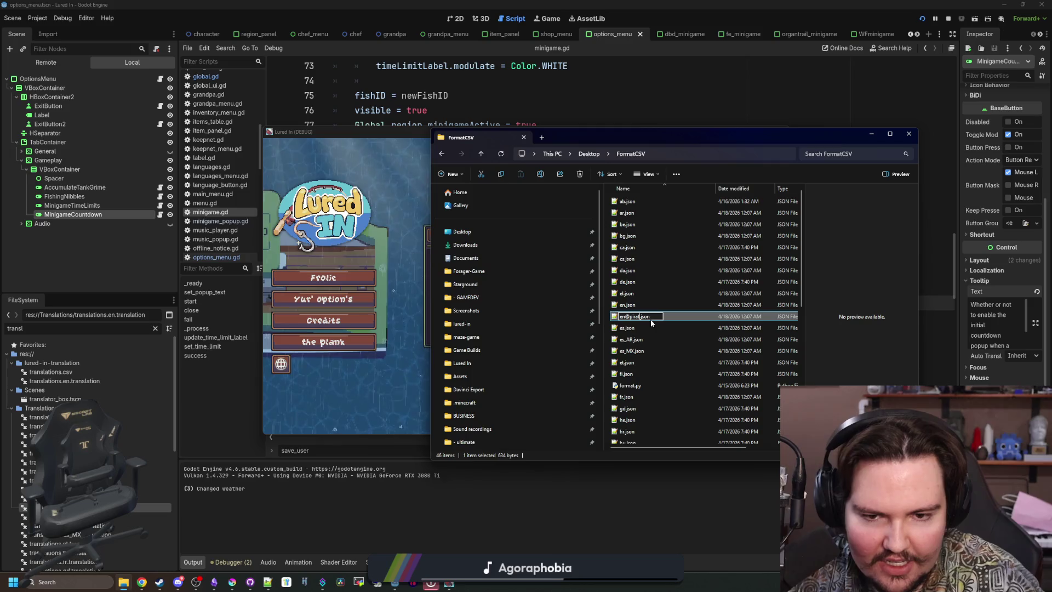
key("Home")
key("Delete")
key("Delete")
key("Delete")
key("Return")
Close the running game and delete the old translations.csv from FormatCSV.
left_click(329, 378)
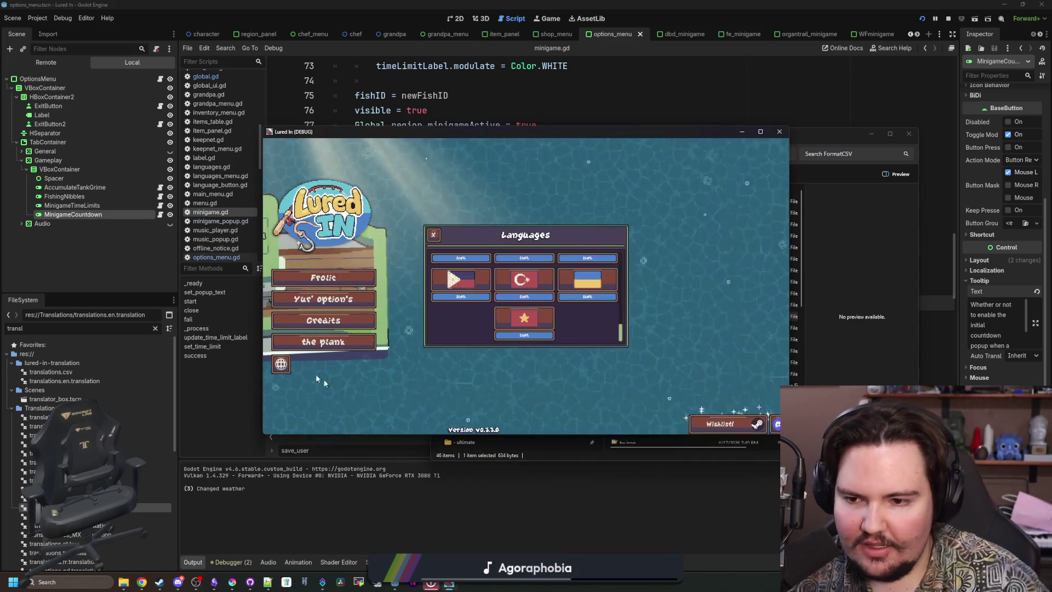
left_click(323, 341)
scroll(703, 319, "down", 8)
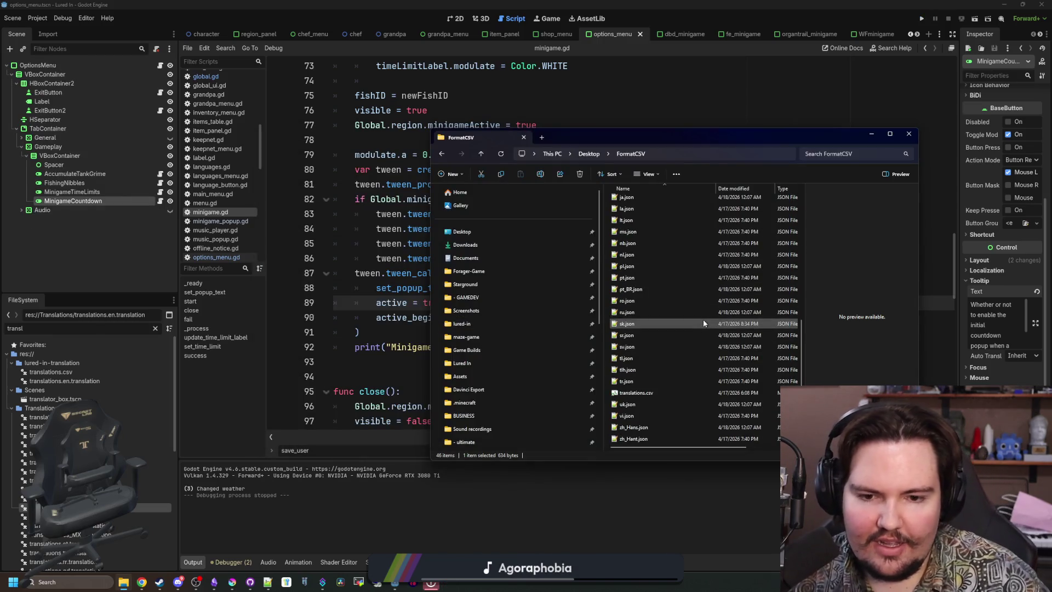
left_click(641, 393)
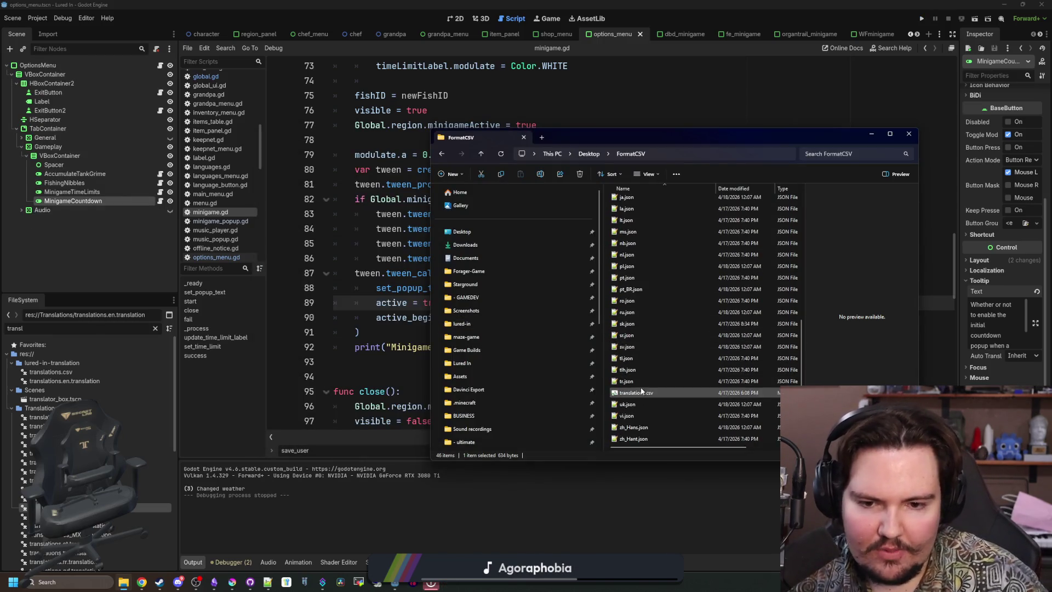
key("Delete")
Sort FormatCSV by type and run format.py to regenerate the translations, then leave Explorer.
scroll(660, 351, "up", 8)
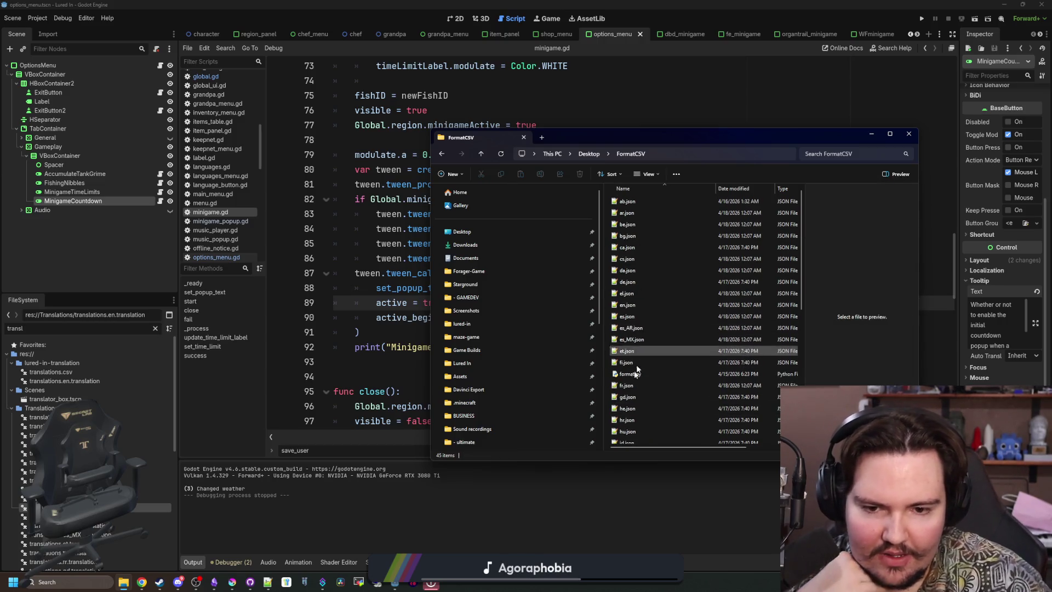
left_click(787, 188)
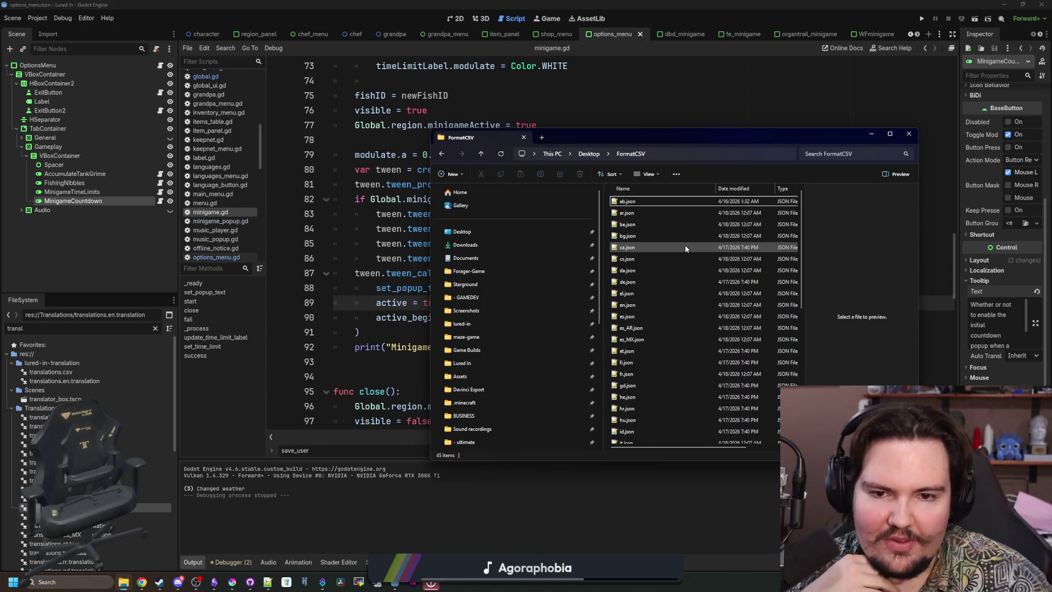
scroll(683, 259, "down", 8)
double_click(643, 441)
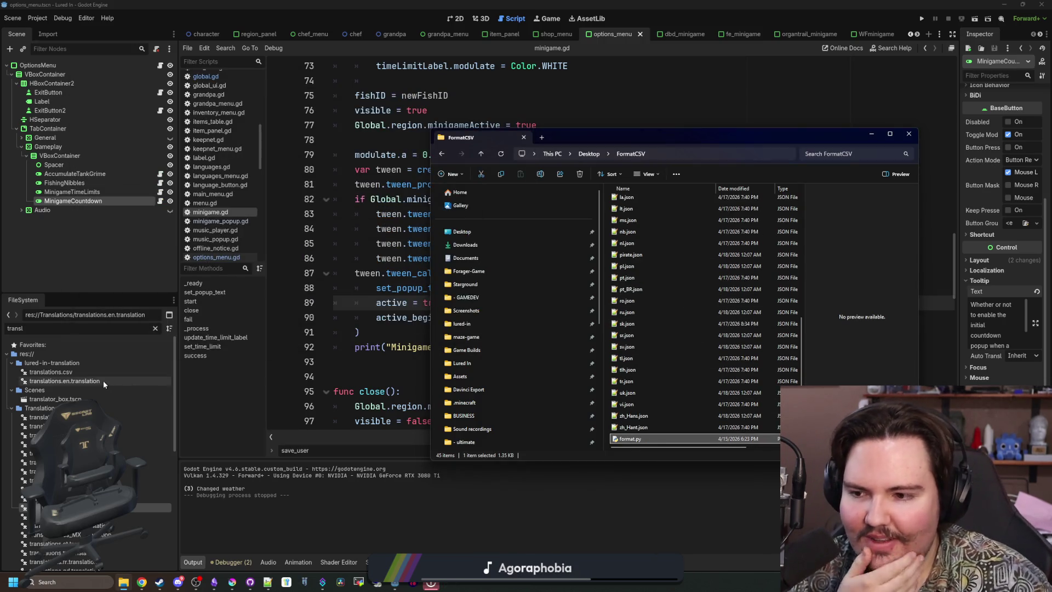
key("alt+Tab")
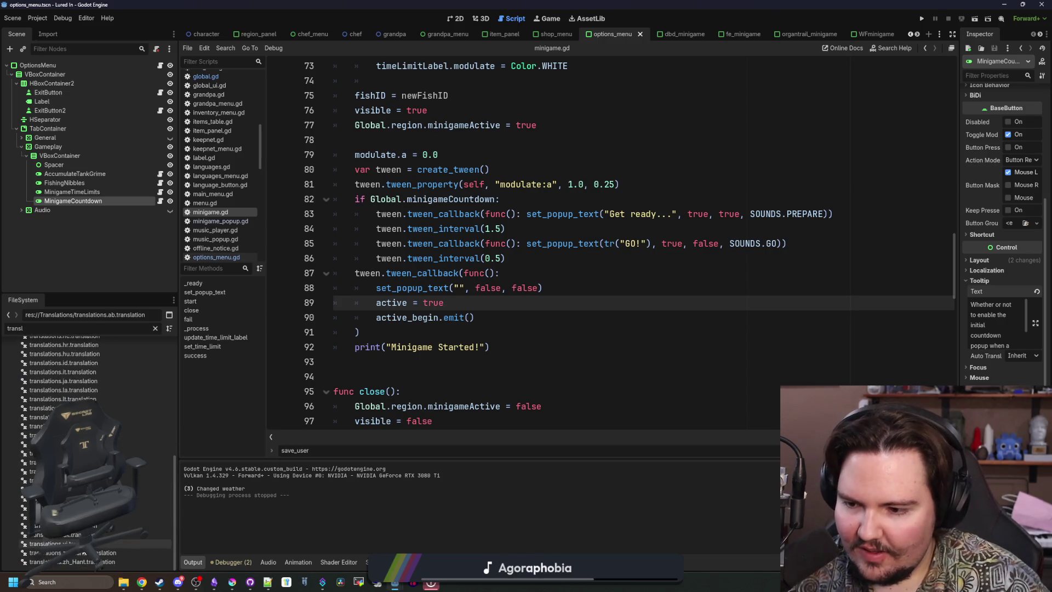
Remove the selected old translation files from the Godot project.
key("Delete")
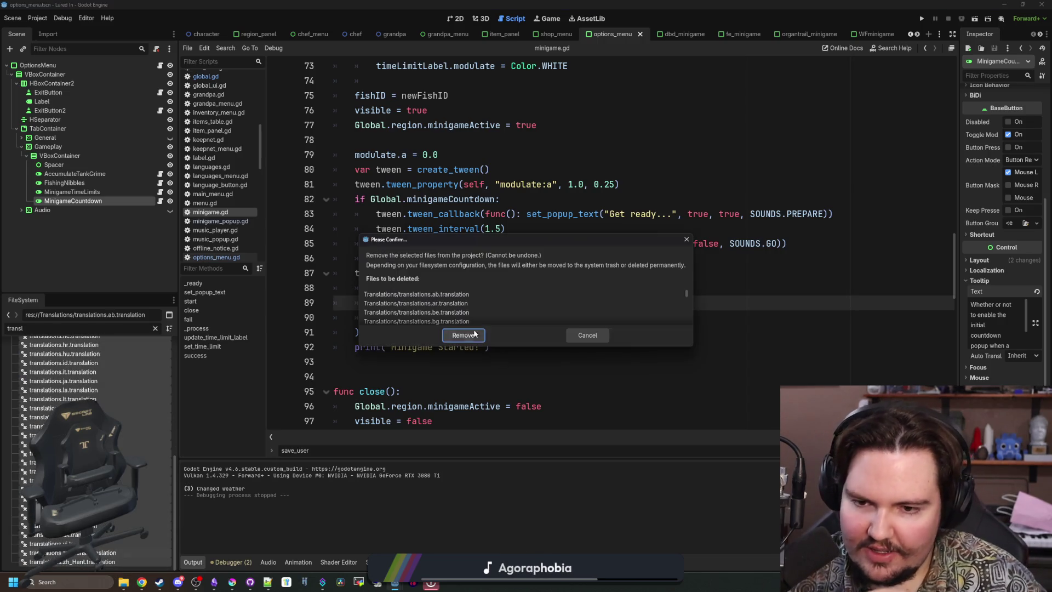
left_click(450, 335)
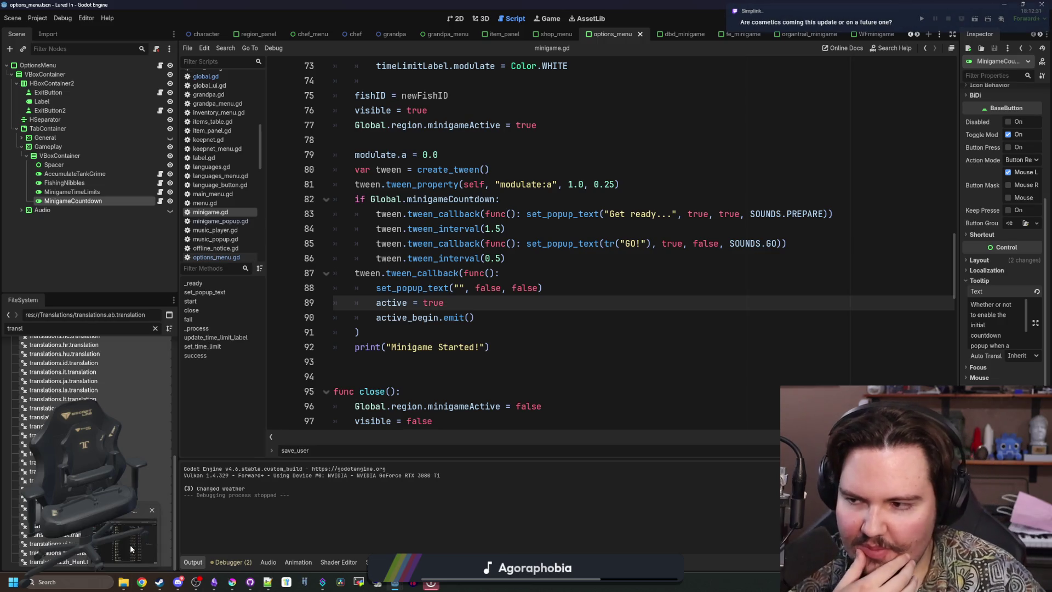
key("alt+Tab")
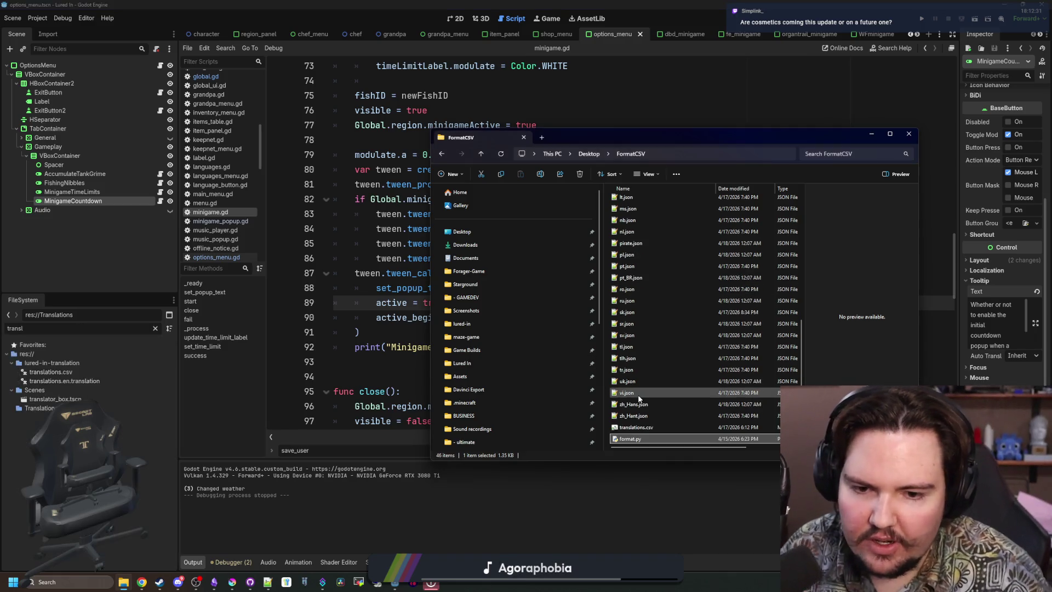
Preview the regenerated translations.csv and expand Godot's Translations folder, then close FormatCSV.
scroll(639, 395, "up", 5)
scroll(647, 381, "down", 10)
left_click(637, 428)
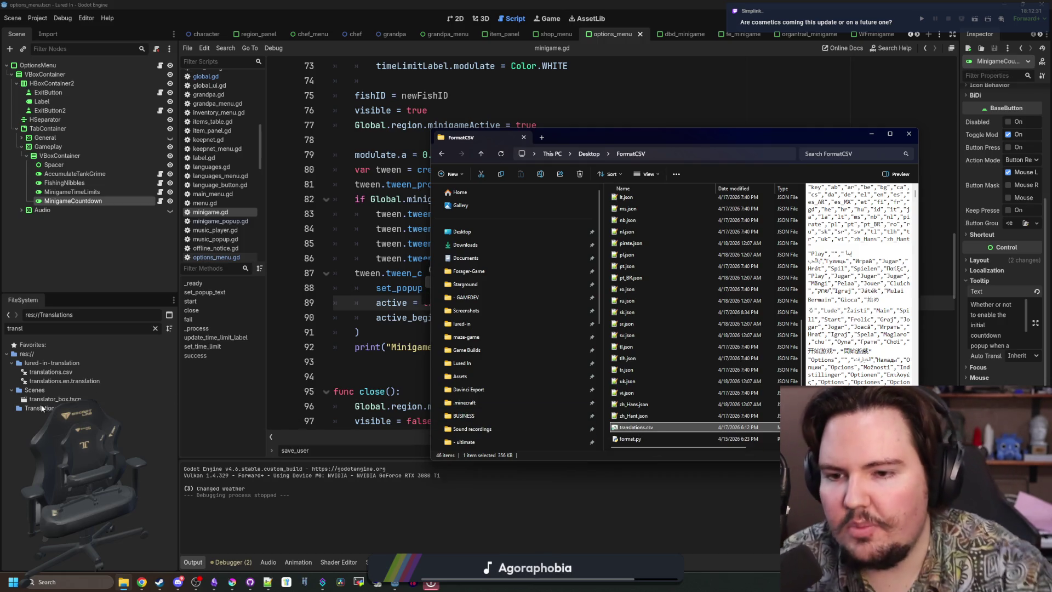
double_click(42, 409)
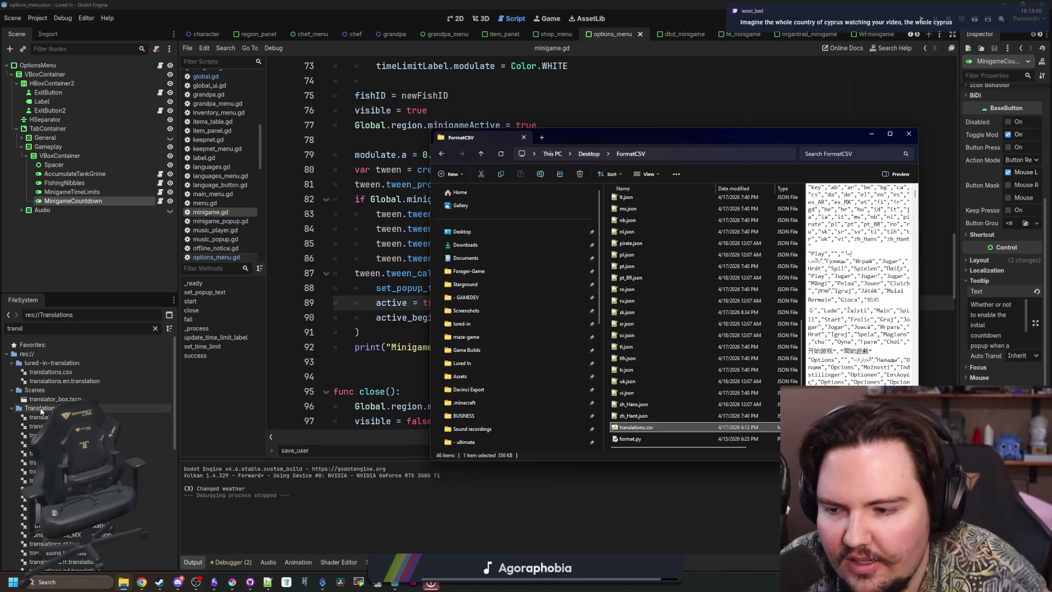
left_click(350, 451)
Open Project Settings and delete every entry from the Localization translations list.
left_click(39, 18)
left_click(52, 31)
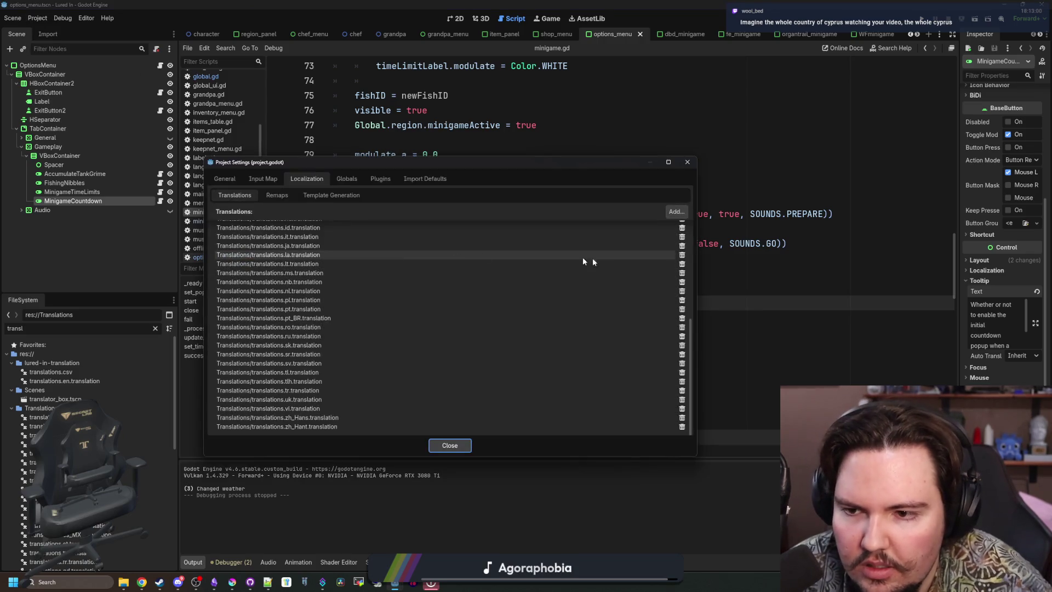
triple_click(682, 229)
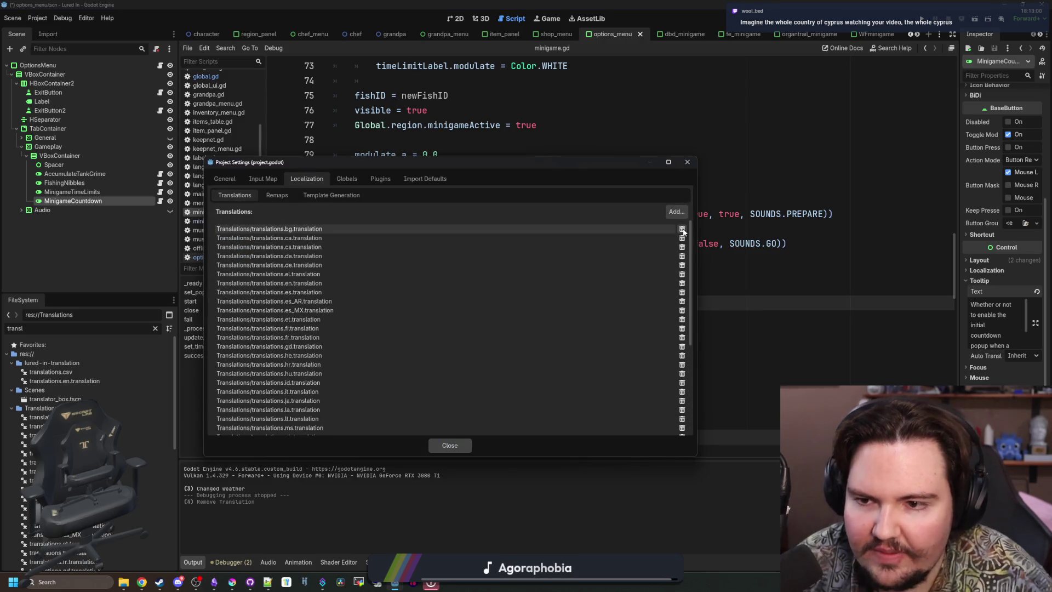
triple_click(682, 229)
triple_click(682, 229)
triple_click(682, 229)
left_click(682, 229)
triple_click(682, 229)
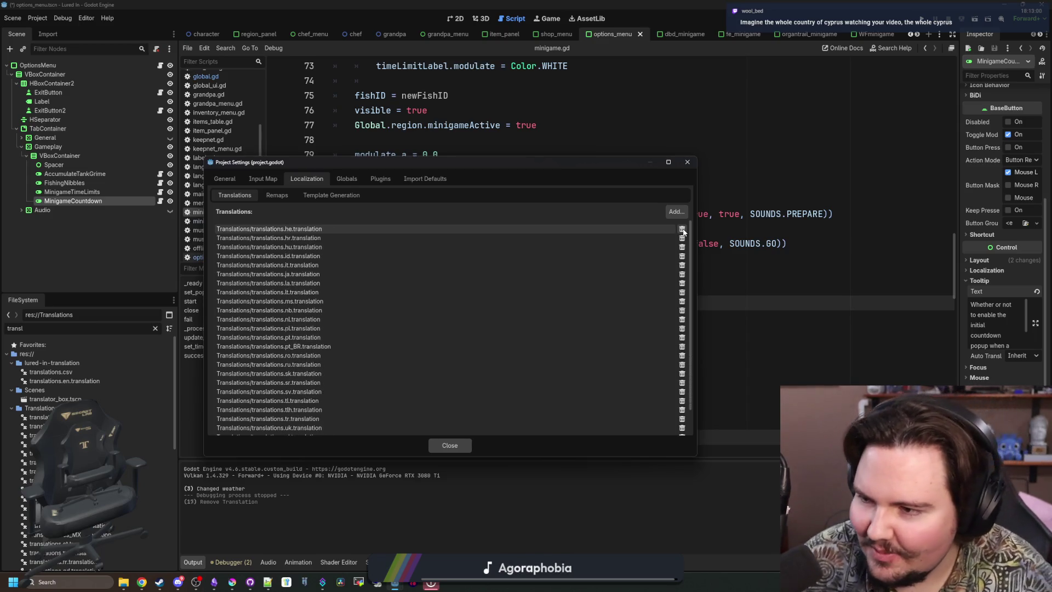
triple_click(682, 229)
triple_click(682, 229)
triple_click(682, 229)
left_click(683, 230)
double_click(685, 229)
triple_click(685, 229)
double_click(685, 229)
double_click(686, 229)
double_click(685, 229)
double_click(685, 229)
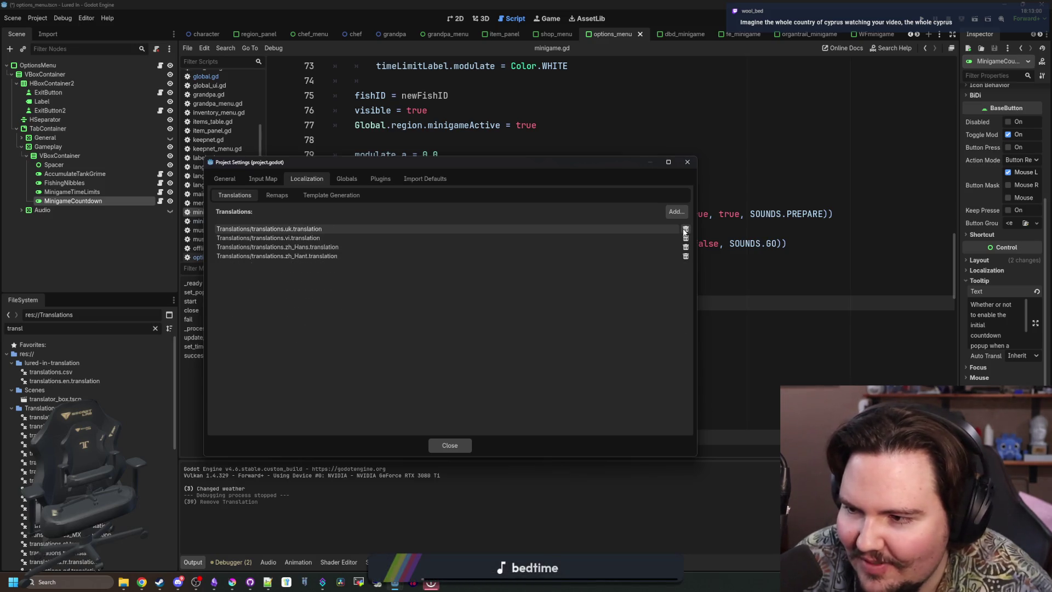
triple_click(685, 229)
left_click(685, 229)
Add all 44 files from res://Translations, including pirate, and close Project Settings.
left_click(680, 214)
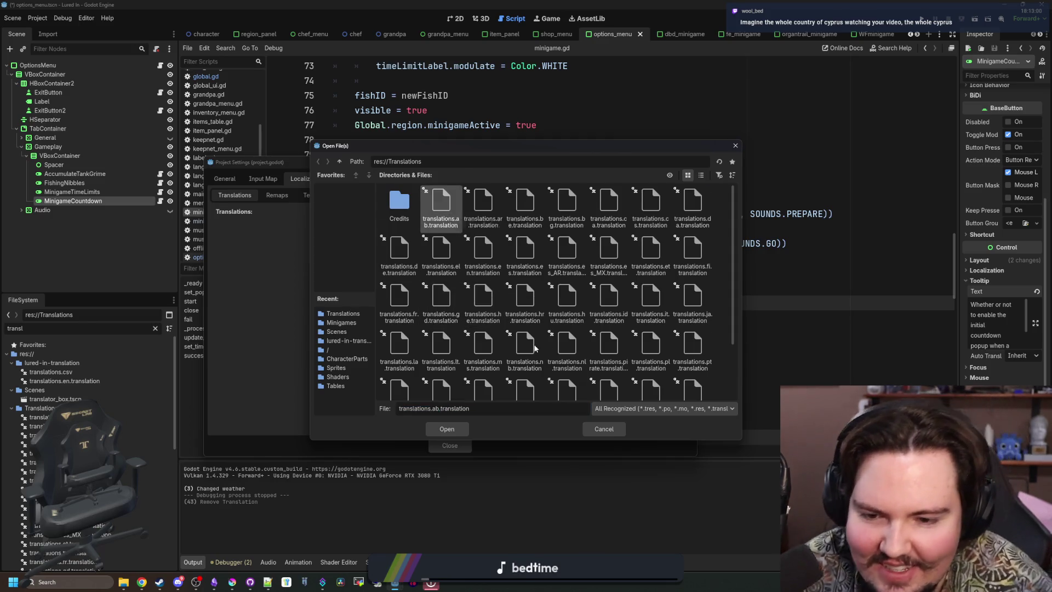
scroll(519, 329, "down", 5)
left_click(519, 394, "shift")
scroll(519, 329, "up", 5)
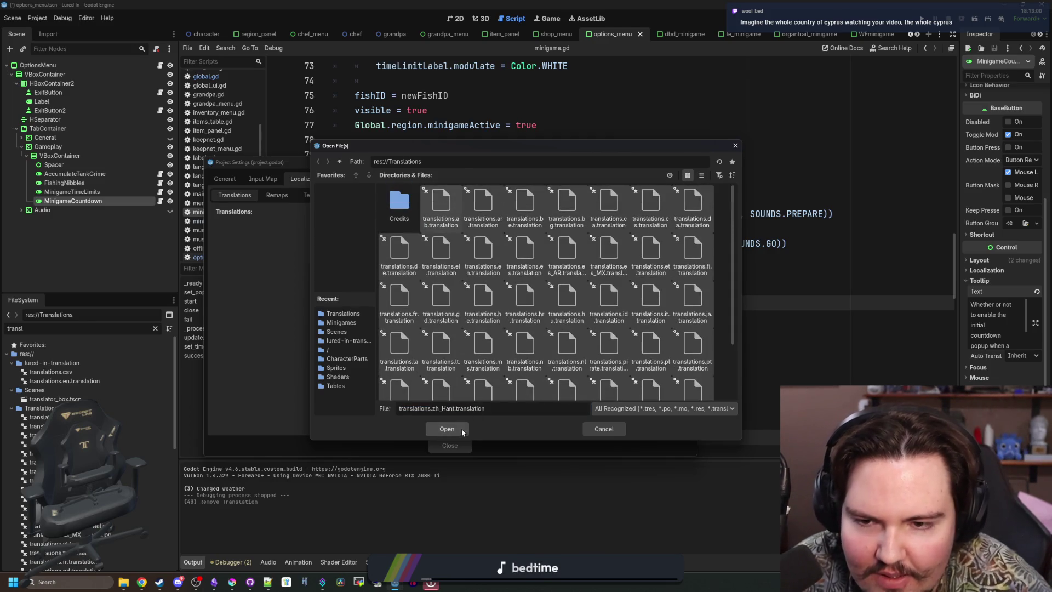
left_click(462, 428)
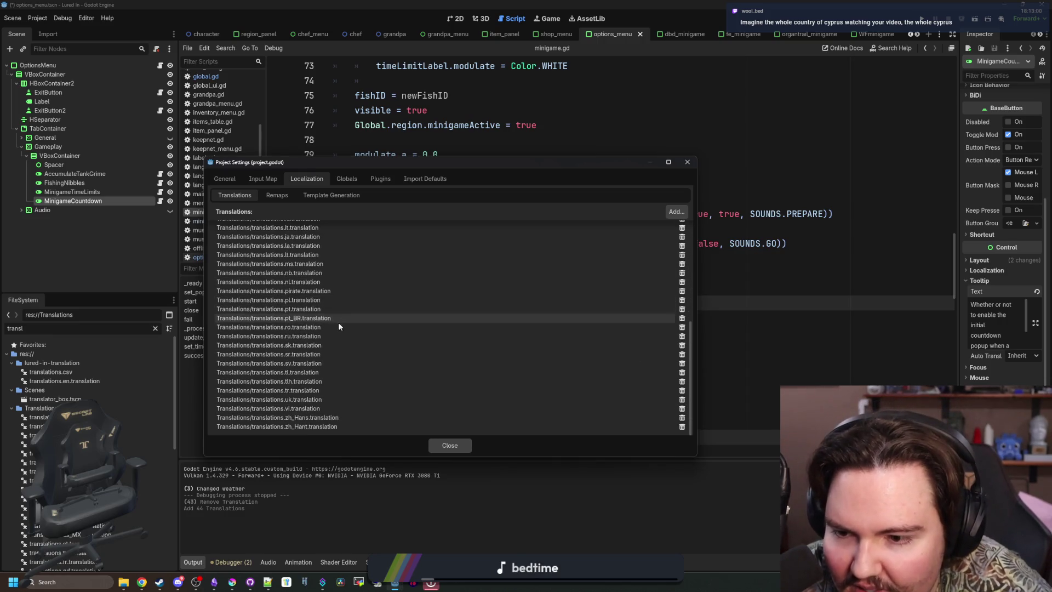
scroll(326, 402, "up", 3)
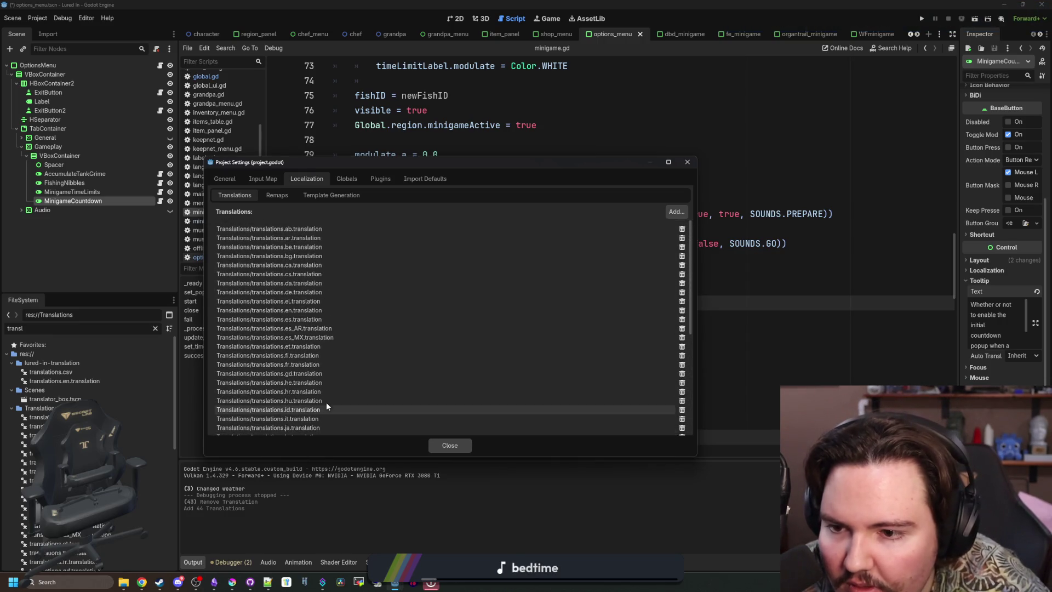
scroll(316, 343, "down", 2)
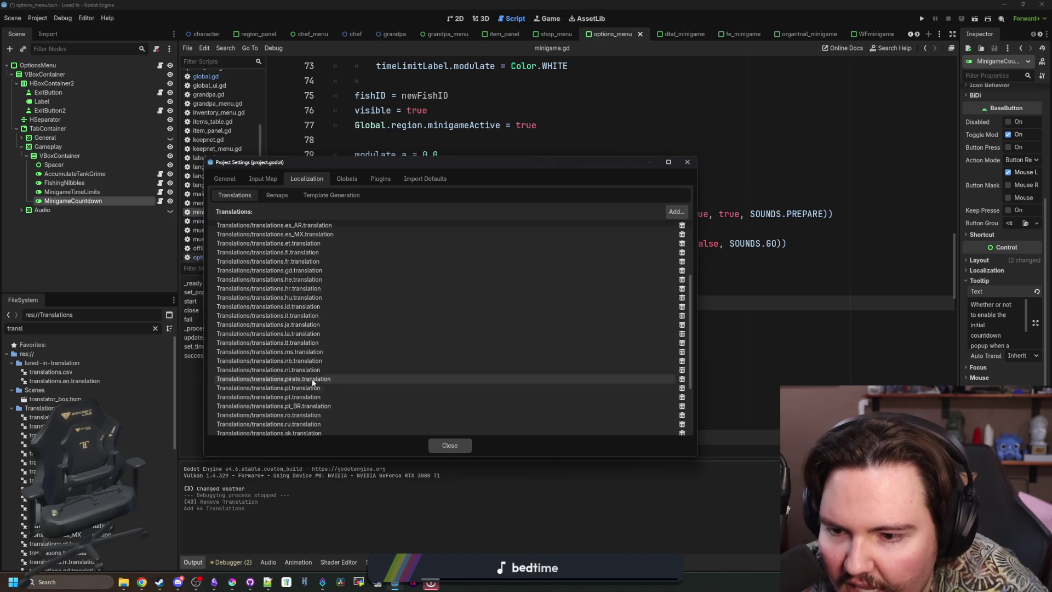
left_click(448, 443)
Save and run Lured In, dismiss the Feedback popup, and maximize the game window.
key("F5")
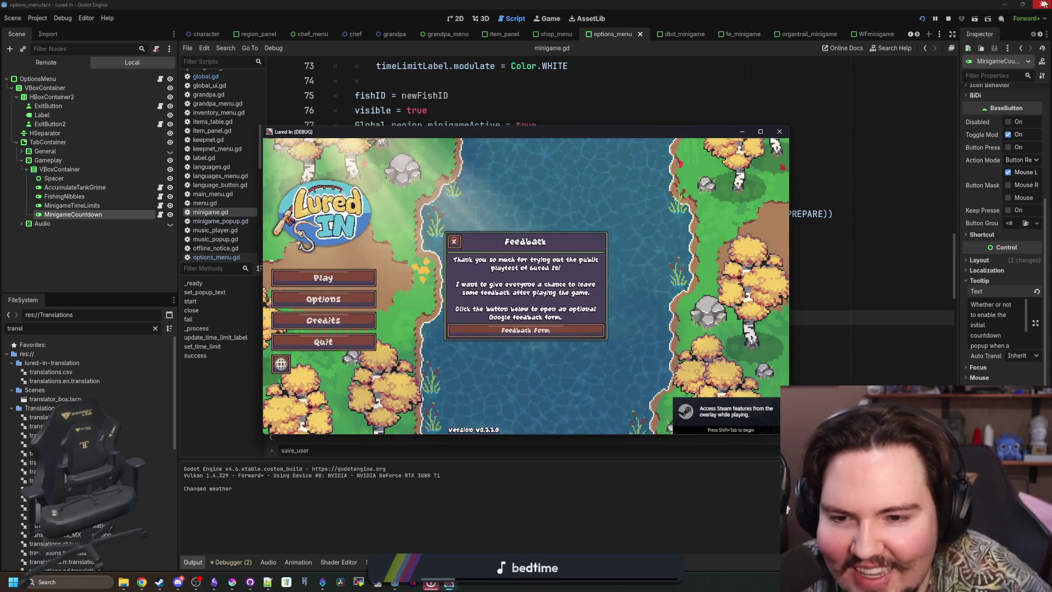
left_click(454, 241)
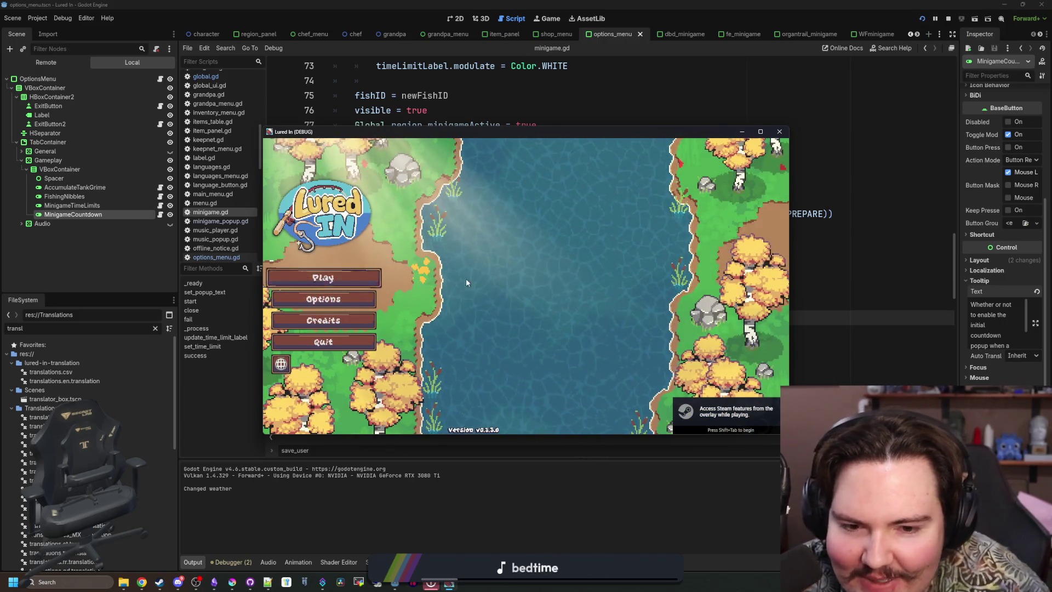
left_click(762, 132)
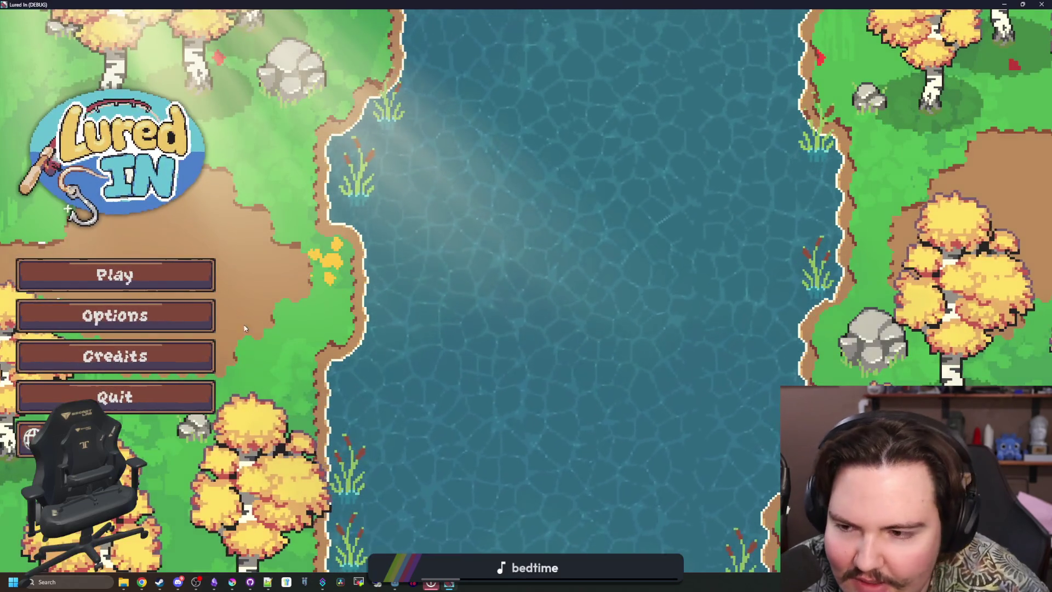
Browse the game's General, Gameplay and Audio options, then close Options.
left_click(115, 315)
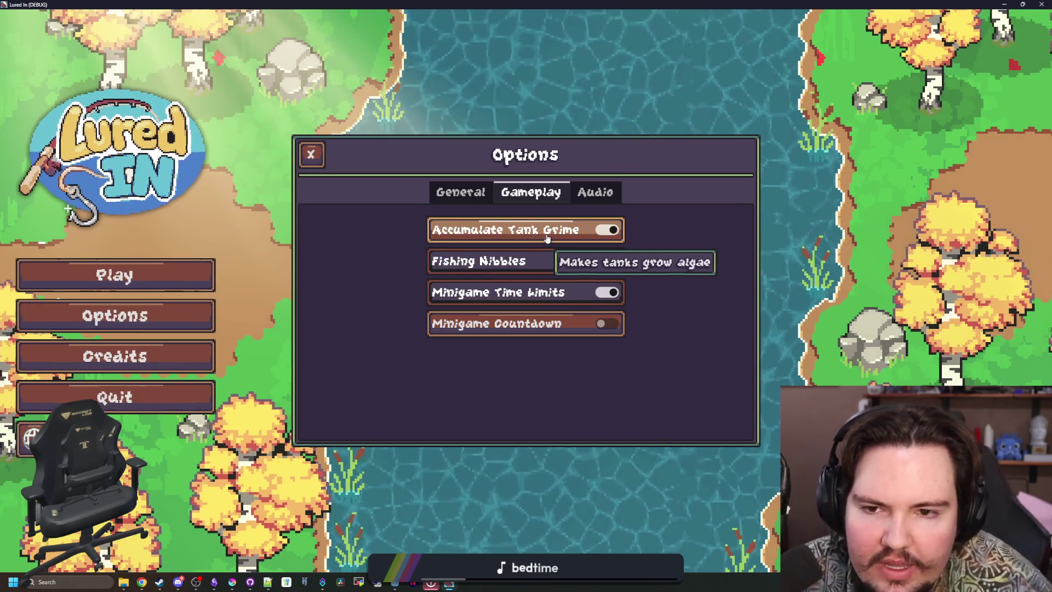
left_click(484, 182)
left_click(530, 192)
left_click(596, 192)
left_click(528, 194)
left_click(460, 192)
left_click(310, 154)
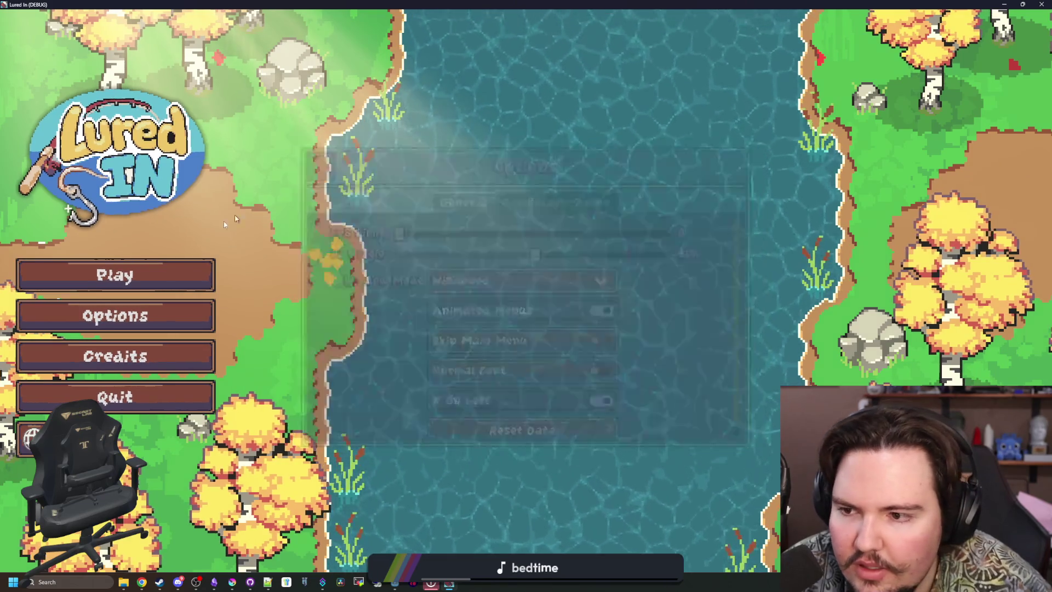
Start playing, dismiss Welcome Back, and bring up the Lured In changelog notes.
left_click(143, 275)
left_click(526, 353)
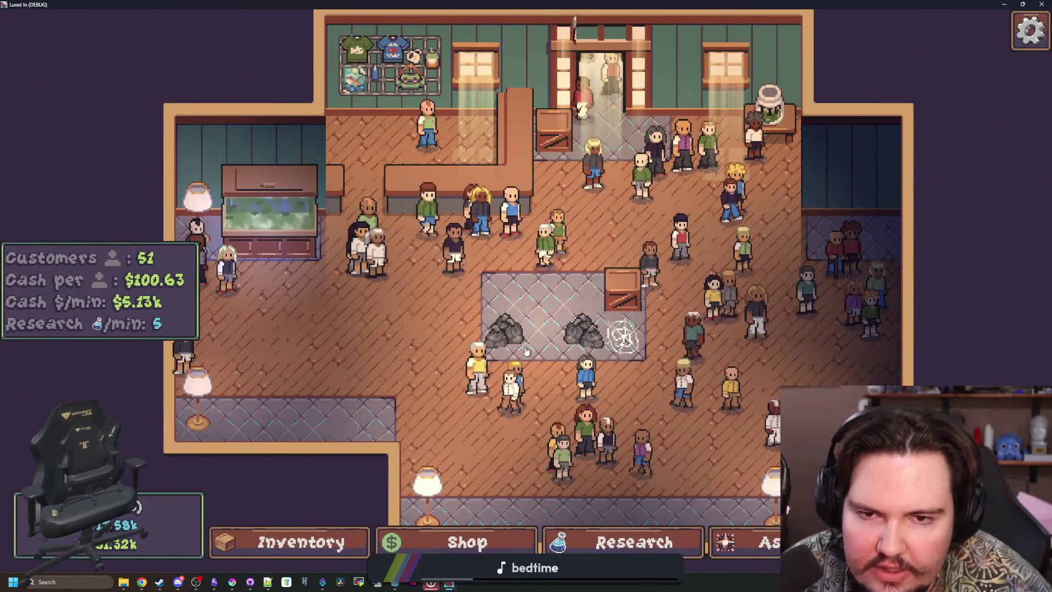
left_click(214, 582)
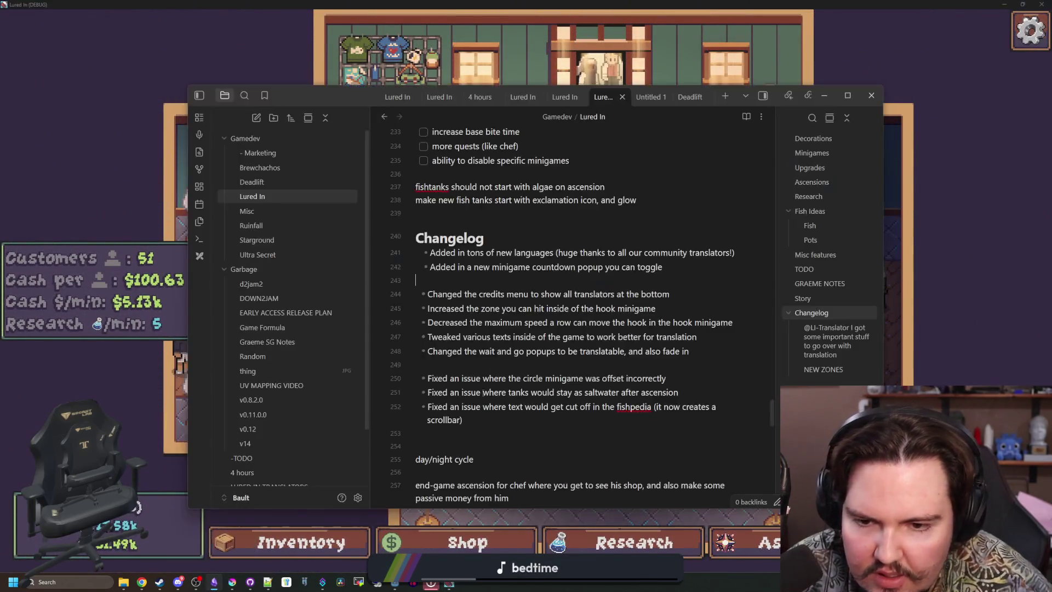
Deselect the changelog lines, dismiss the offline income popup, and close the game.
left_click_drag(425, 390, 541, 424)
left_click(542, 424)
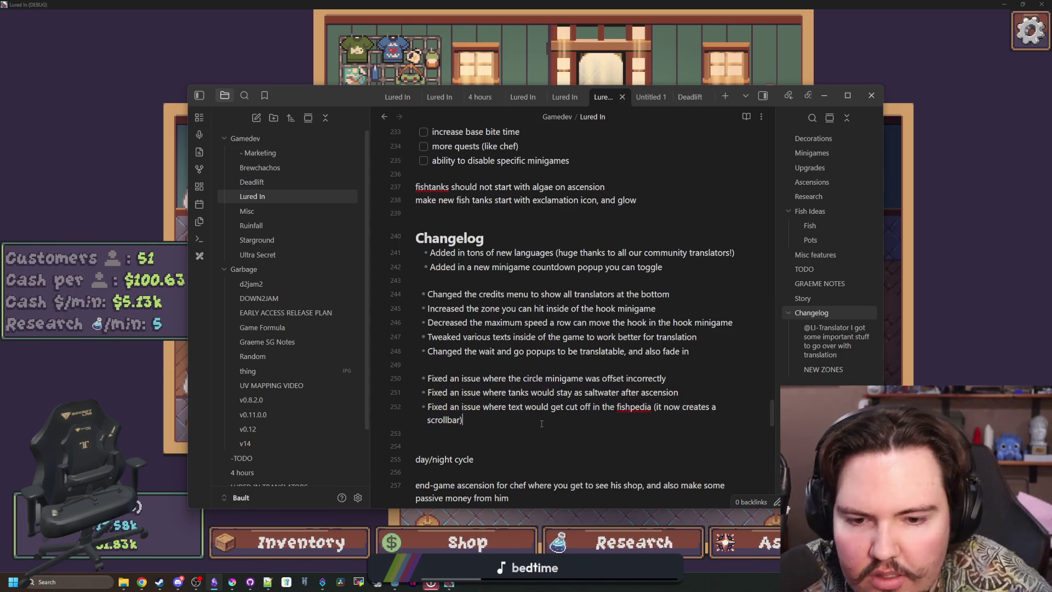
scroll(523, 360, "down", 2)
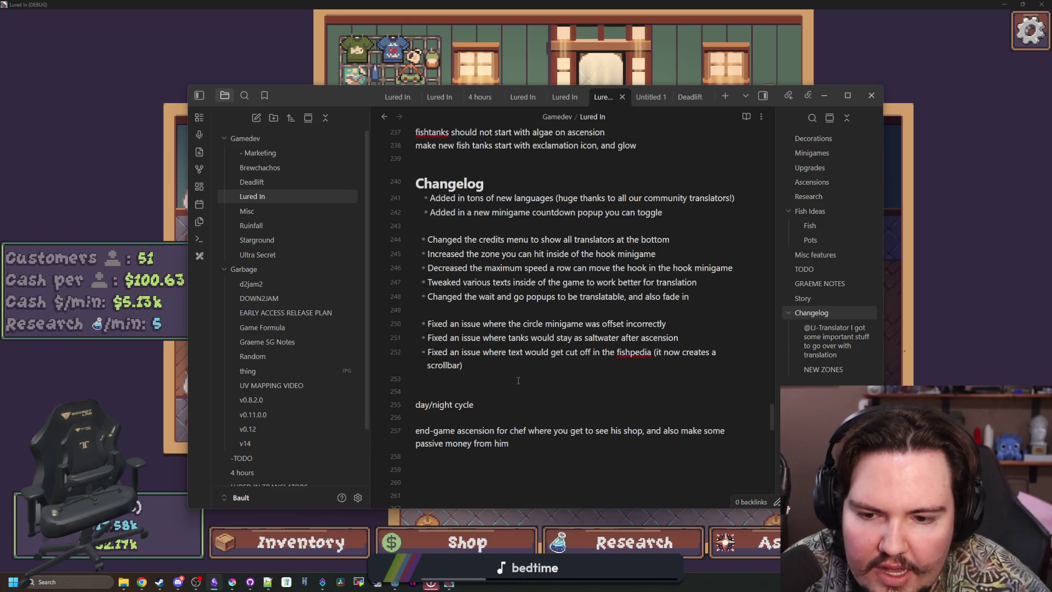
scroll(518, 380, "up", 2)
key("alt+Tab")
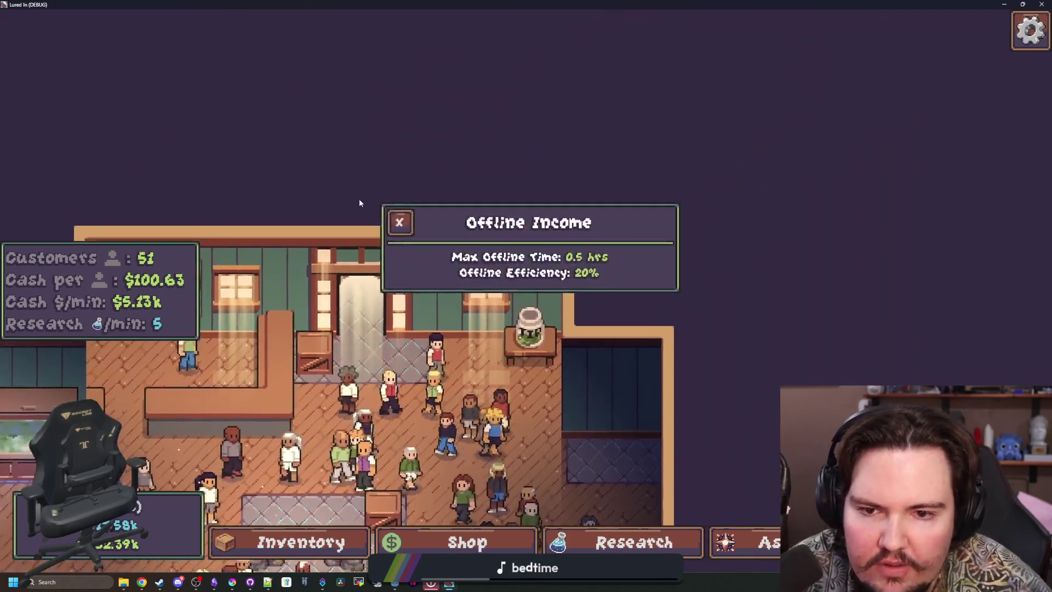
left_click(399, 222)
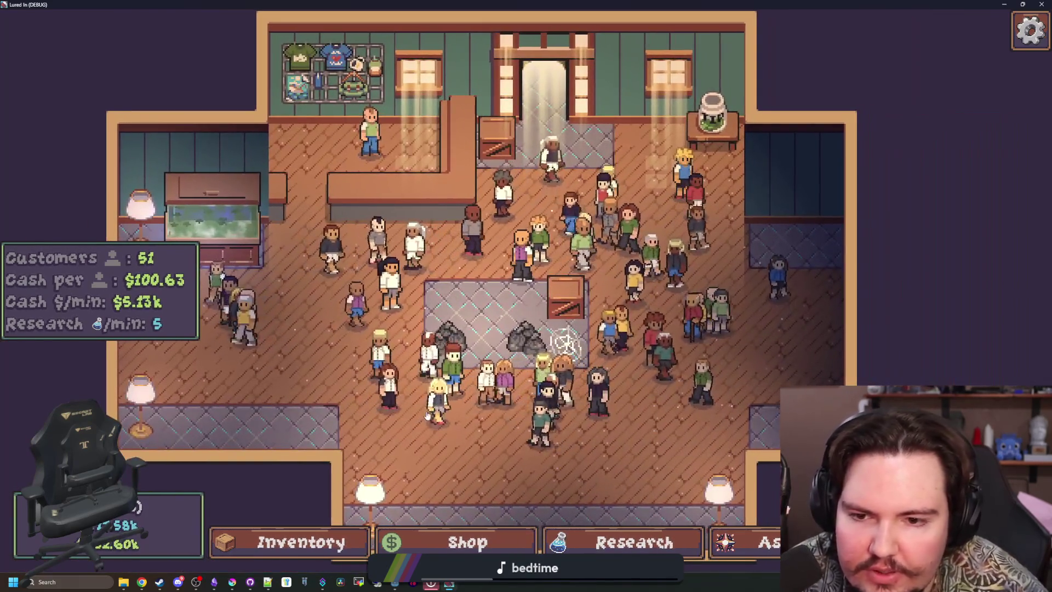
key("alt+Tab")
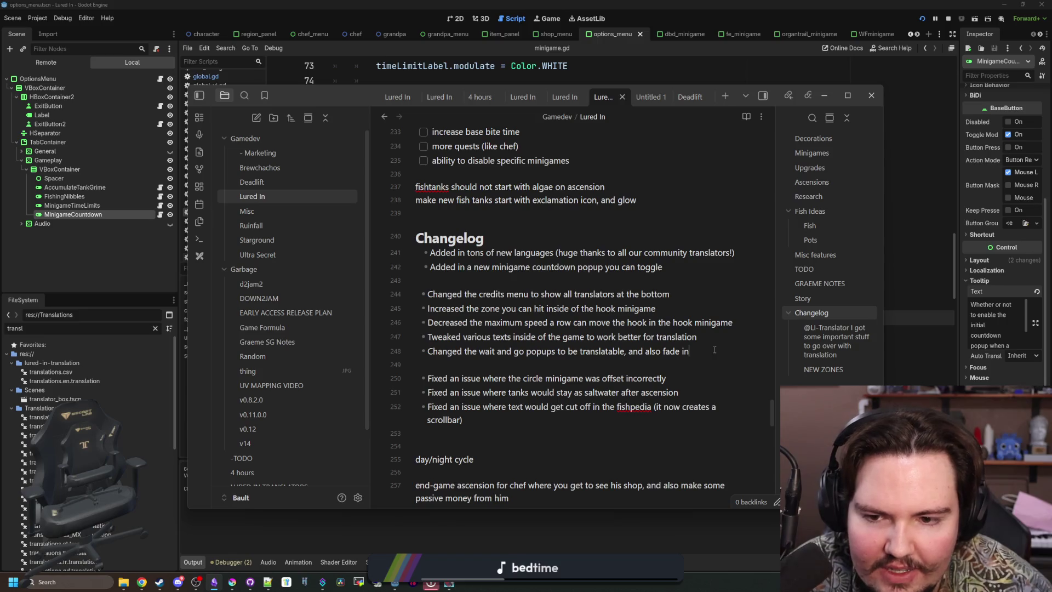
Add an 'Updated all translations' bullet below line 248 of the Changelog.
left_click(715, 350)
key("Return")
type("pdated all translations")
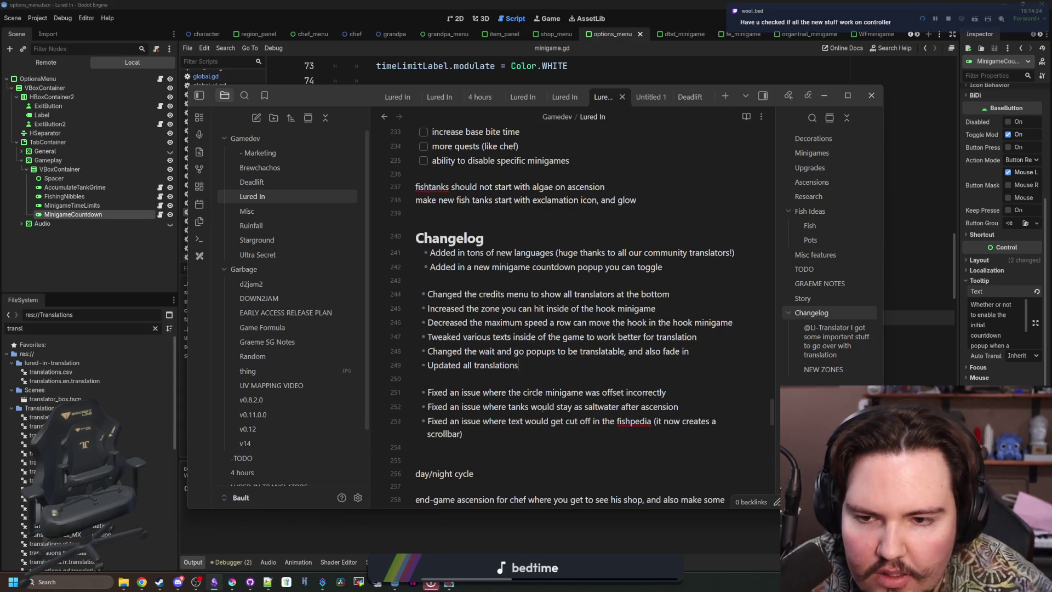
left_click(336, 77)
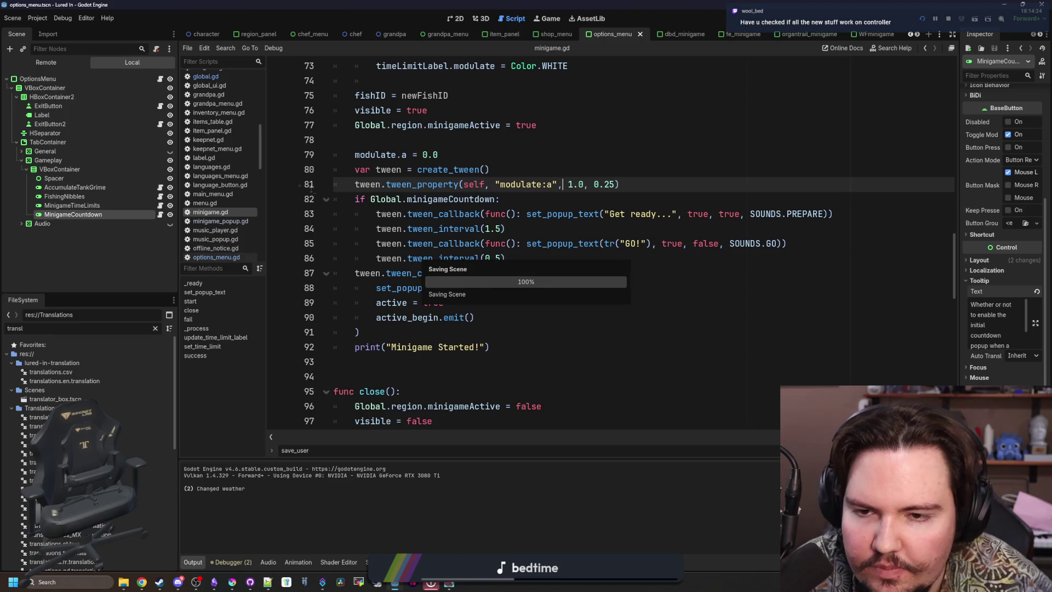
Check the project version is 0.3.3.0 in Project Settings' General tab.
left_click(37, 18)
left_click(62, 35)
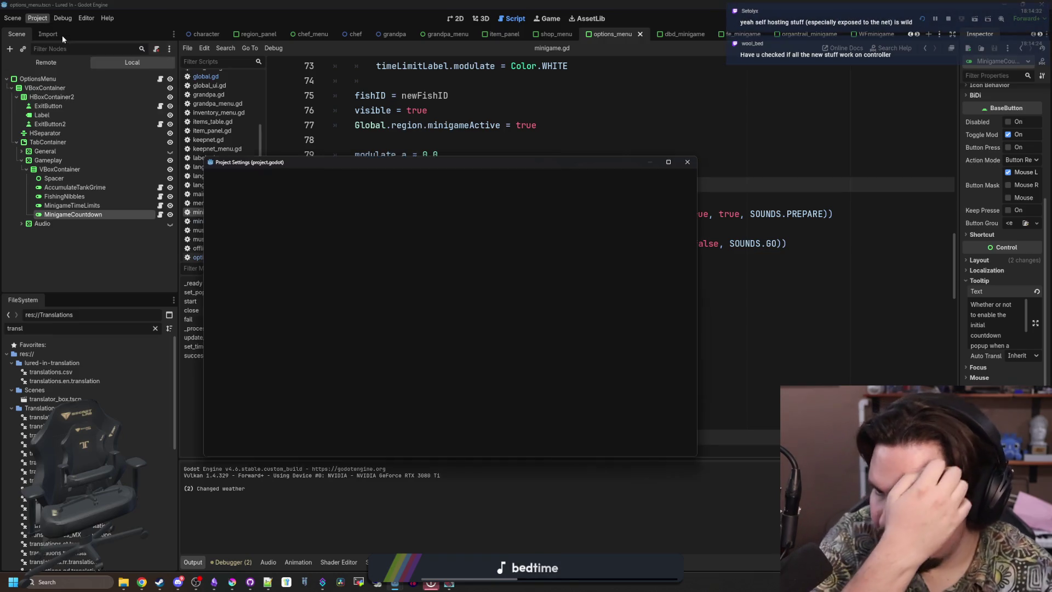
left_click(225, 180)
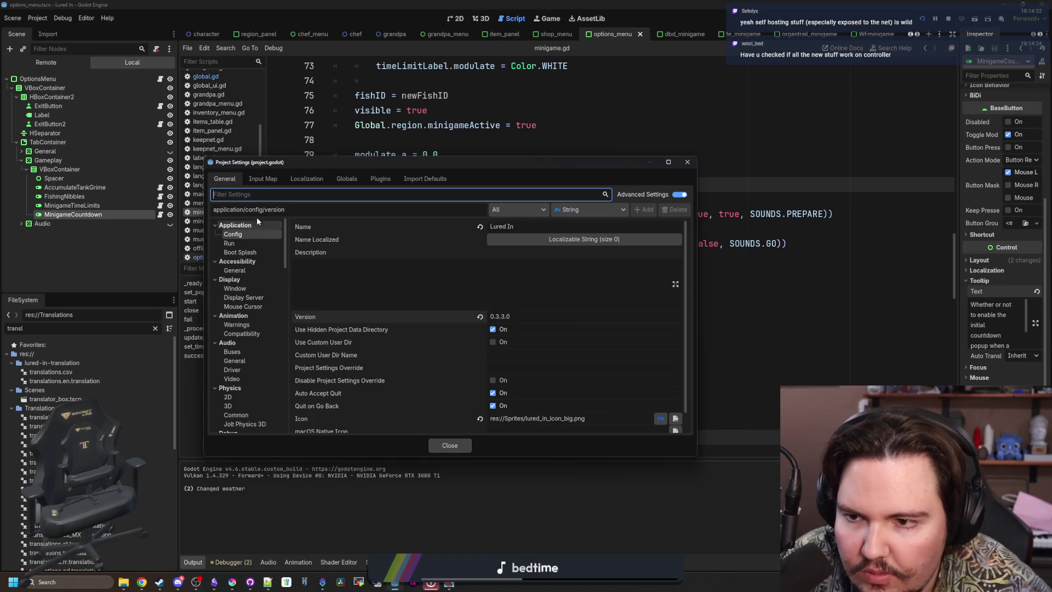
left_click(263, 179)
left_click(450, 445)
Export all presets as release builds, then close the Export window.
left_click(37, 18)
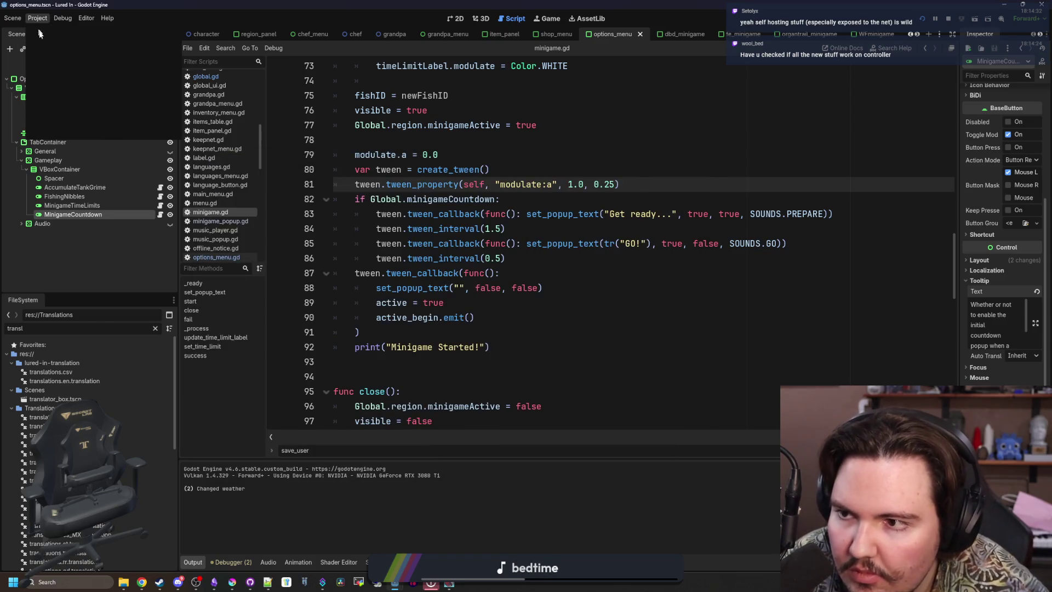
left_click(61, 64)
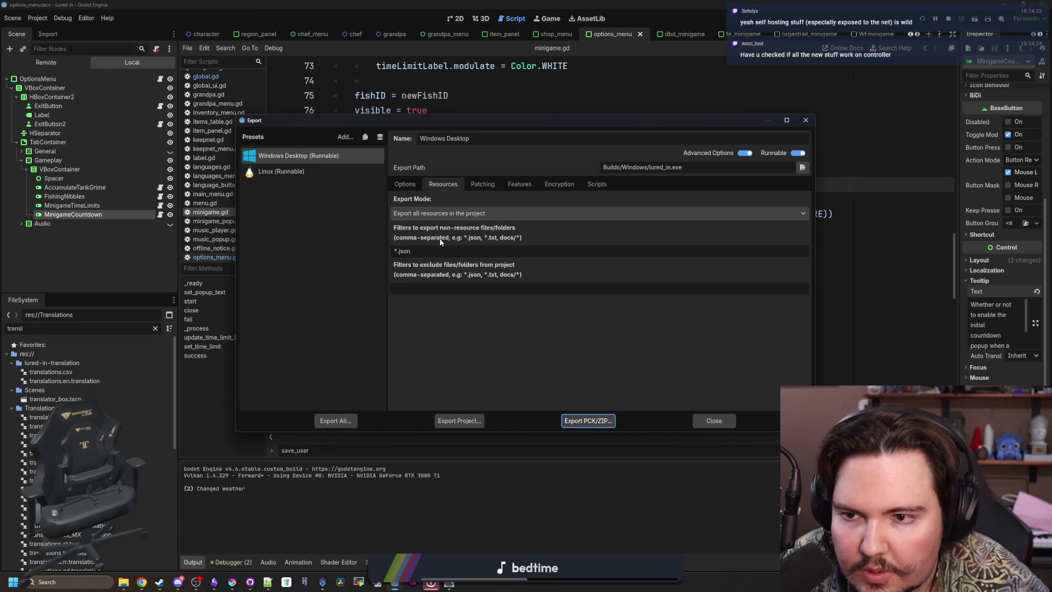
left_click(349, 421)
left_click(573, 305)
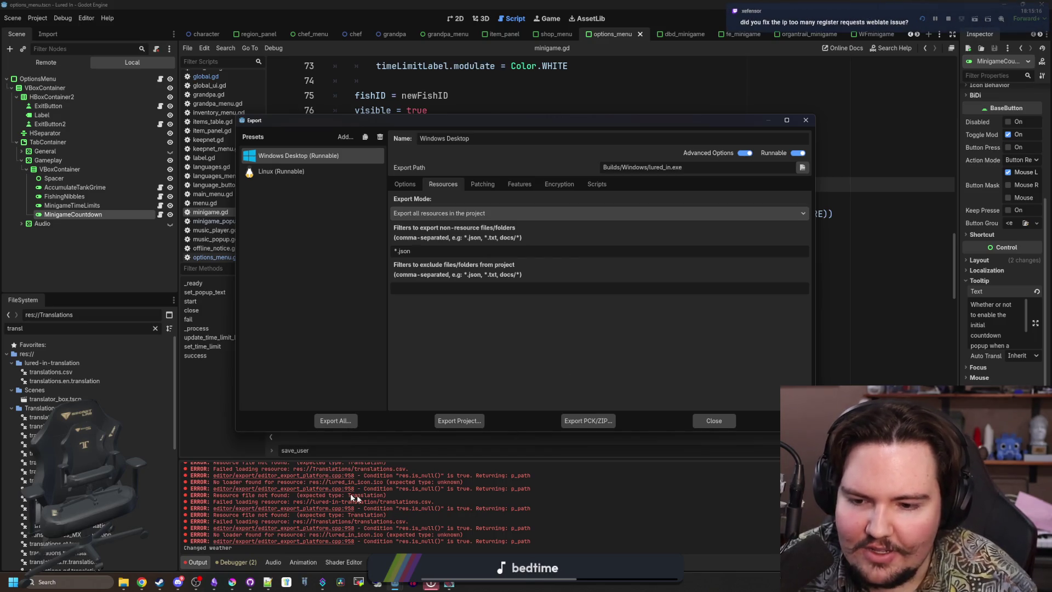
left_click(714, 421)
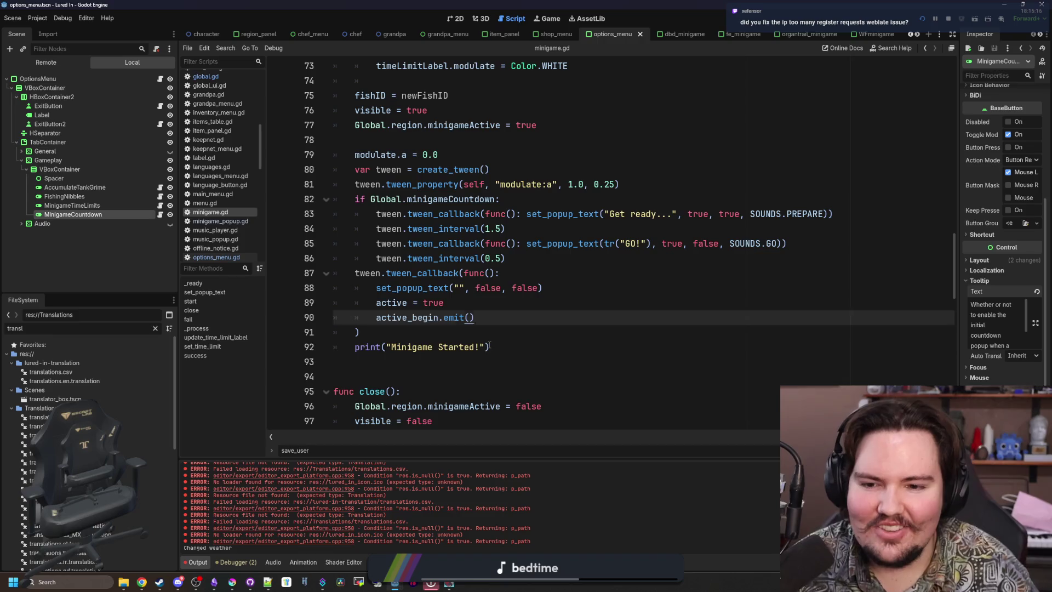
Place the caret at the end of line 91, then bring the FormatCSV window over the editor.
left_click(525, 333)
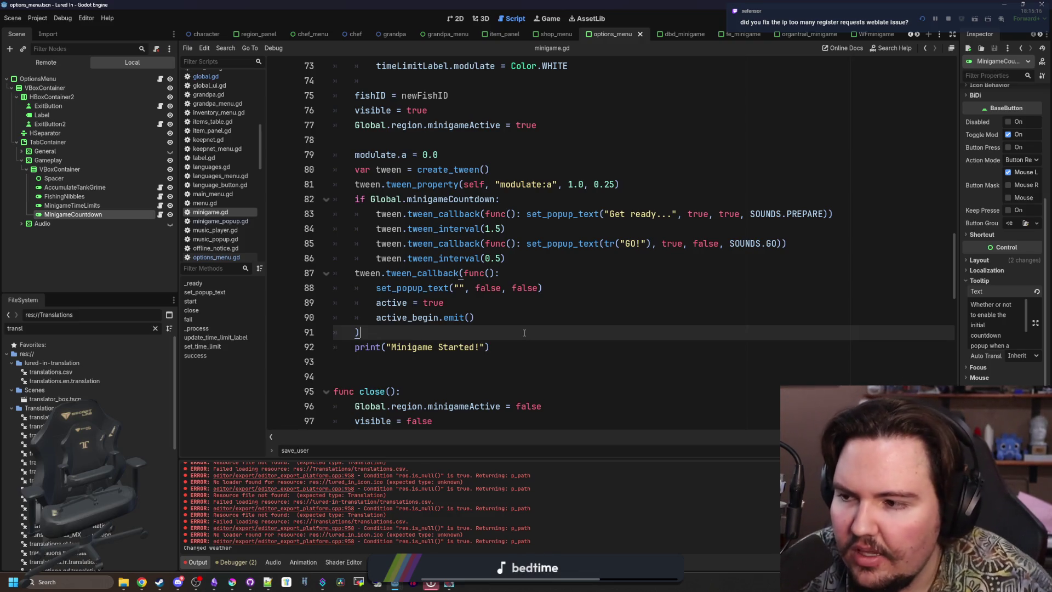
mouse_move(124, 582)
left_click(133, 550)
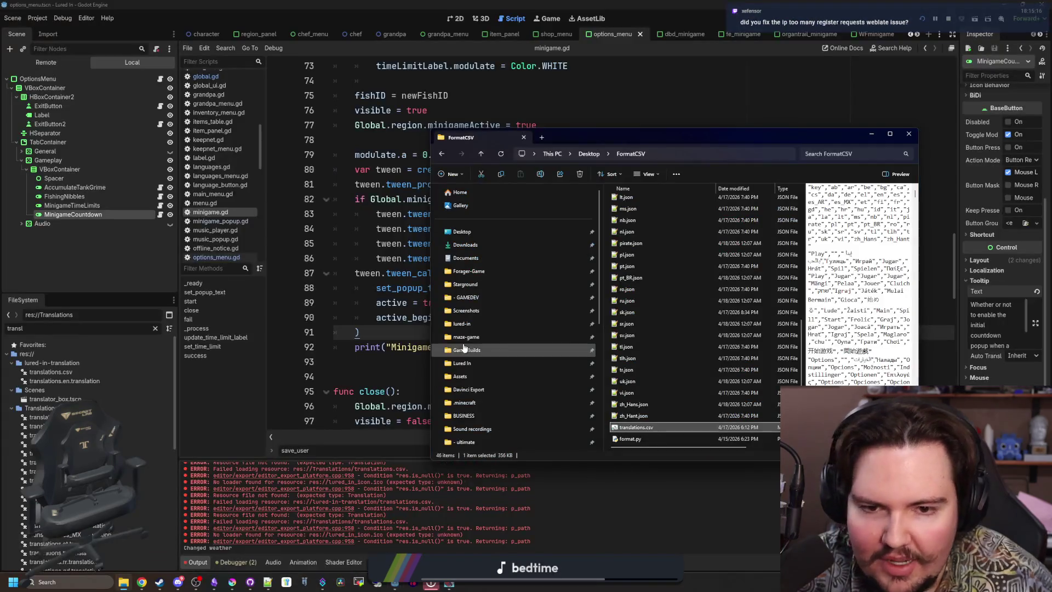
Close the FormatCSV window, step through lines 88–90 of the script, and minimize Godot.
scroll(685, 317, "up", 8)
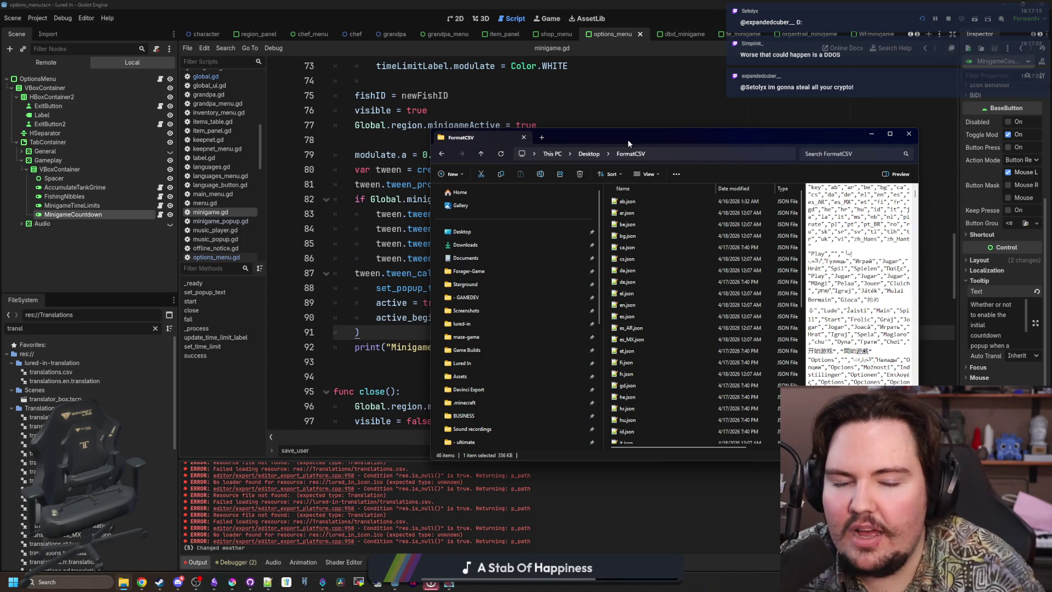
left_click(524, 138)
left_click(564, 291)
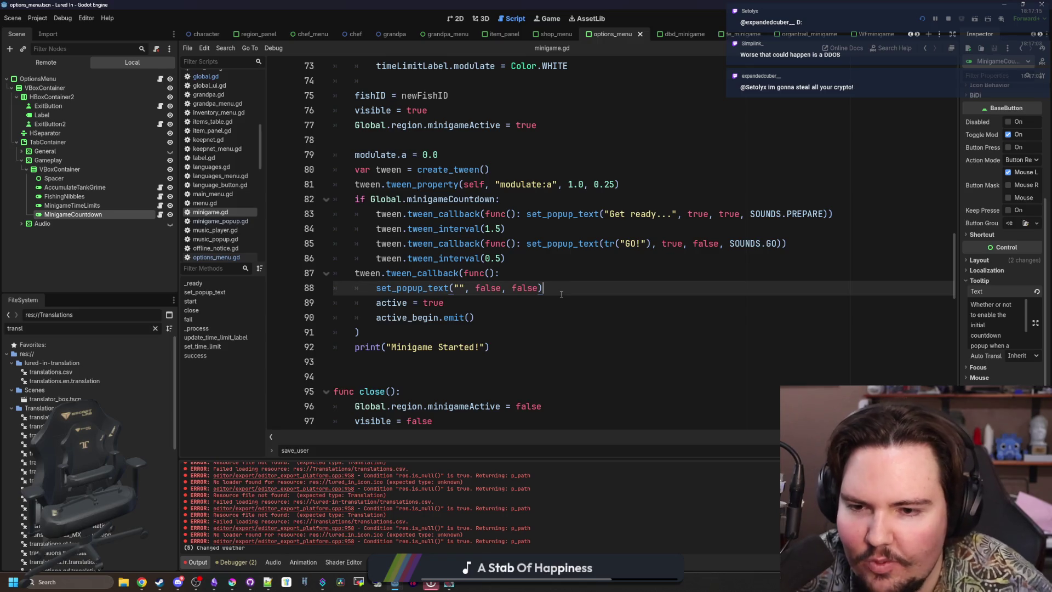
left_click(556, 301)
left_click(511, 323)
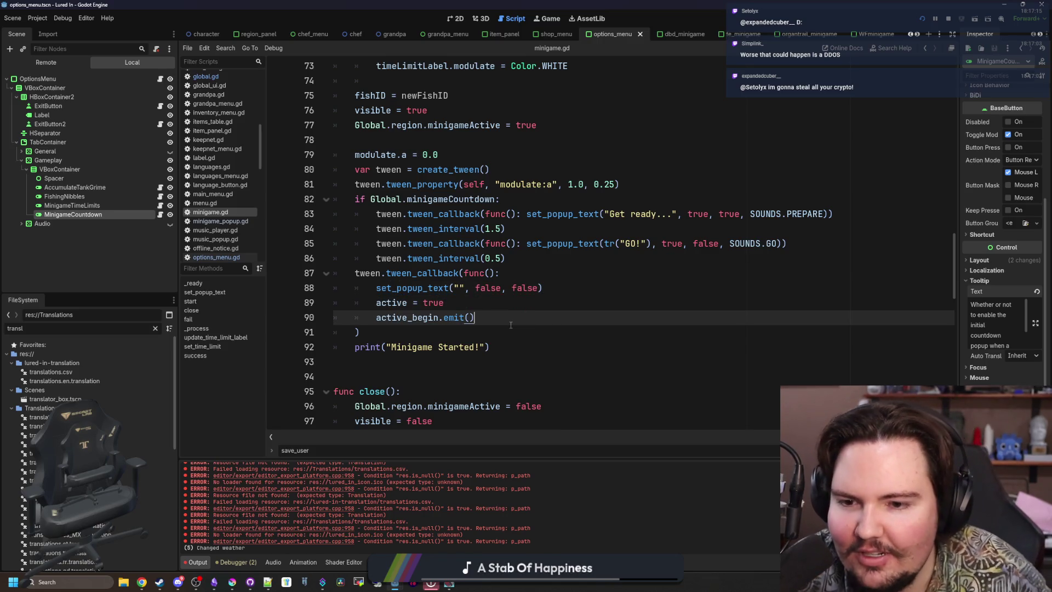
left_click(1005, 4)
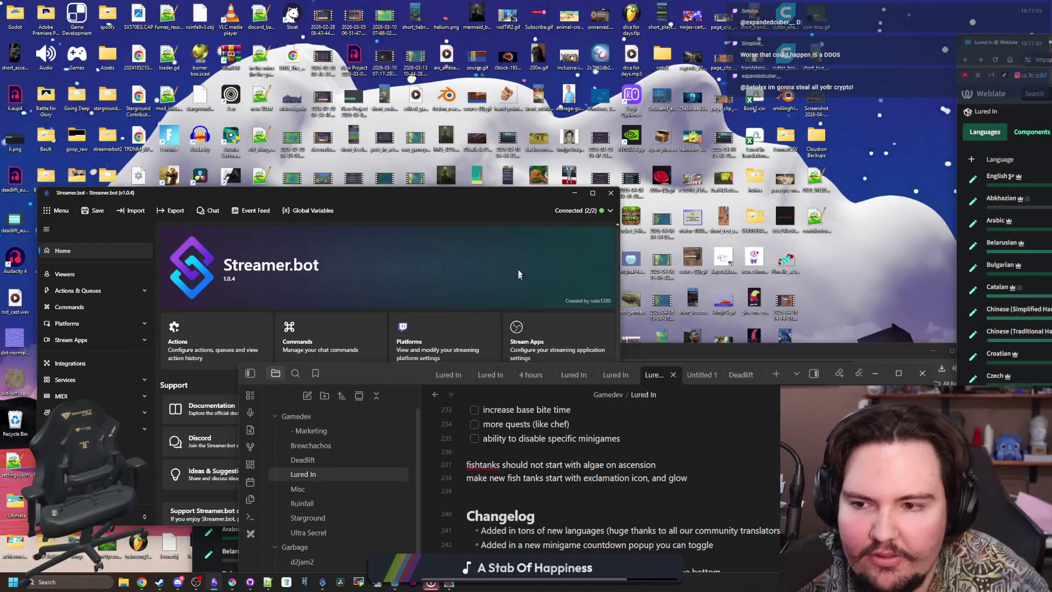
Minimize Streamer.bot and move the notes aside to bring Weblate forward.
left_click(571, 194)
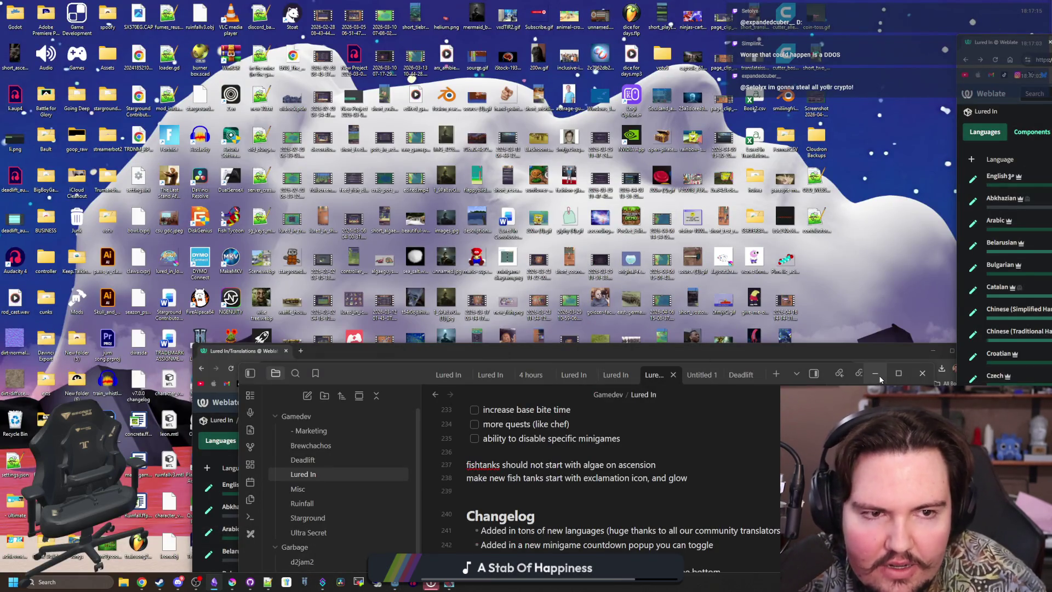
mouse_move(384, 374)
left_mouse_down()
mouse_move(465, 195)
mouse_move(469, 152)
left_mouse_up()
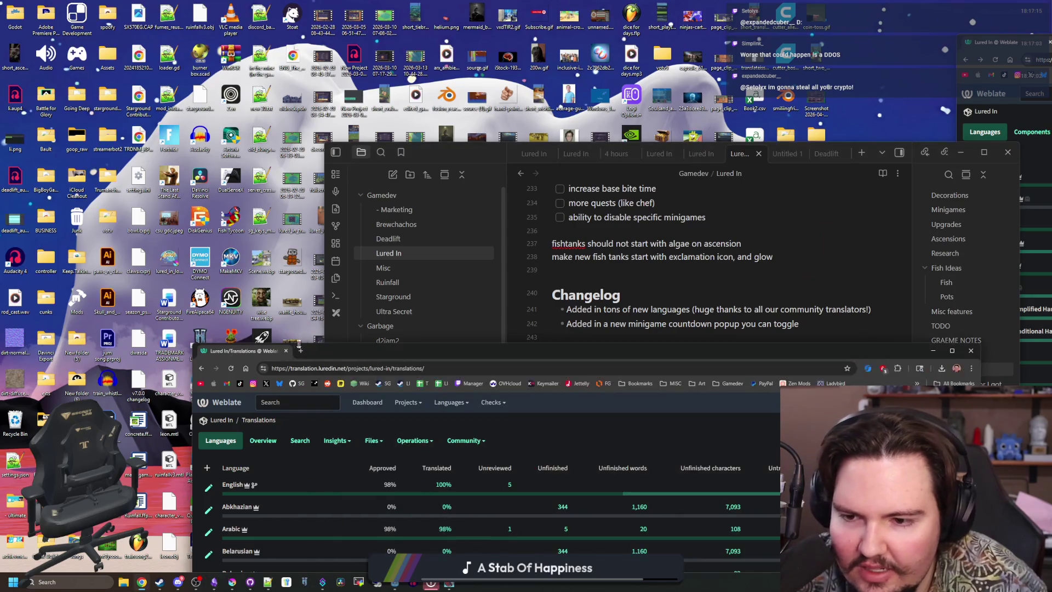
left_click_drag(453, 352, 391, 74)
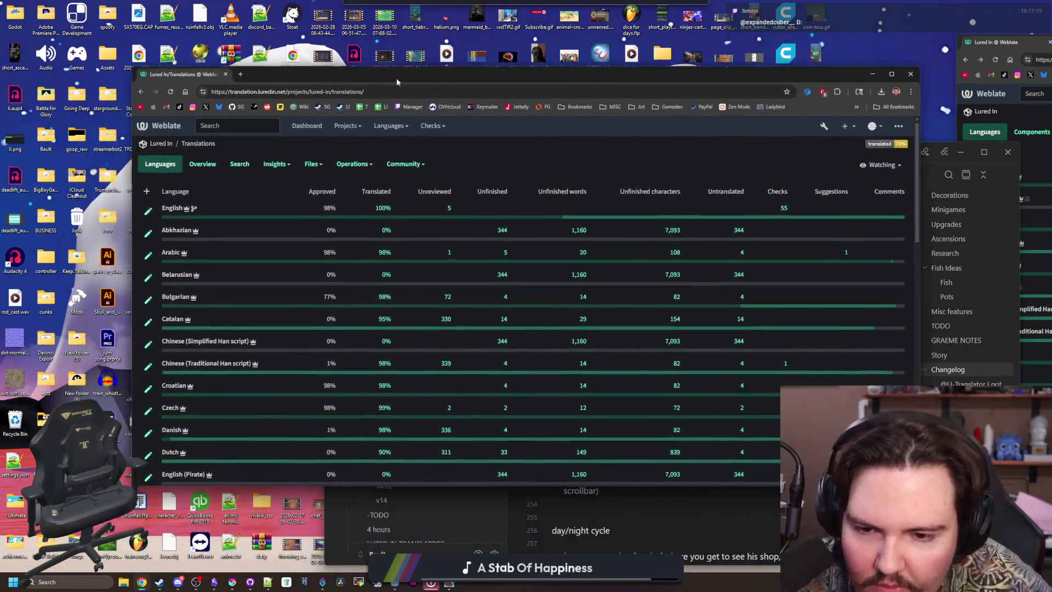
Review per-language progress on Weblate's Lured In overview, then minimize the browser.
left_click(159, 144)
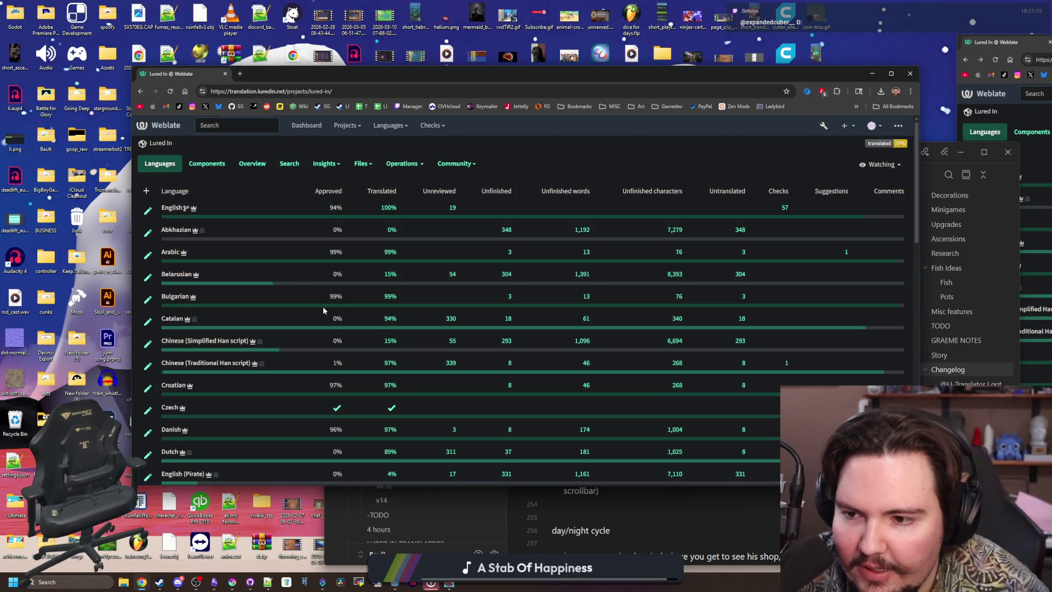
scroll(324, 311, "down", 15)
scroll(323, 318, "up", 20)
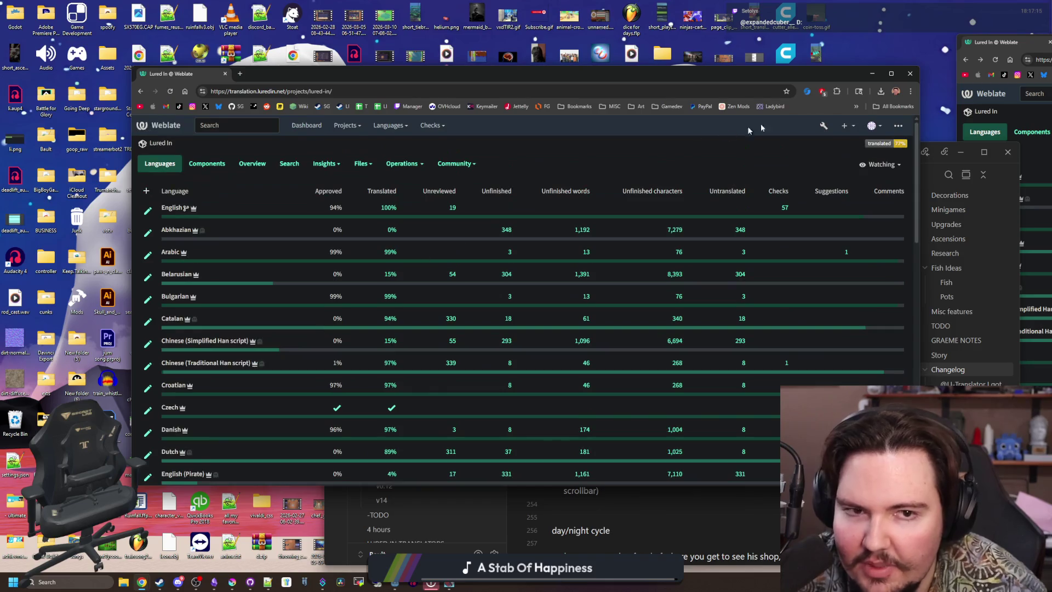
left_click(871, 73)
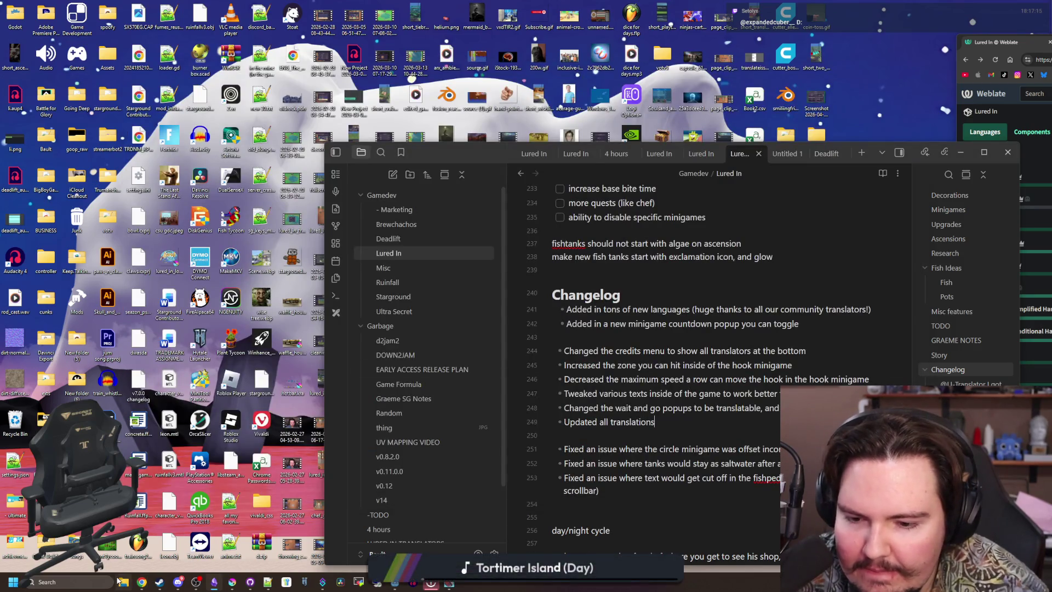
left_click(132, 581)
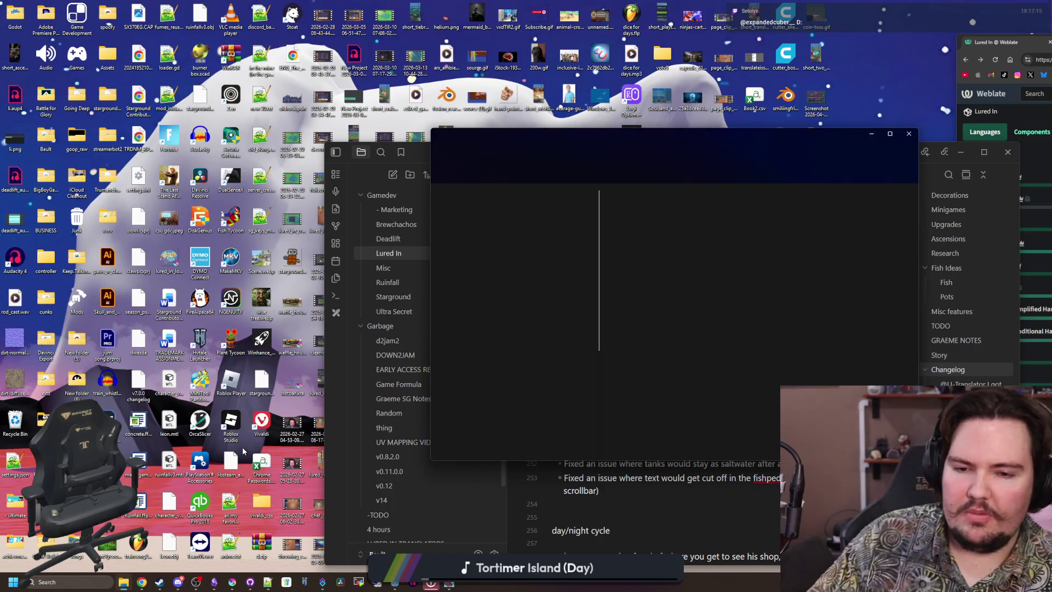
Browse the lured-in Builds folder and its Windows build folder.
scroll(477, 416, "down", 2)
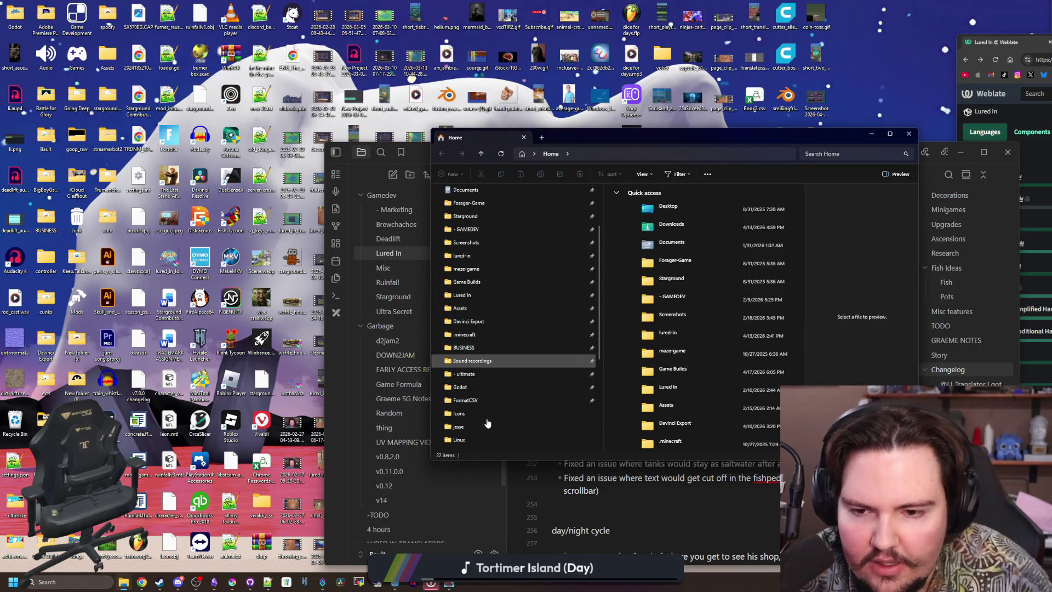
scroll(482, 403, "up", 3)
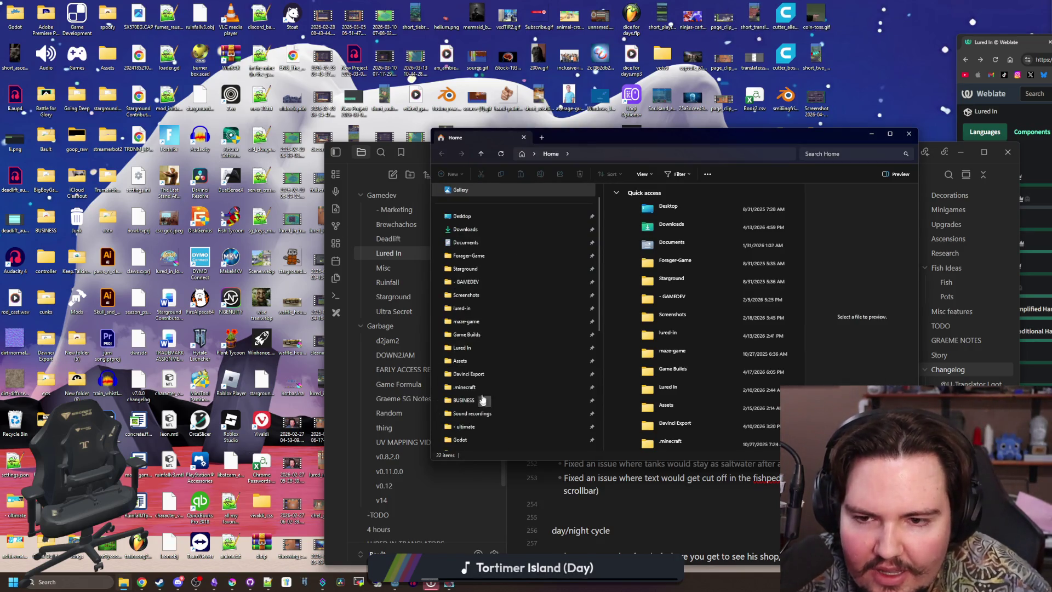
left_click(486, 309)
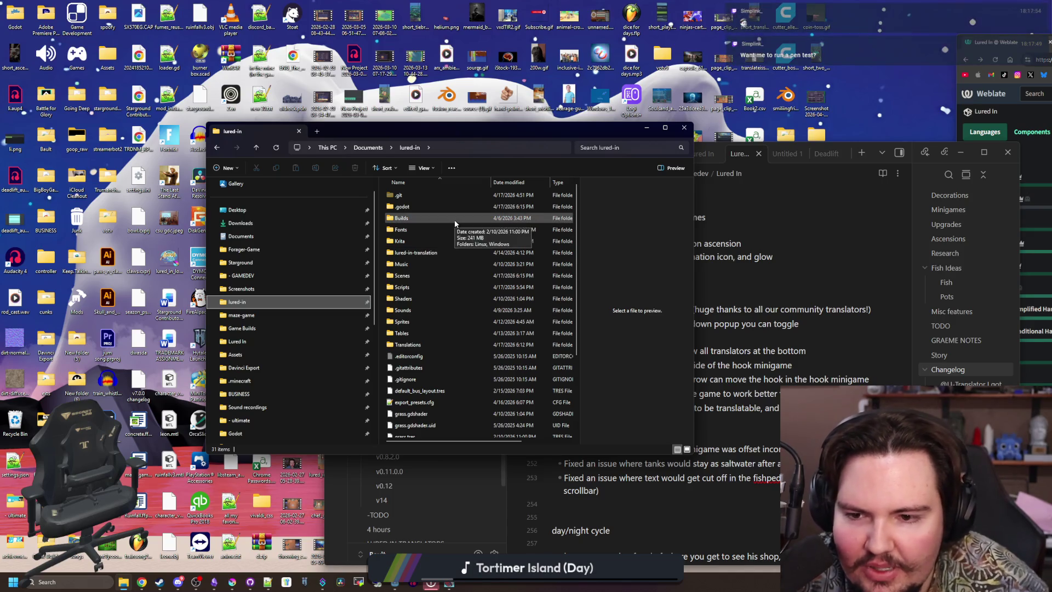
double_click(416, 219)
double_click(404, 196)
key("alt+Left")
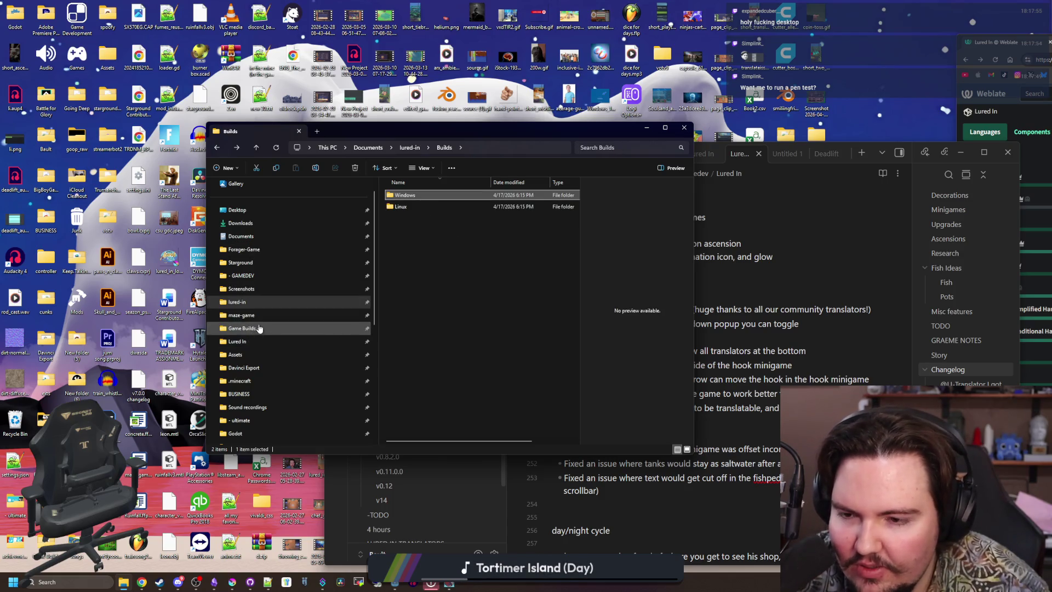
scroll(247, 362, "down", 2)
Launch SteamPipeLuredIn.exe from the Godot folder.
left_click(249, 384)
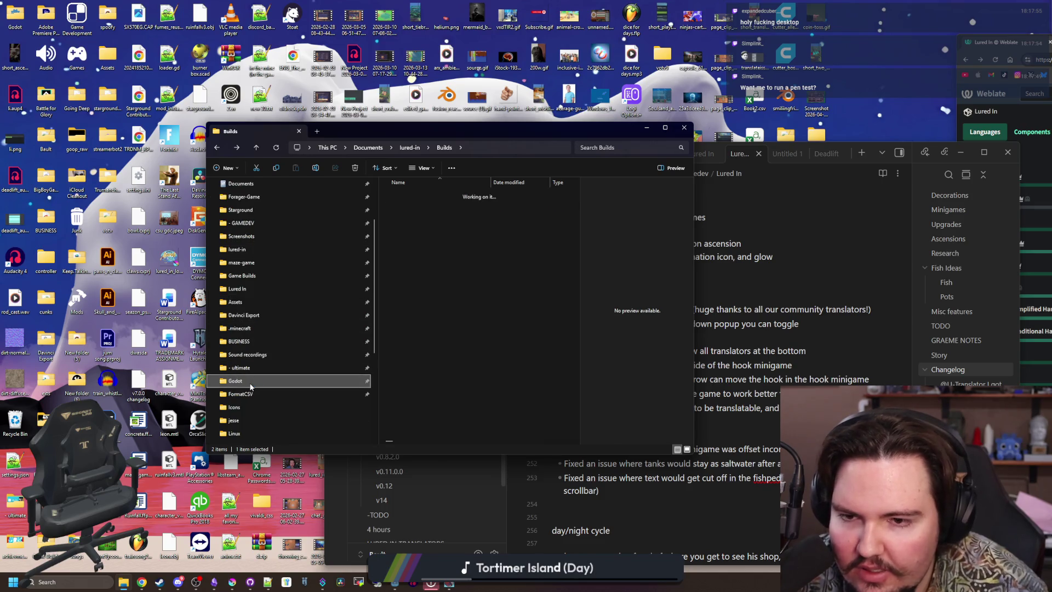
left_click(439, 311)
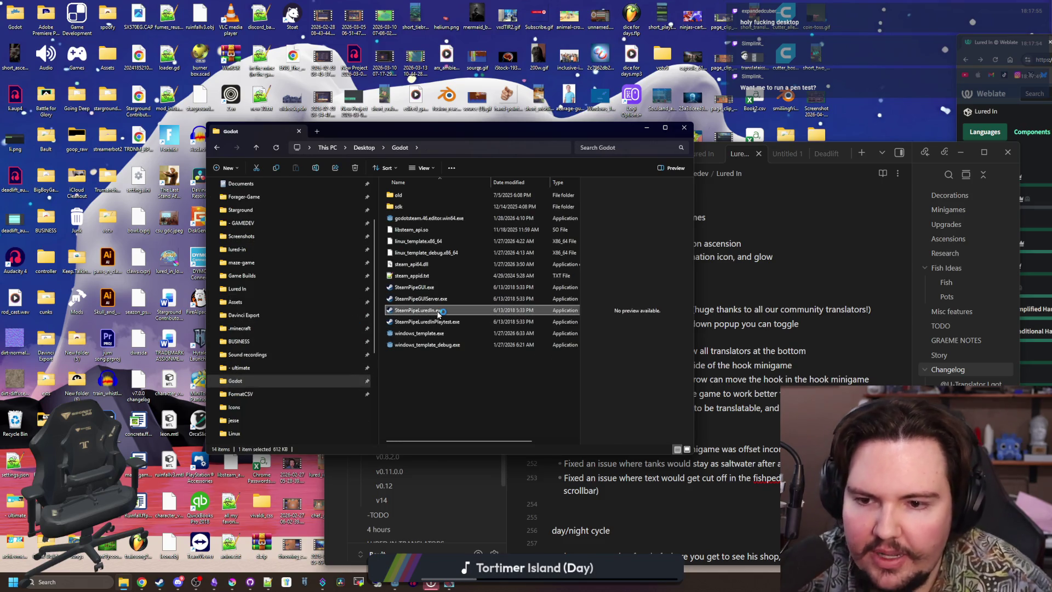
double_click(439, 312)
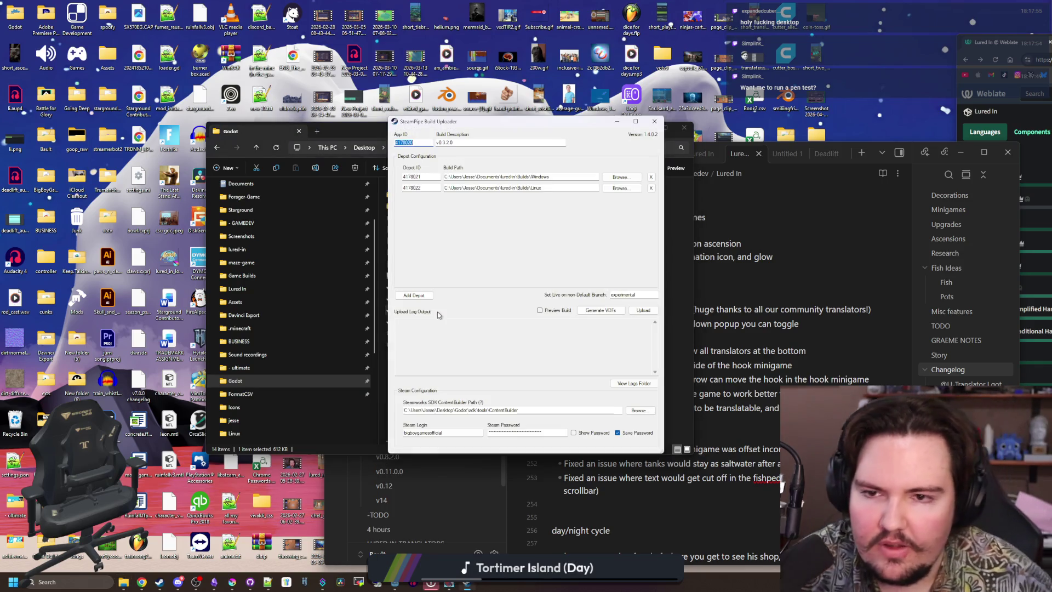
Change the build description to v0.3.3.0, upload both Lured In depots, and close the uploader.
left_click(451, 143)
key("BackSpace")
type("3")
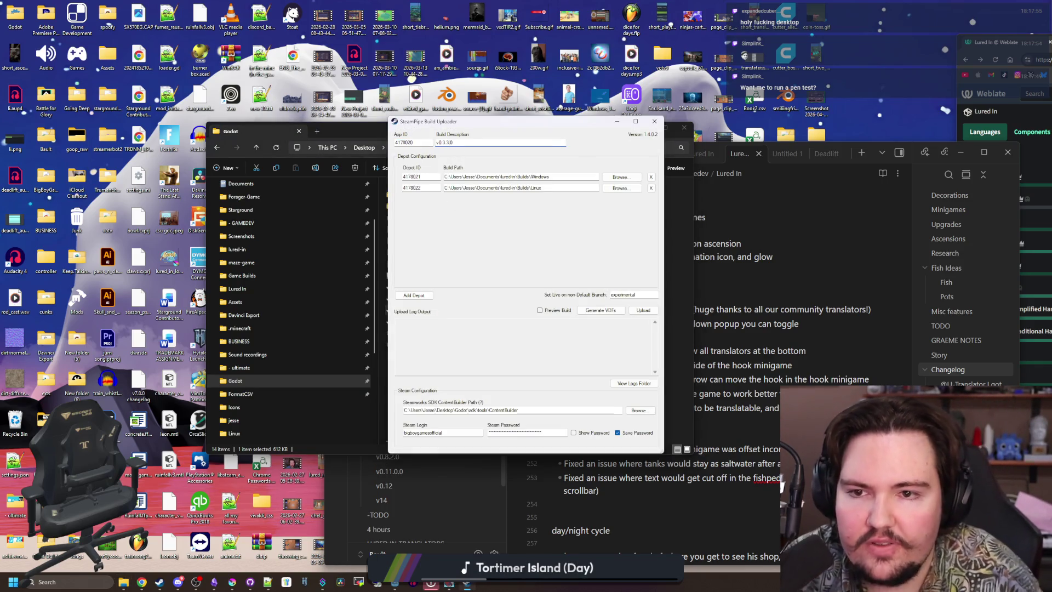
left_click(644, 311)
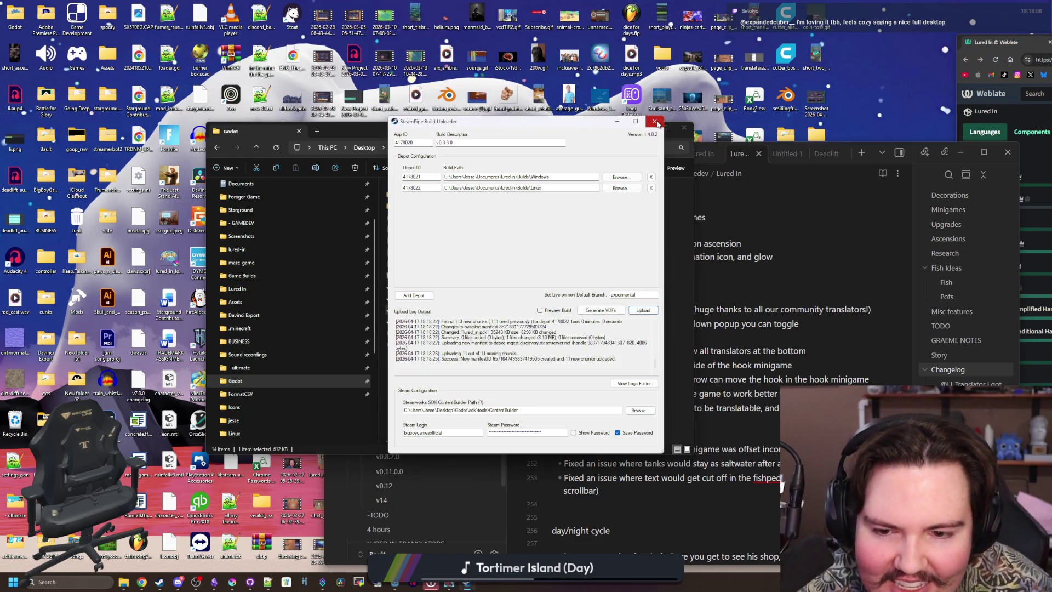
left_click(657, 124)
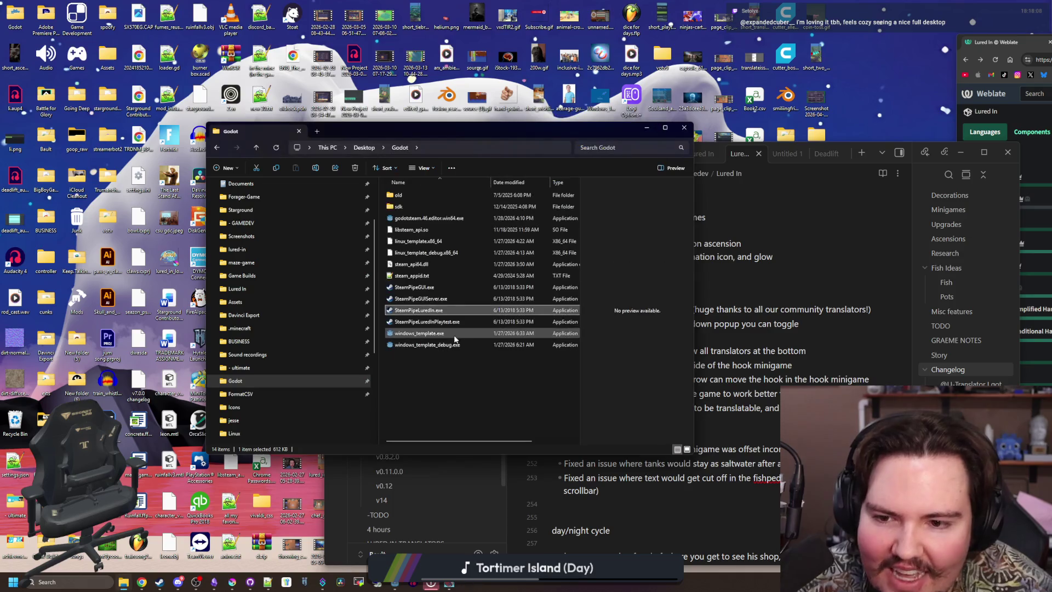
Run SteamPipeLuredInPlaytest.exe, upload depots 4554721 and 4554722 as v0.3.3.0, then close it.
double_click(440, 326)
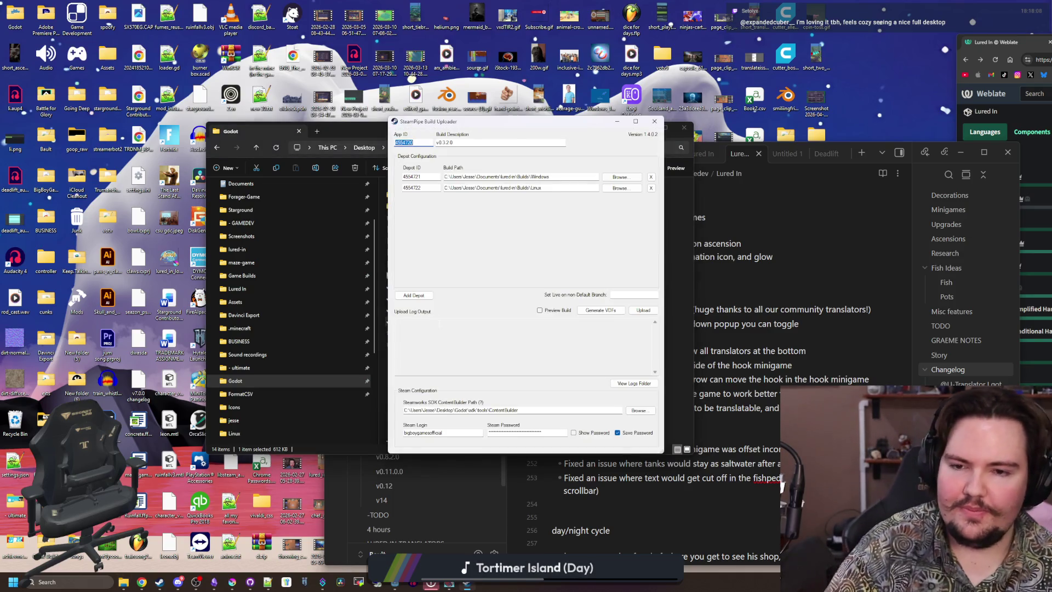
key("Tab")
type("v0.3.3.0")
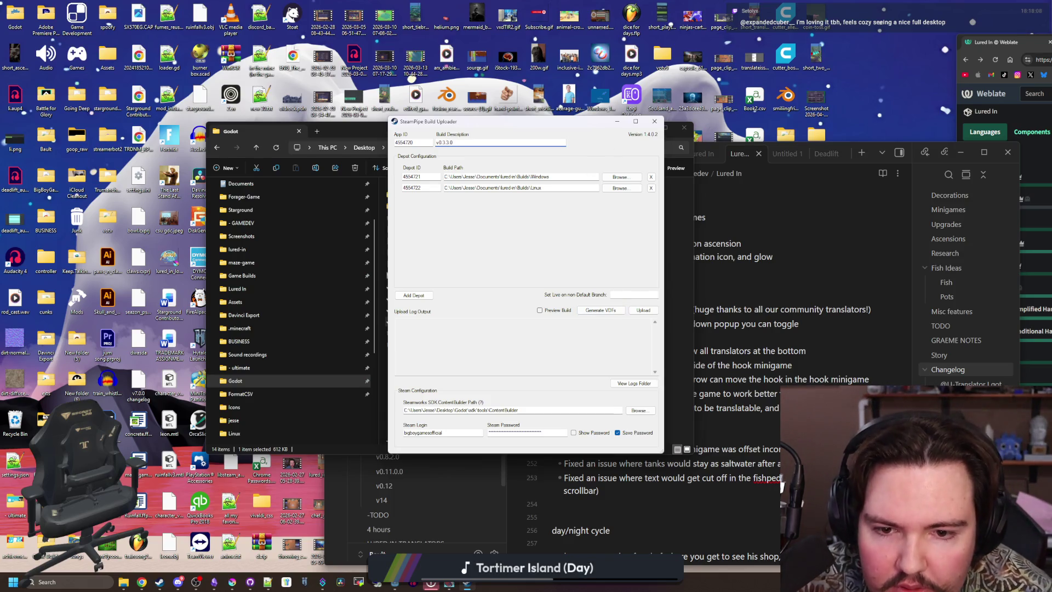
left_click(644, 310)
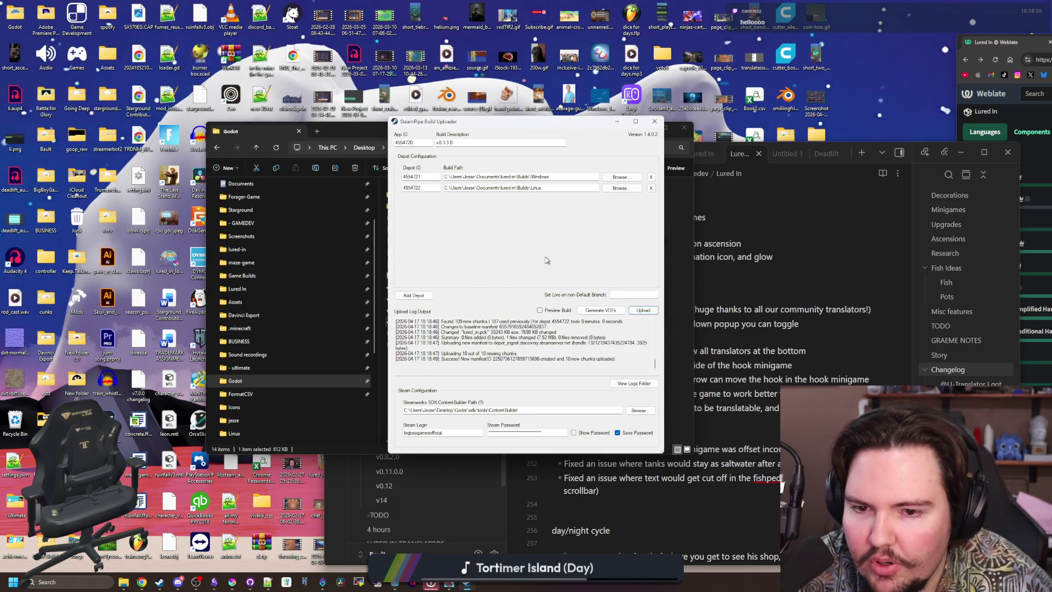
left_click(655, 121)
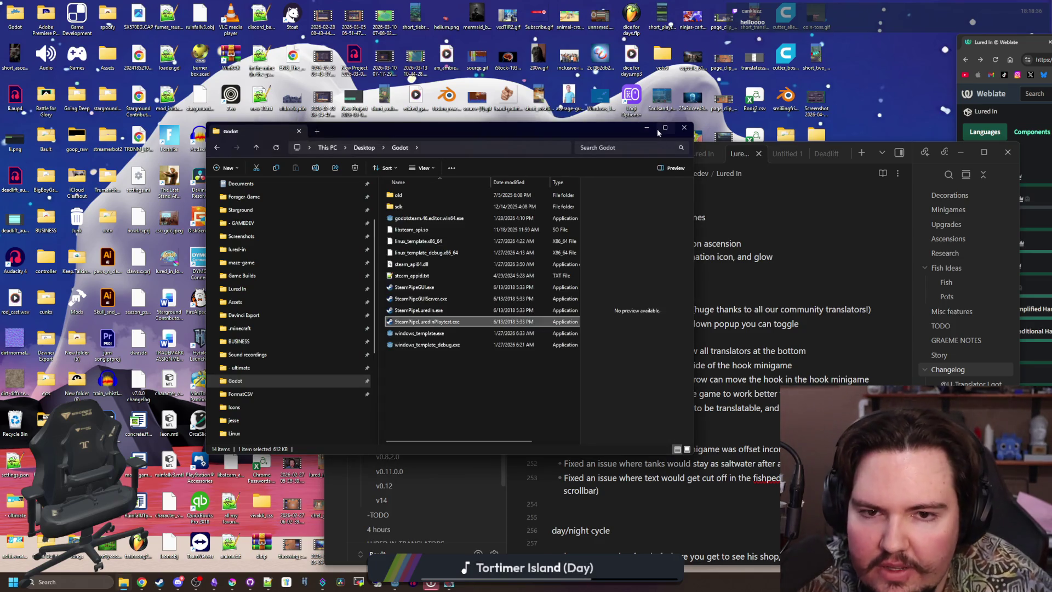
Go to Documents > lured-in > Builds > Windows and launch lured_in.exe.
left_click(416, 378)
scroll(274, 276, "up", 2)
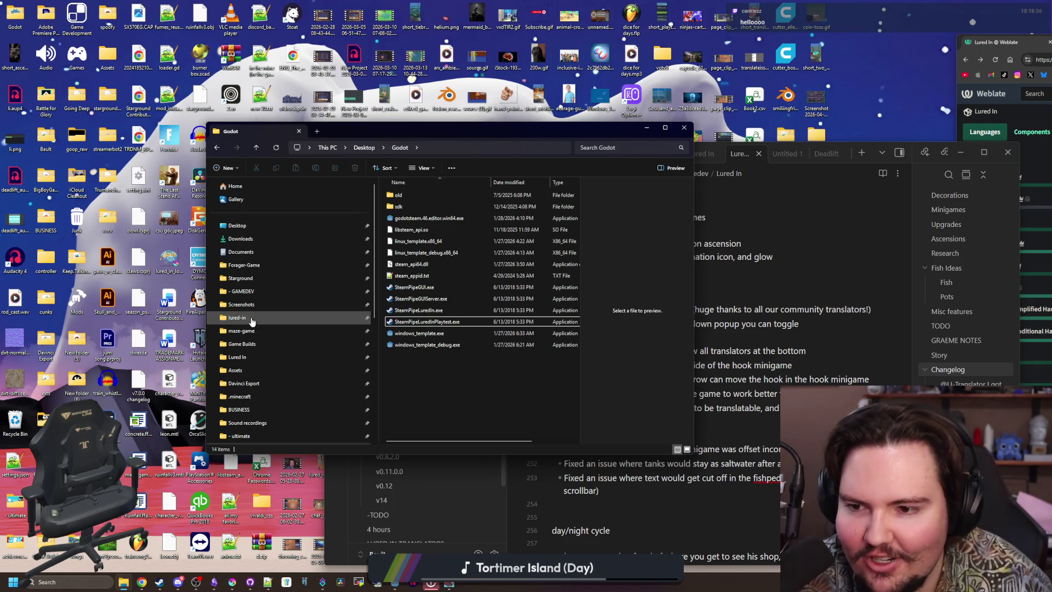
left_click(251, 320)
double_click(411, 218)
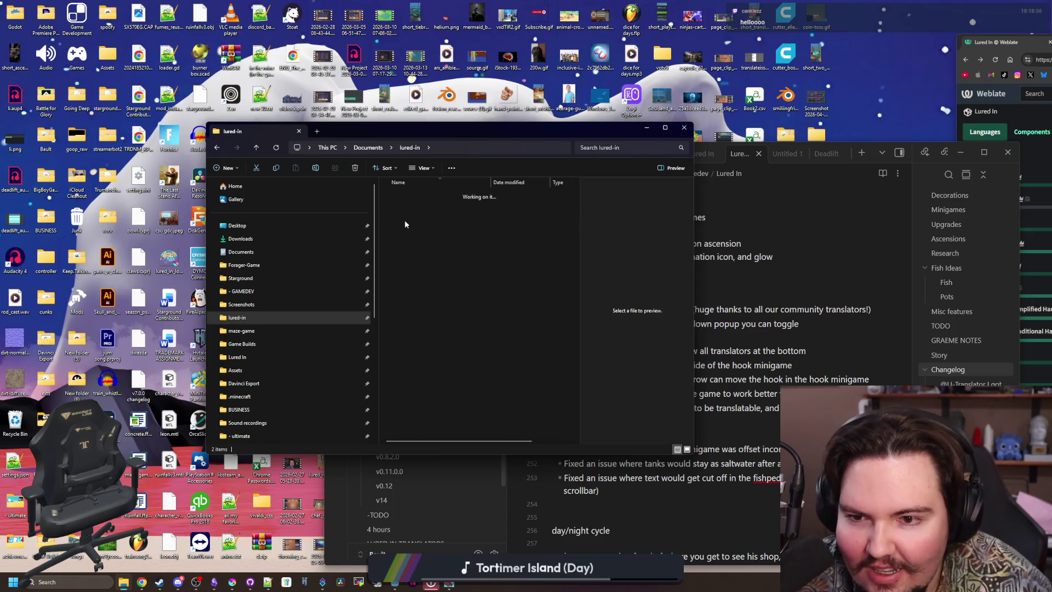
double_click(416, 196)
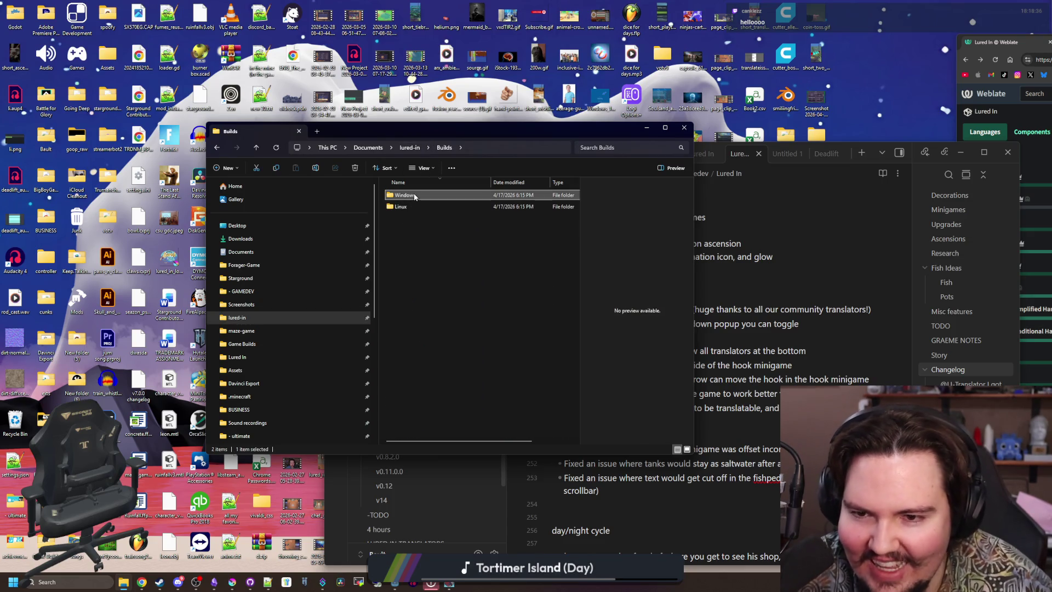
double_click(426, 197)
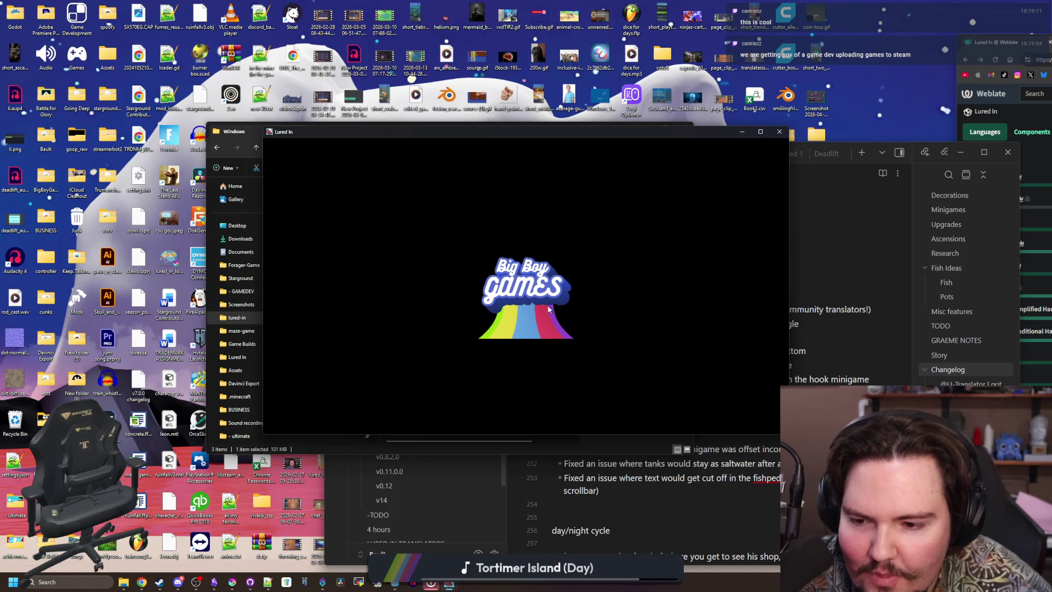
left_click(282, 365)
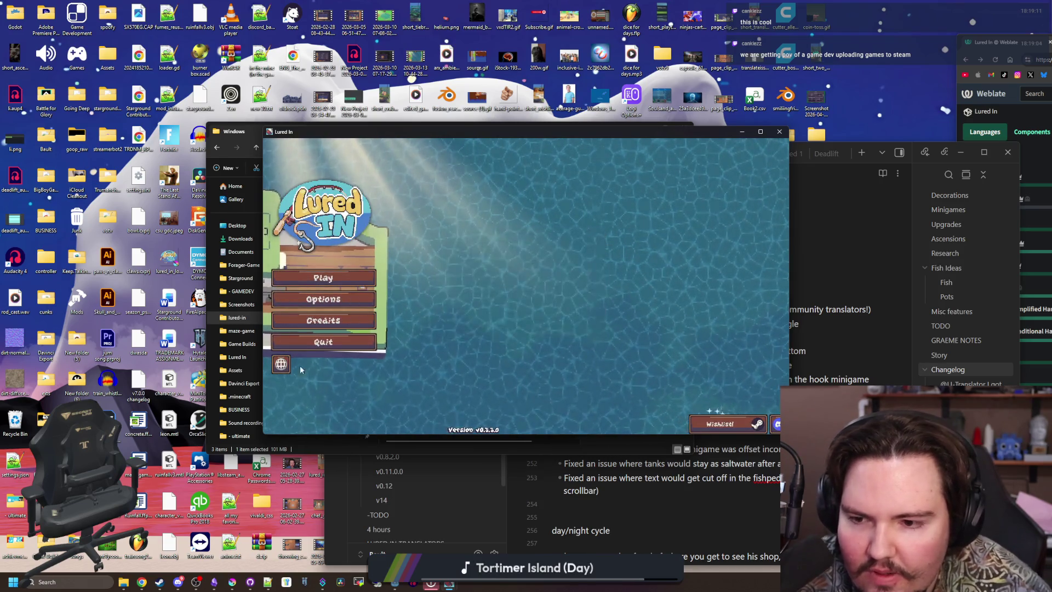
Cycle the game through Bulgarian, Arabic, Traditional Chinese and Catalan, then switch back to English.
left_click(525, 264)
left_click(587, 265)
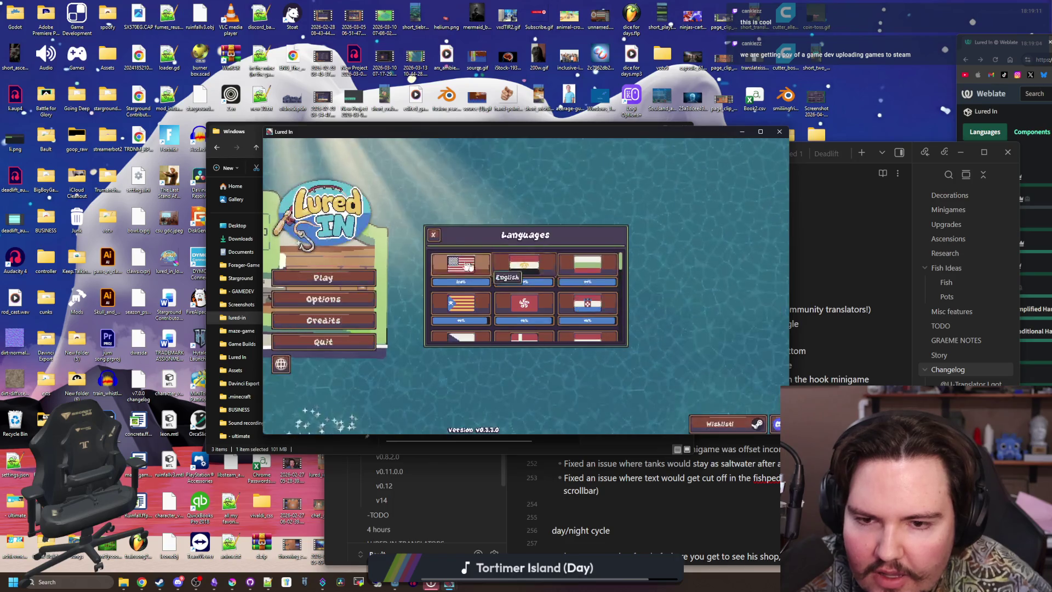
left_click(587, 264)
left_click(524, 265)
left_click(527, 303)
left_click(524, 265)
left_click(527, 304)
left_click(450, 263)
left_click(524, 303)
left_click(525, 265)
left_click(461, 304)
left_click(536, 277)
left_click(528, 310)
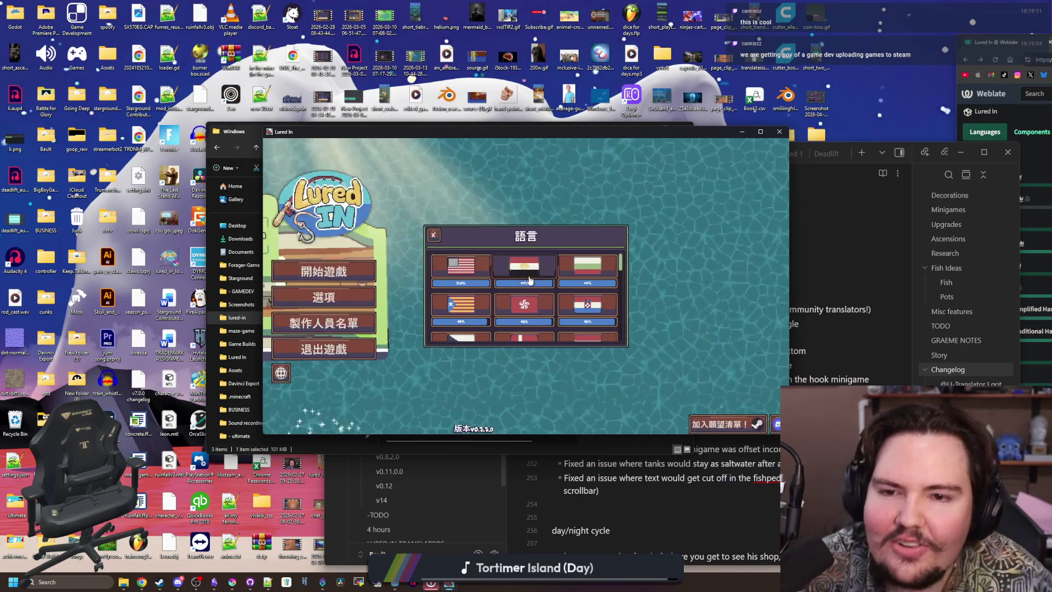
left_click(524, 264)
left_click(527, 303)
left_click(528, 265)
left_click(578, 265)
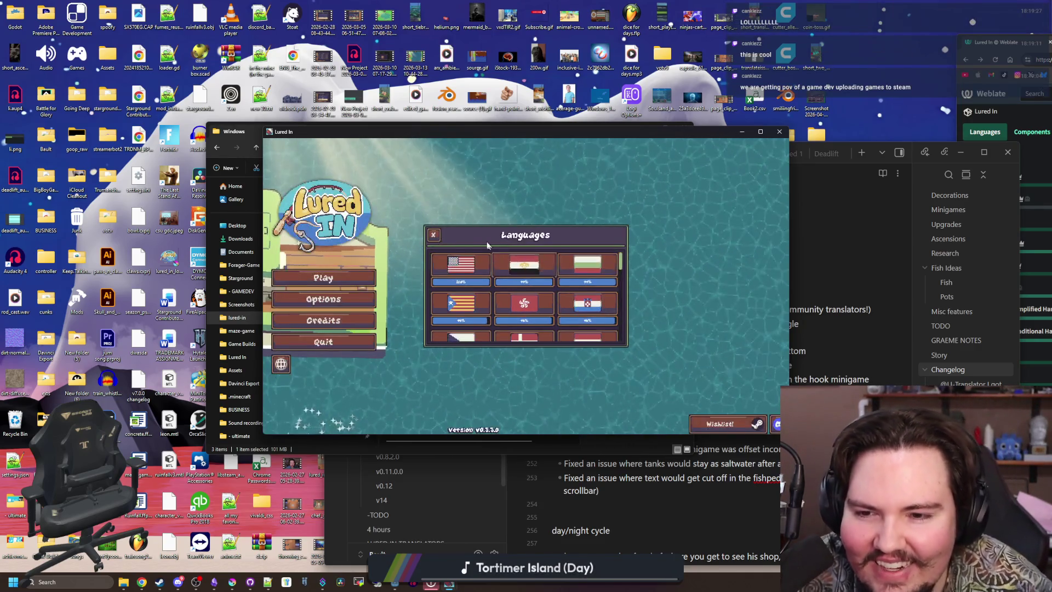
left_click(435, 237)
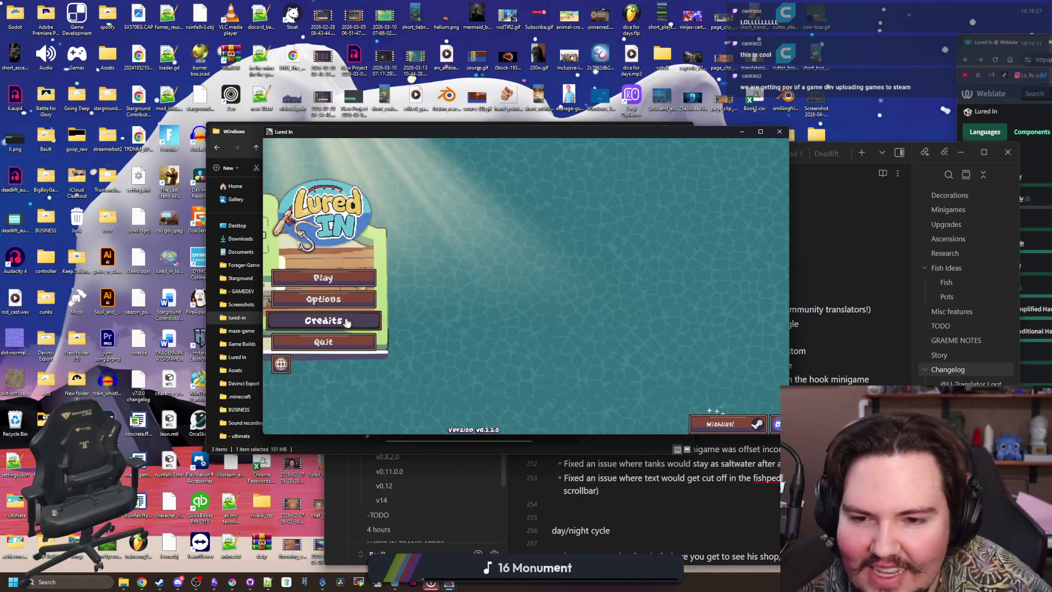
Scroll through the translator credits, then quit the game with Alt+F4.
left_click(350, 321)
scroll(571, 296, "down", 5)
scroll(571, 296, "down", 15)
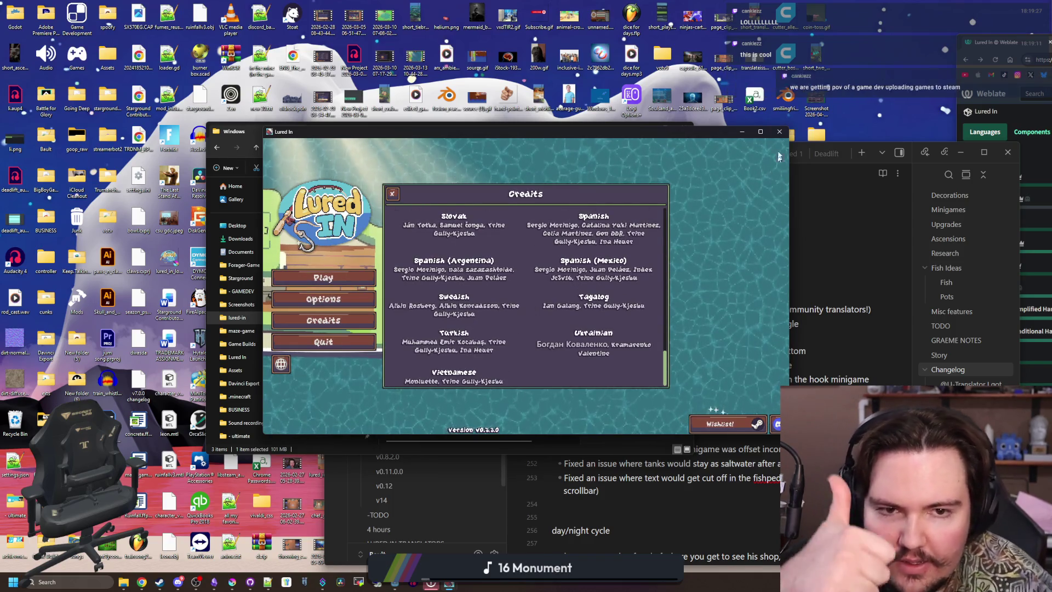
key("alt+F4")
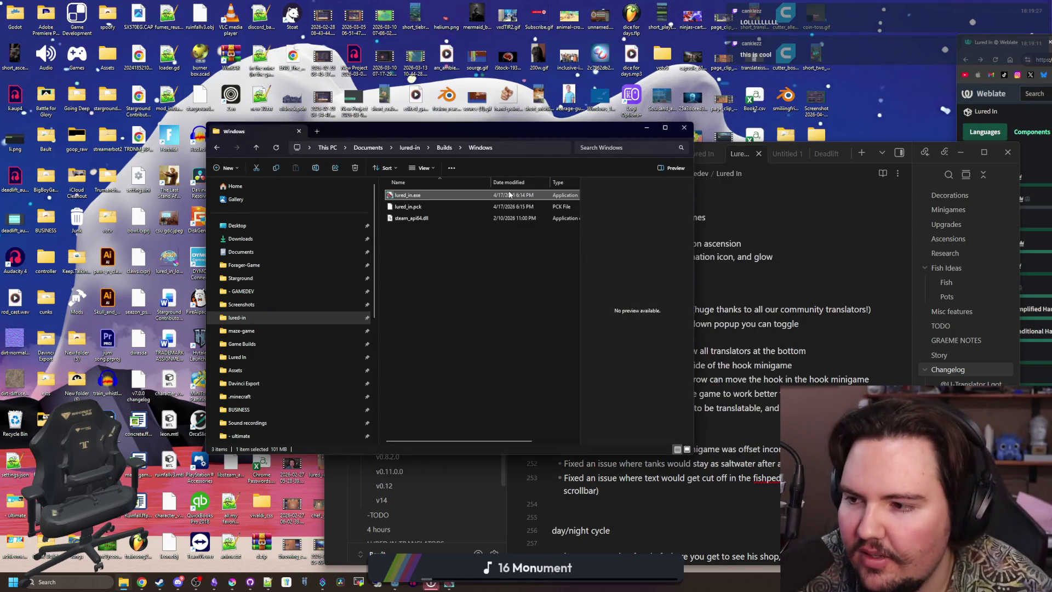
left_click(529, 284)
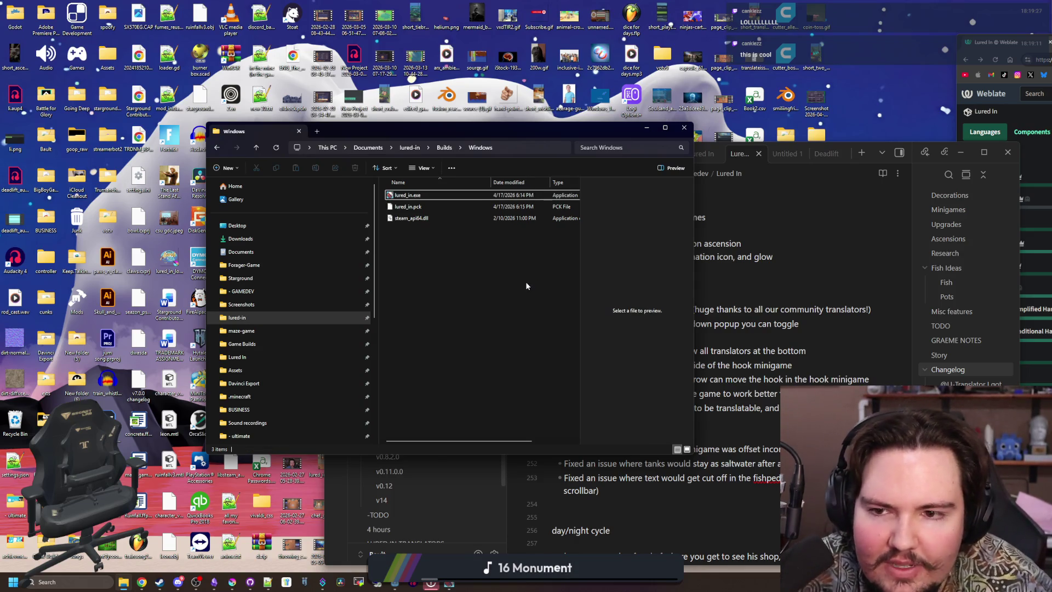
Open the Steamworks dashboard with the Lured In and Lured In Playtest app pages in tabs.
key("alt+F4")
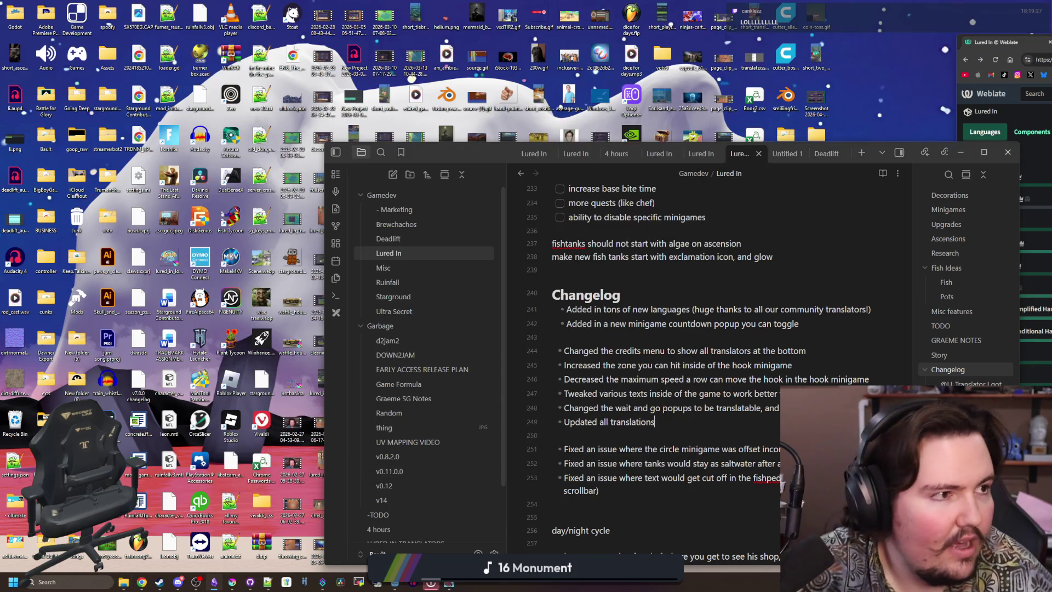
middle_click(141, 582)
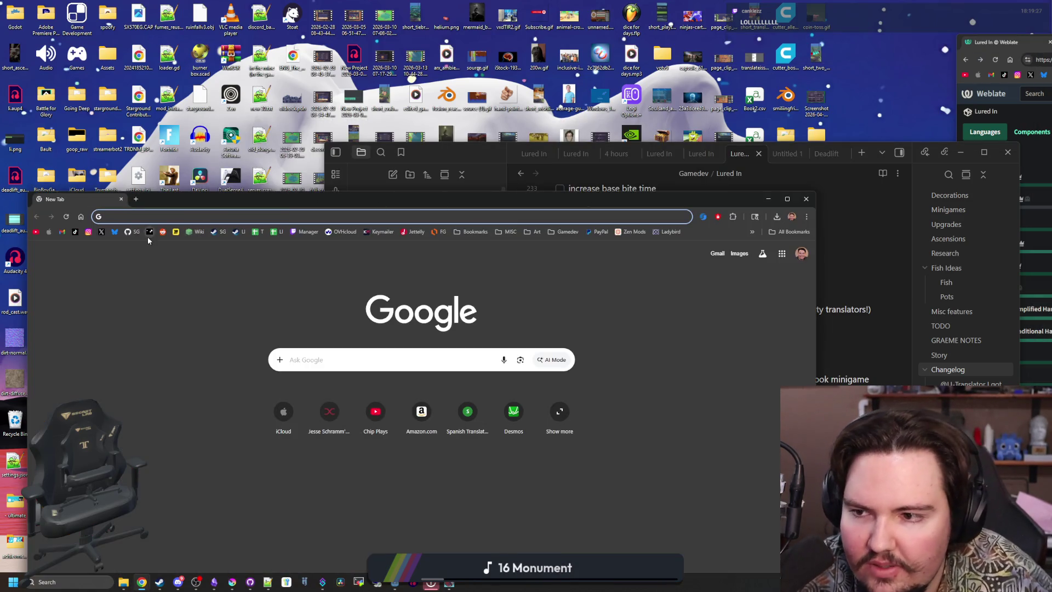
left_click(216, 233)
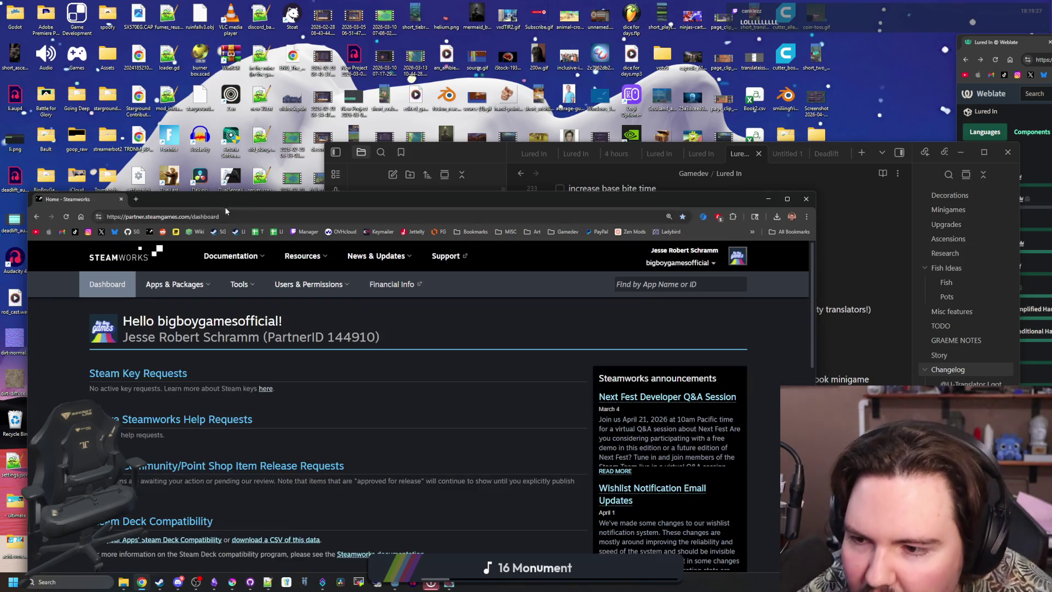
middle_click(255, 412)
middle_click(157, 405)
scroll(165, 395, "down", 1)
left_click(154, 199)
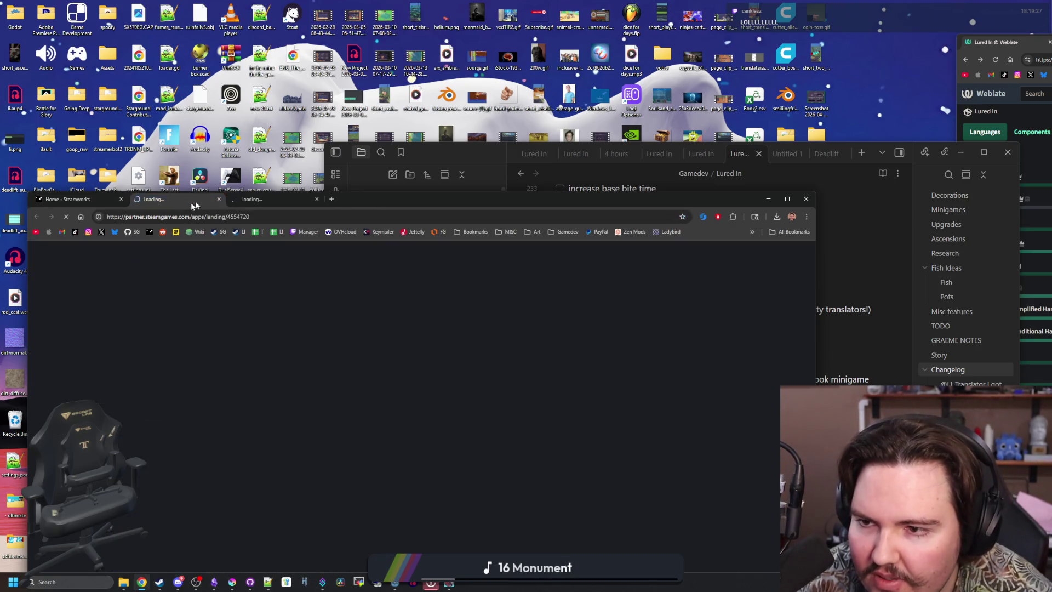
left_click(787, 199)
scroll(288, 257, "down", 4)
Check the Playtest sales report and the Steam Playtest page showing 2,718 participants.
left_click(279, 271)
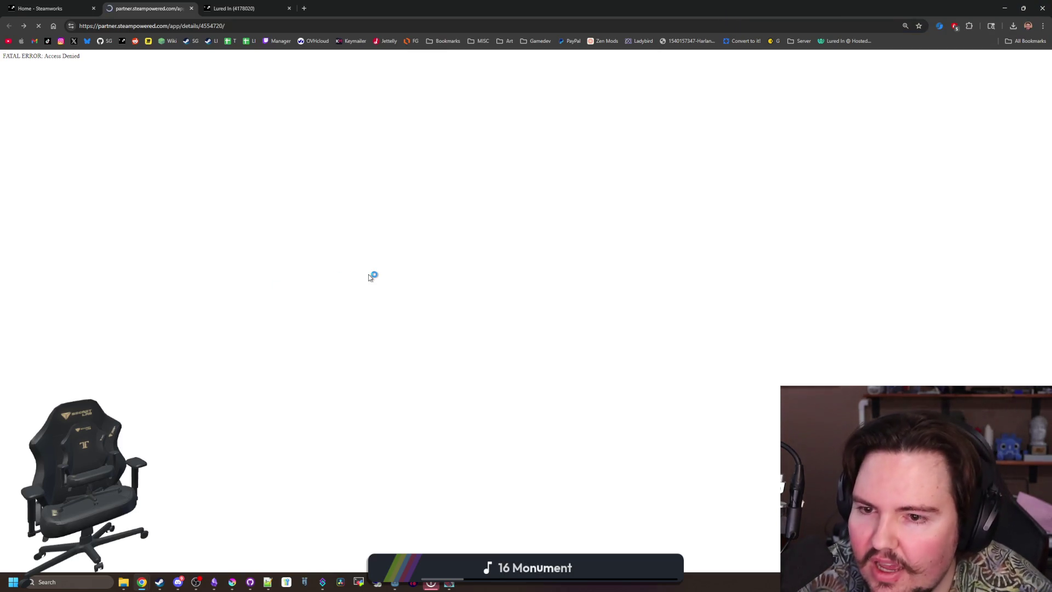
key("alt+Left")
scroll(349, 275, "up", 3)
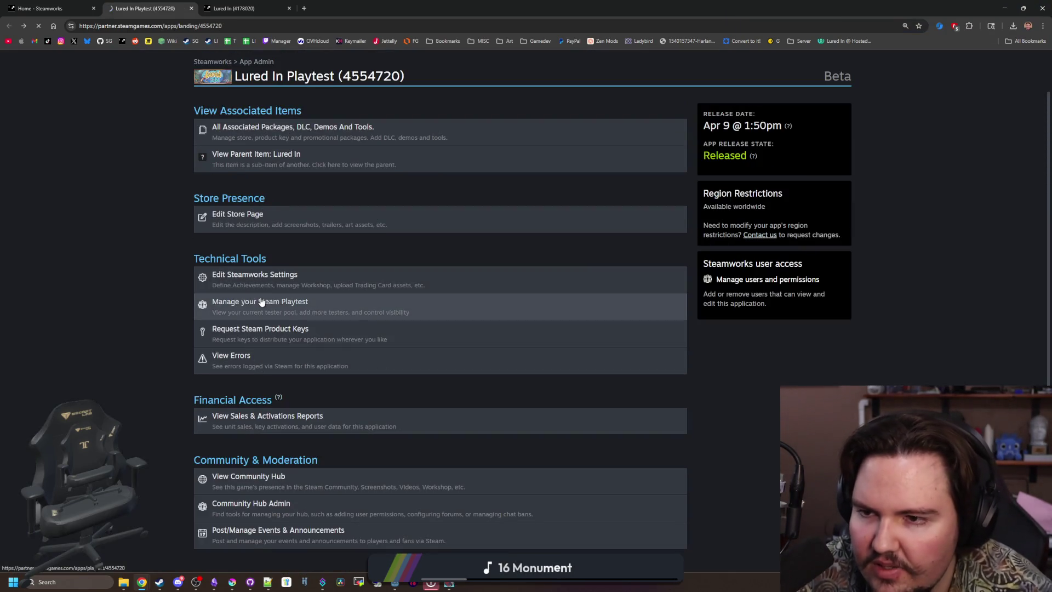
left_click(261, 301)
left_click_drag(271, 291, 341, 288)
left_click(322, 300)
scroll(329, 285, "down", 5)
scroll(350, 264, "up", 5)
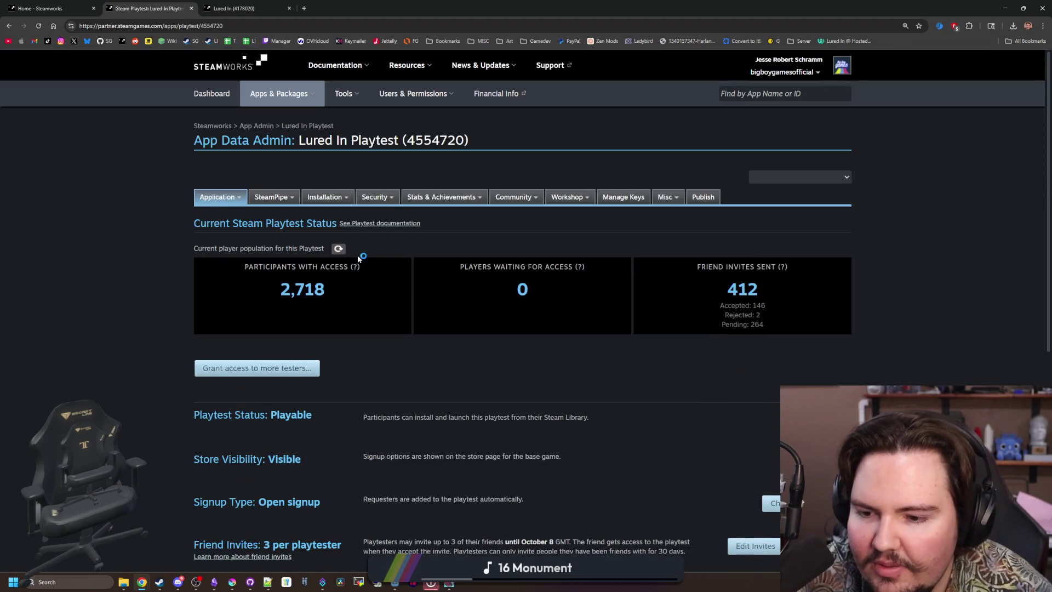
Review Lured In's detailed wishlist breakdown for all history.
left_click(236, 9)
scroll(351, 282, "down", 5)
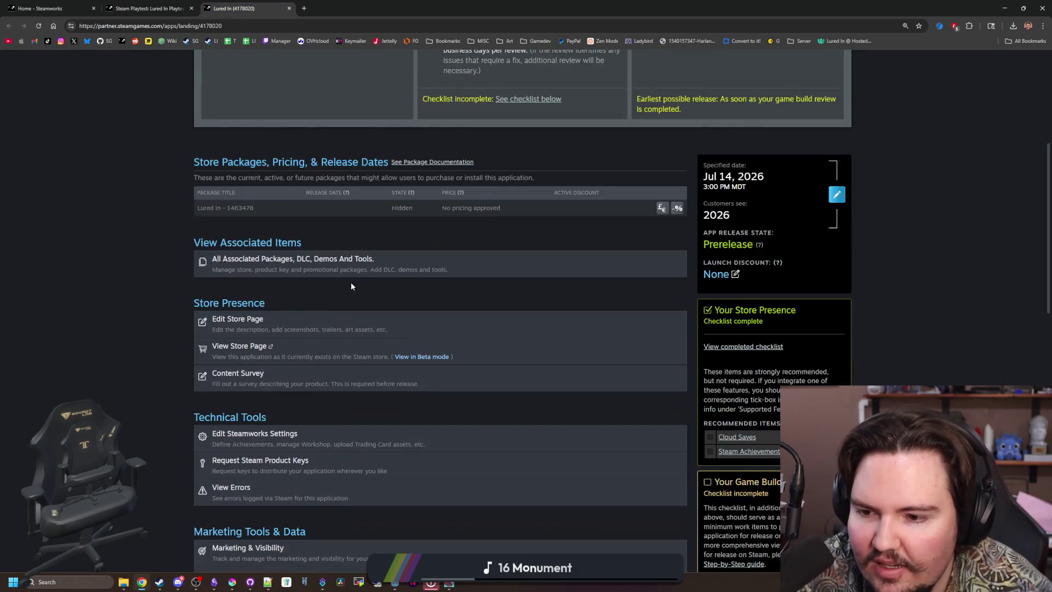
scroll(352, 286, "down", 7)
left_click(291, 393)
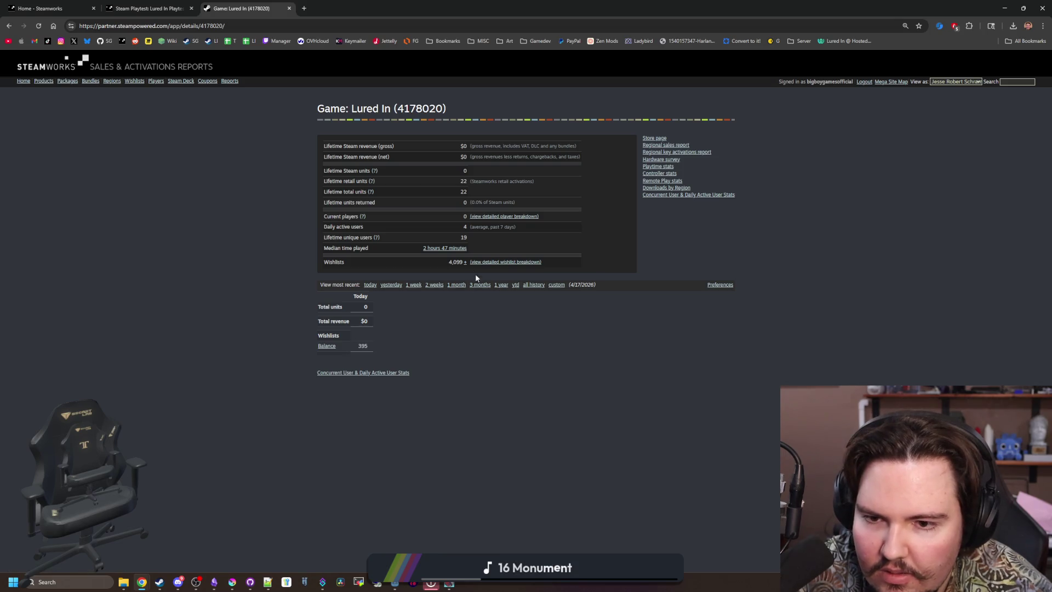
left_click(501, 263)
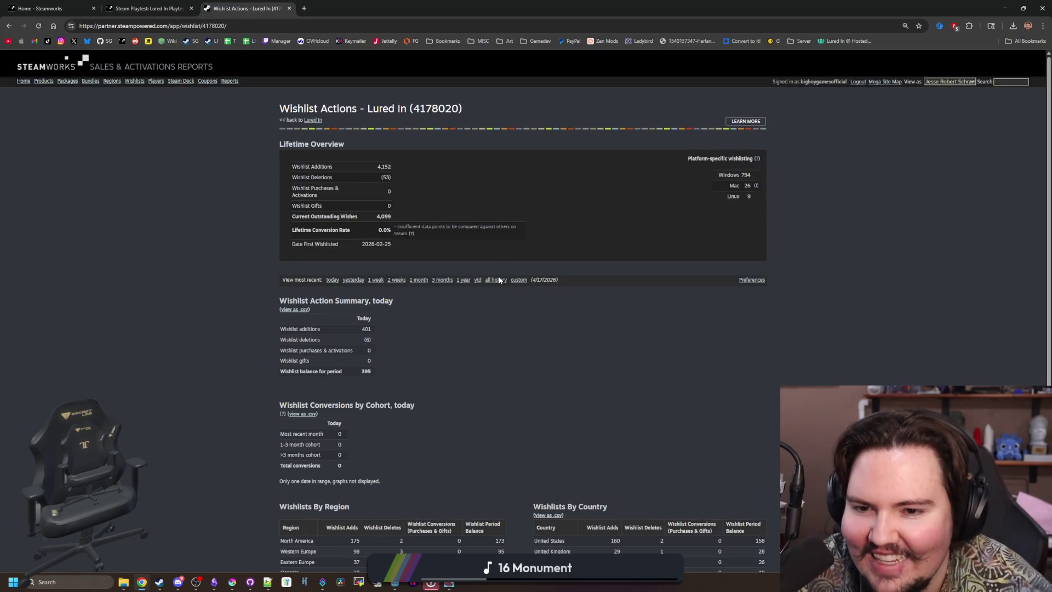
left_click(495, 280)
scroll(587, 347, "down", 3)
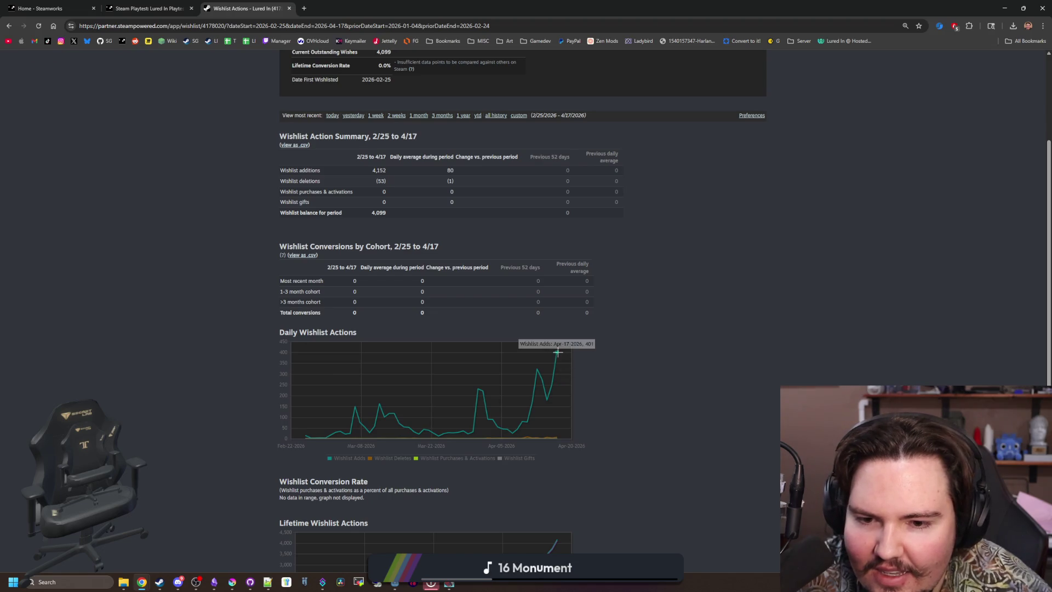
scroll(651, 355, "down", 1)
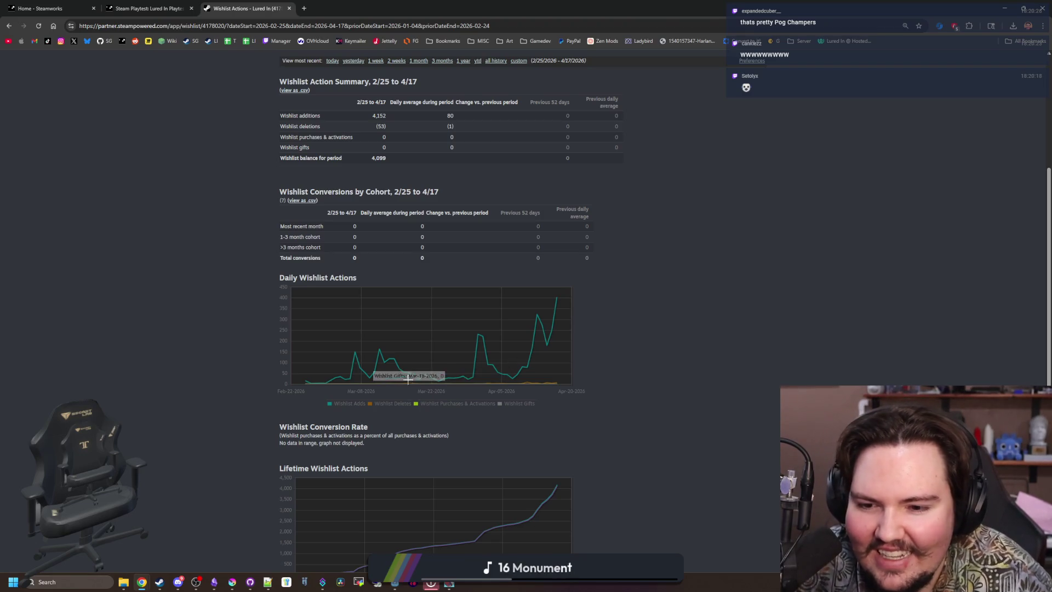
mouse_move(423, 379)
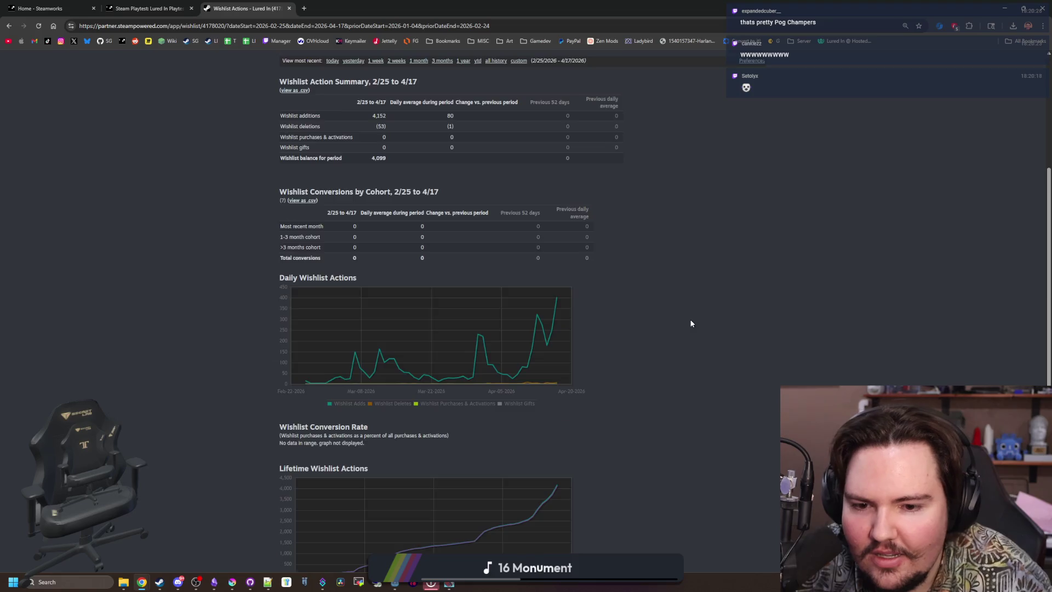
scroll(690, 321, "down", 5)
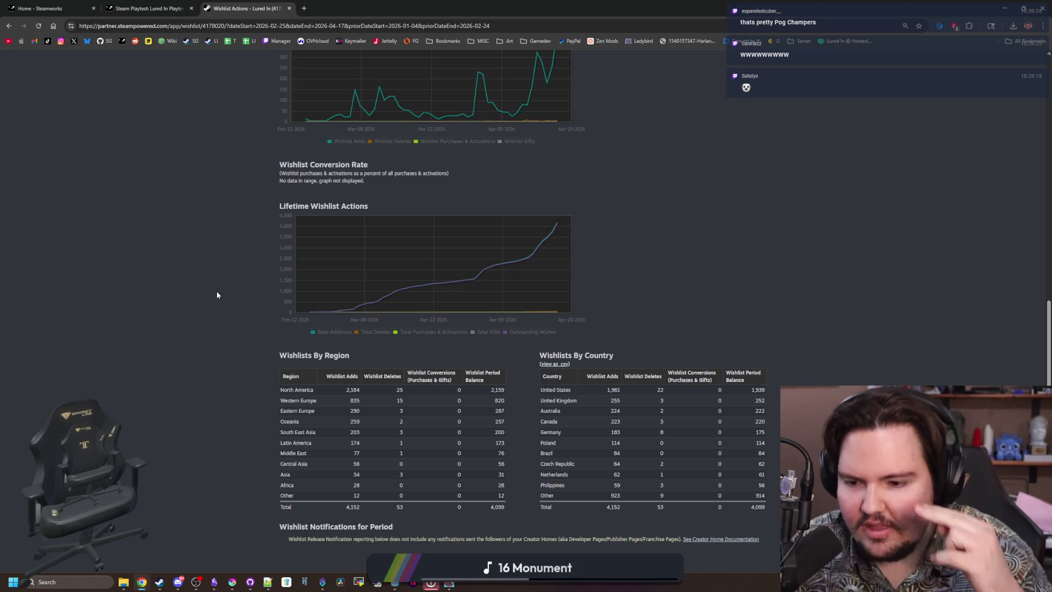
scroll(217, 295, "up", 9)
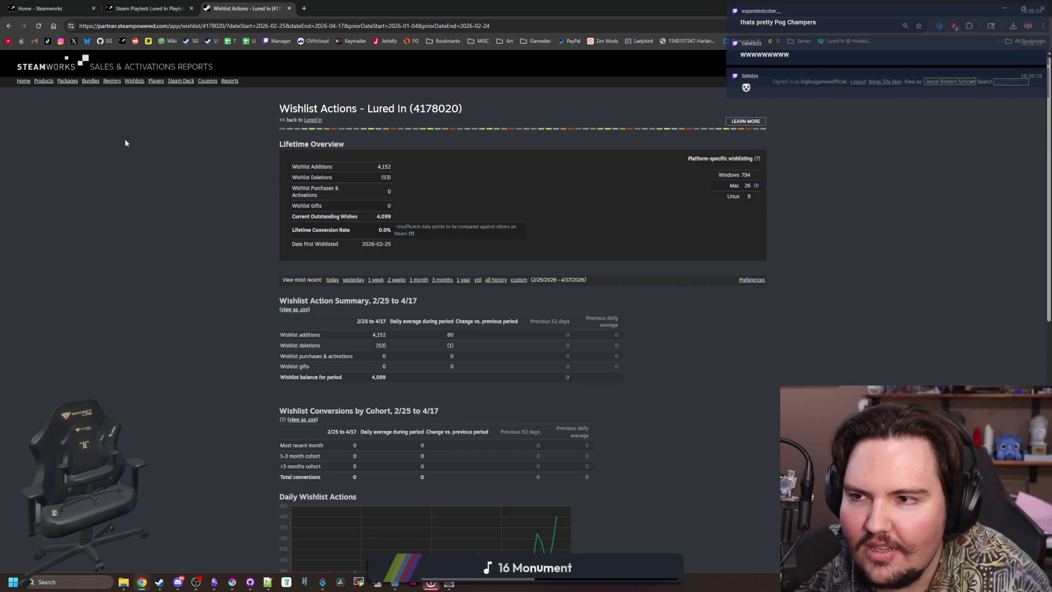
Switch back to the Lured In Playtest admin page.
left_click(145, 8)
left_click(237, 6)
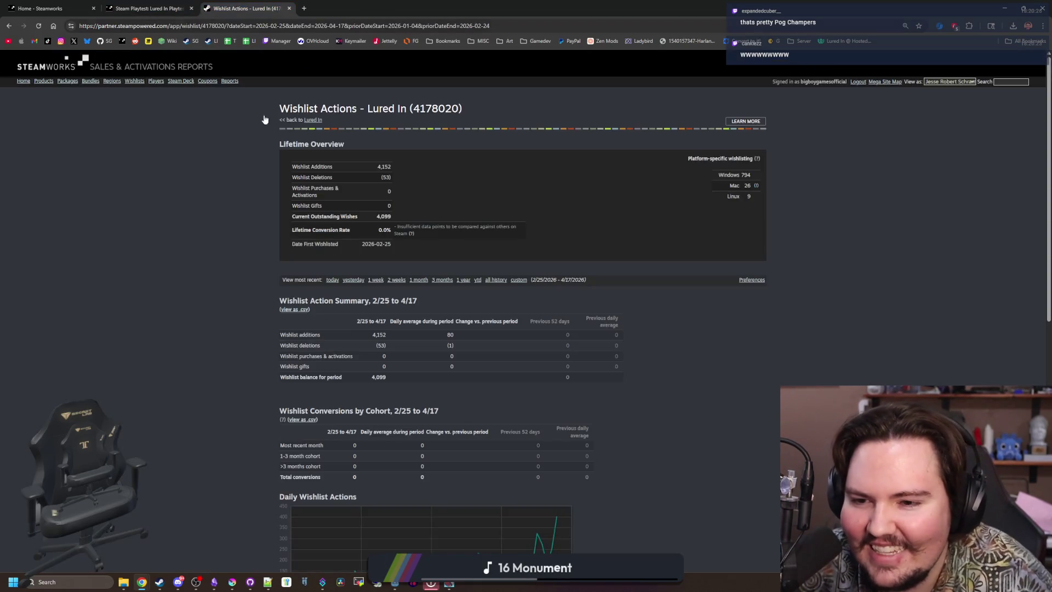
left_click(145, 8)
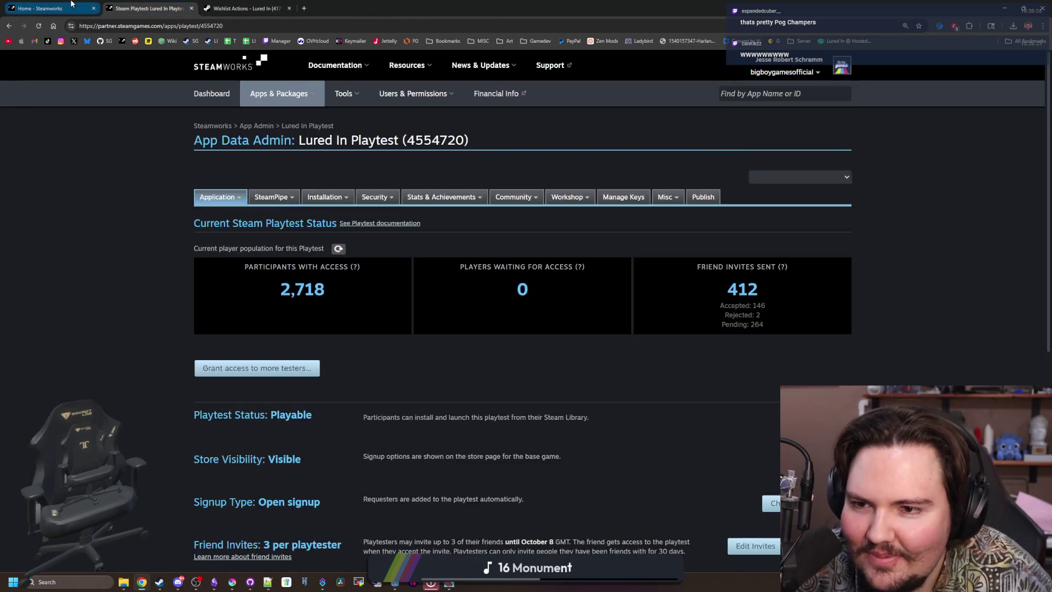
Close the old report tabs and open the Lured In Playtest and Lured In apps in new tabs.
left_click(41, 8)
left_click(121, 7)
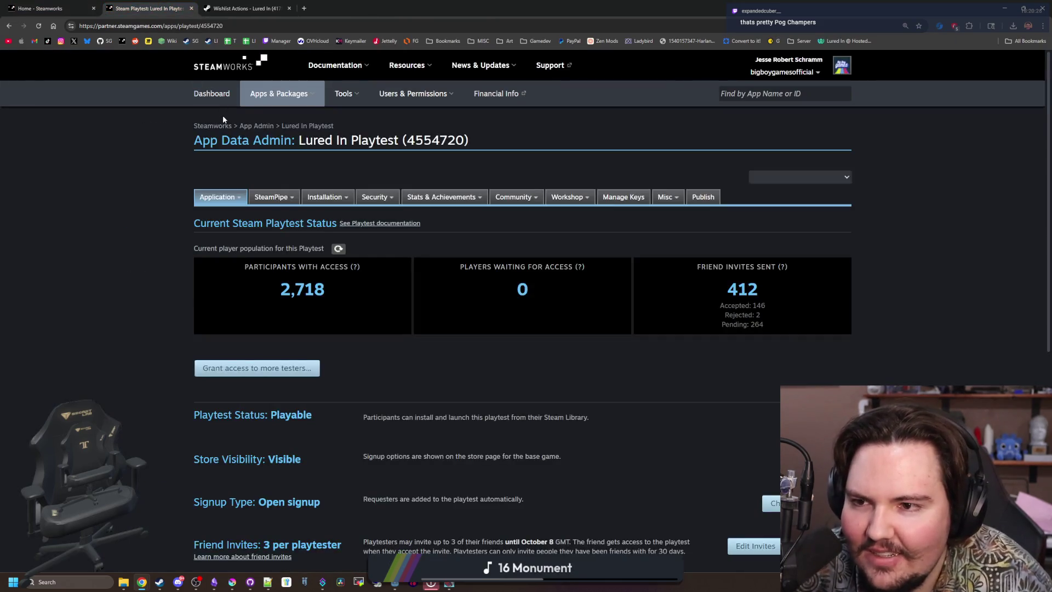
left_click(289, 8)
left_click(192, 8)
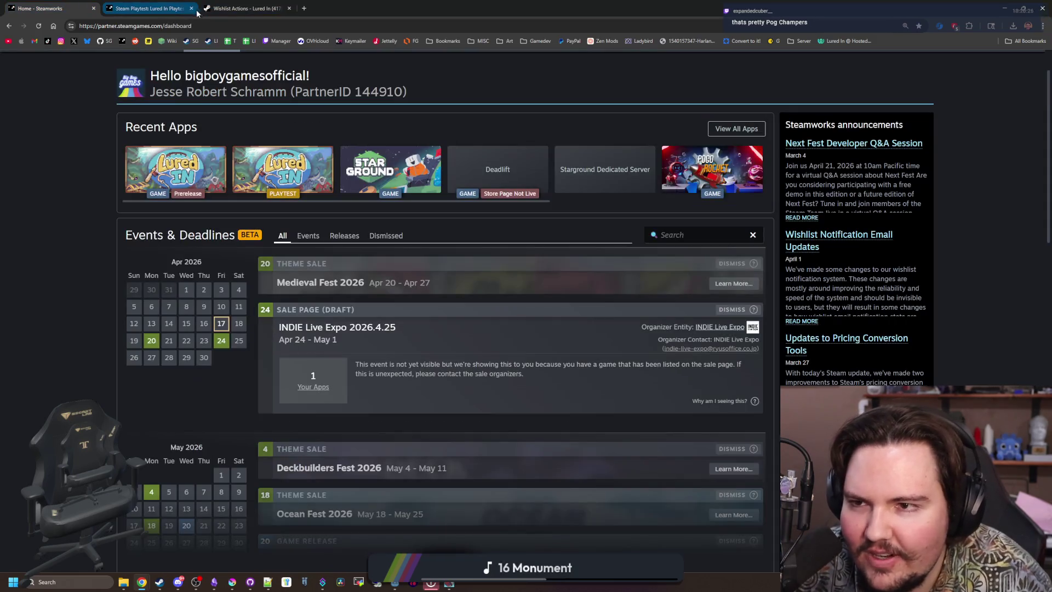
middle_click(286, 182)
middle_click(175, 170)
Open Lured In Playtest's Steamworks App Data Admin settings, then a blank tab.
left_click(134, 3)
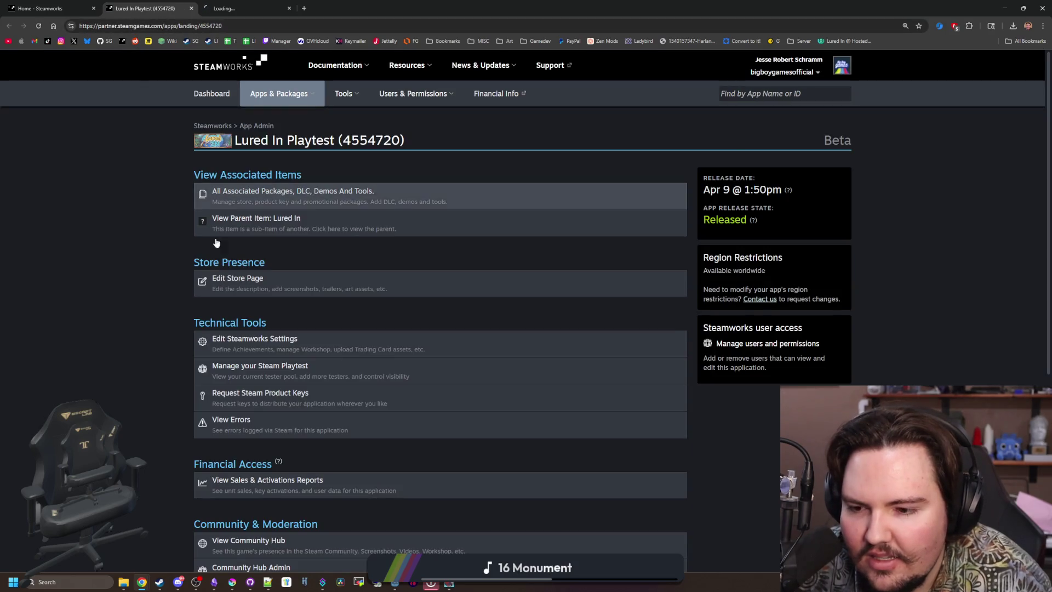
left_click(249, 340)
mouse_move(272, 198)
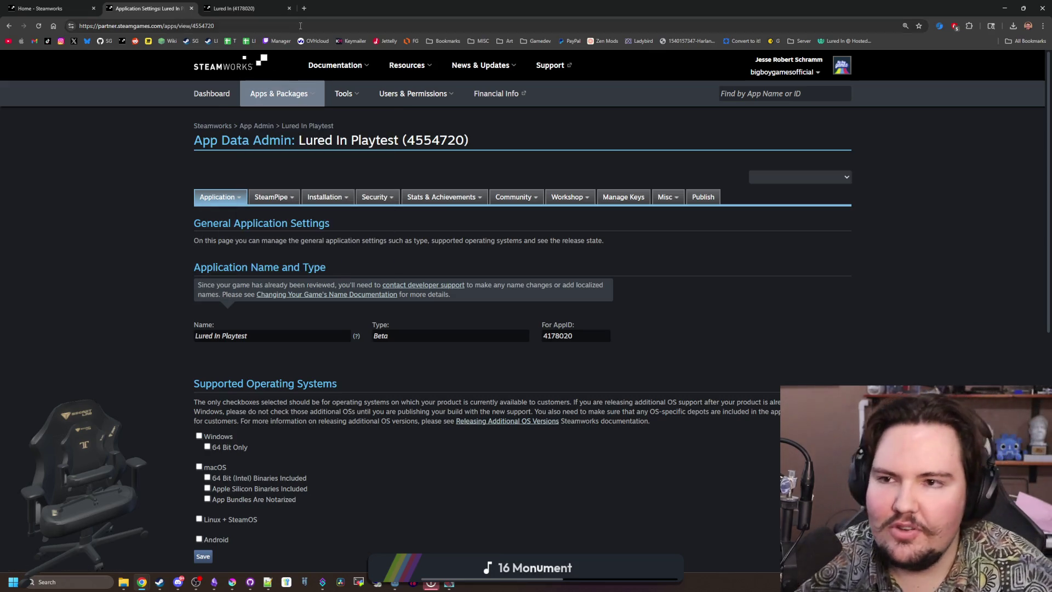
left_click(304, 8)
Load SteamDB's Lured In page and open the related Lured In Playtest app.
type("steam")
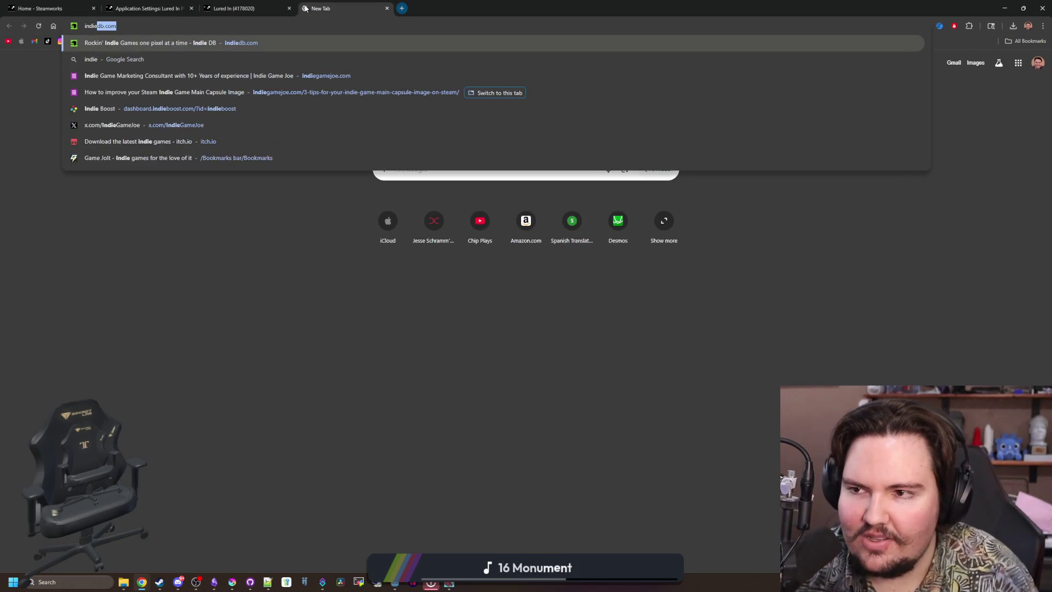
key("BackSpace")
key("BackSpace")
key("BackSpace")
type("steamdb.info/app/4178020/info/")
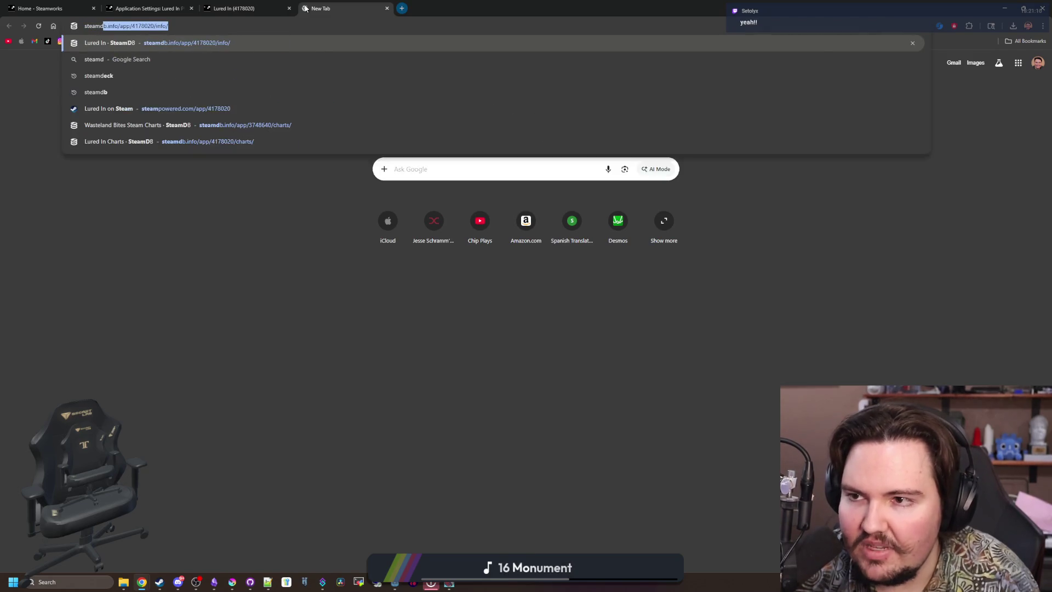
key("Return")
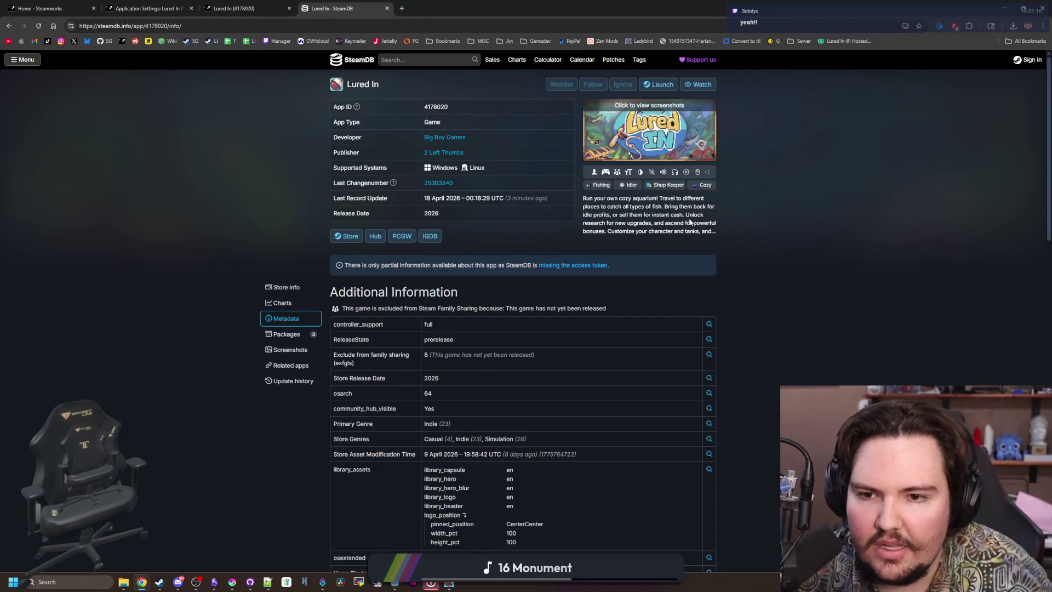
scroll(538, 300, "down", 1)
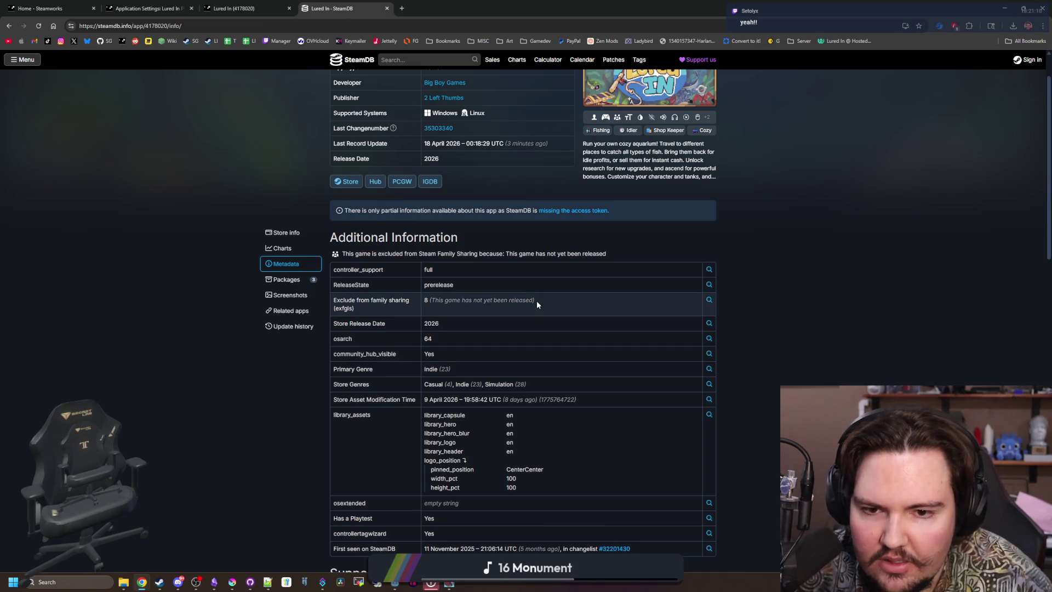
scroll(538, 301, "down", 3)
scroll(537, 301, "down", 15)
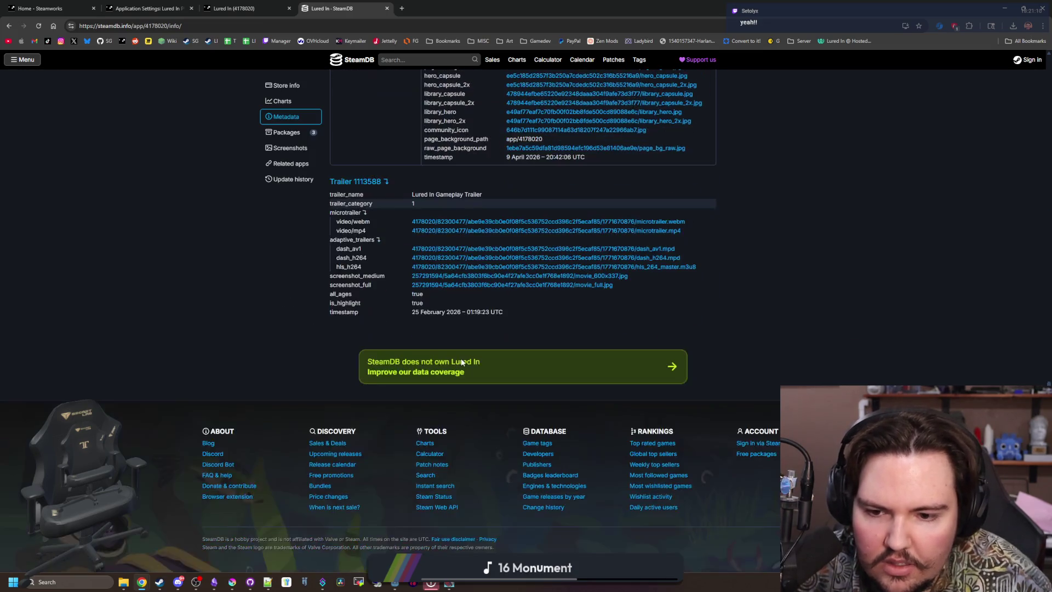
scroll(484, 412, "up", 19)
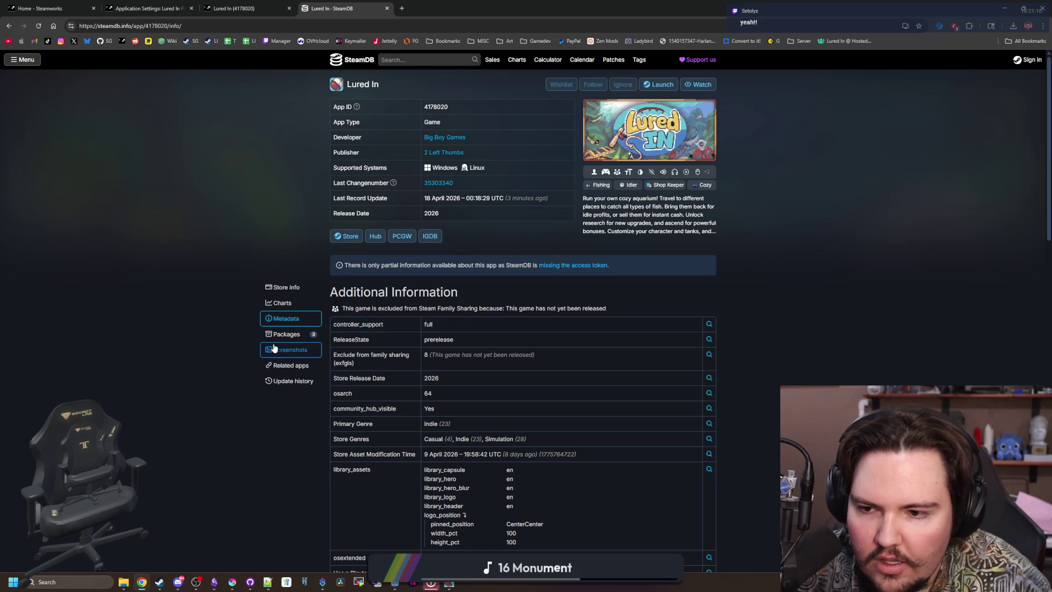
left_click(289, 366)
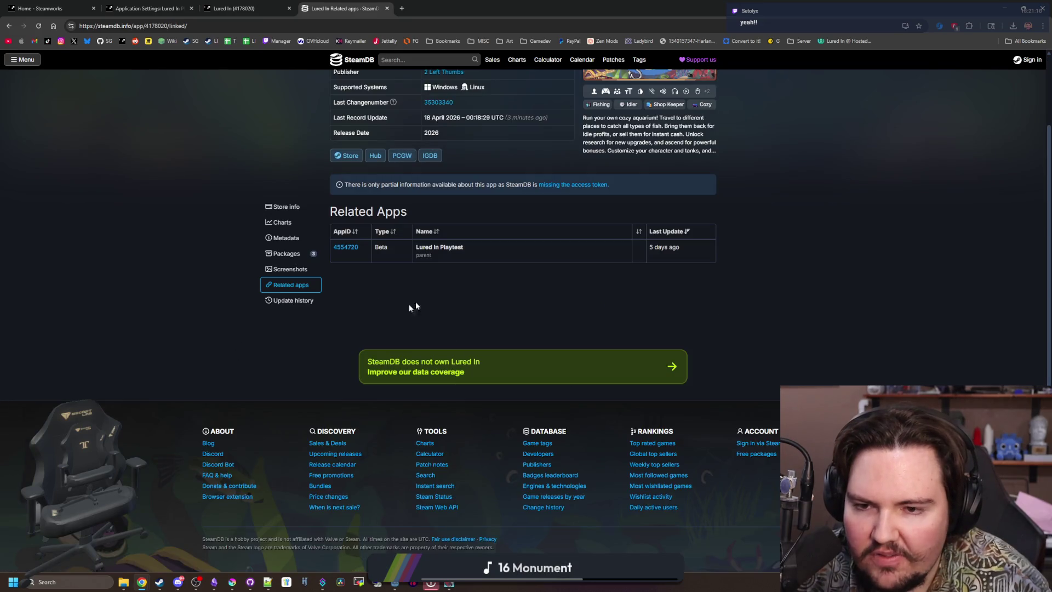
left_click(452, 250)
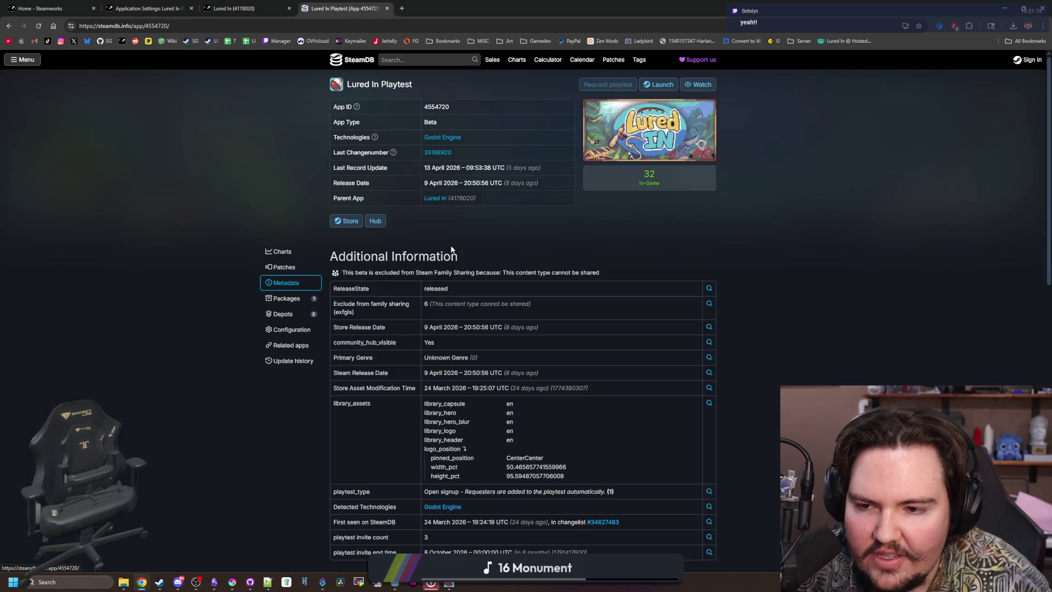
View the Playtest's one-week player chart, shifting the range to 11–18 Apr.
left_click(650, 181)
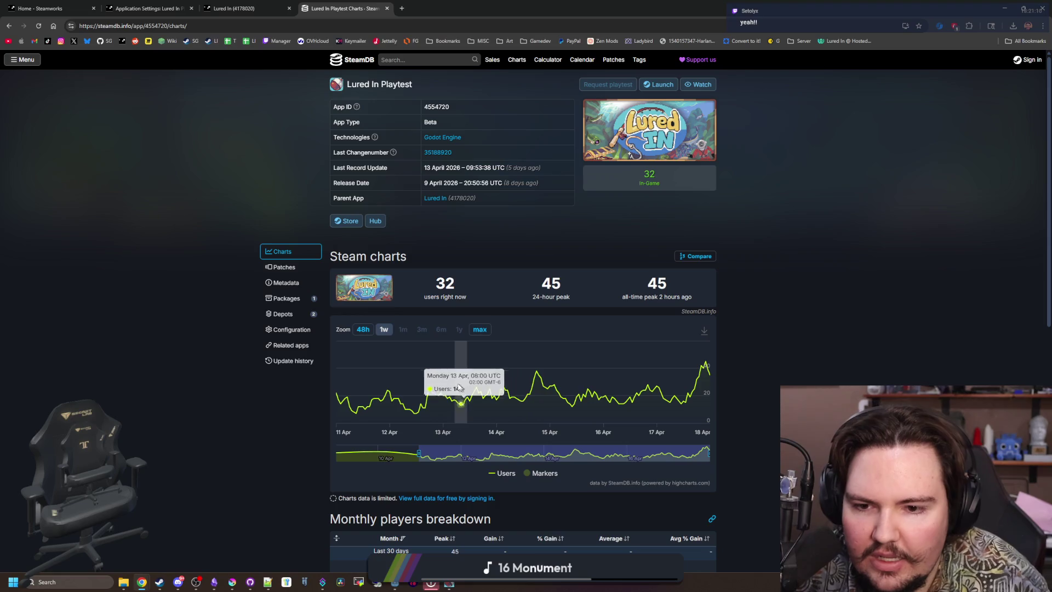
left_click(378, 332)
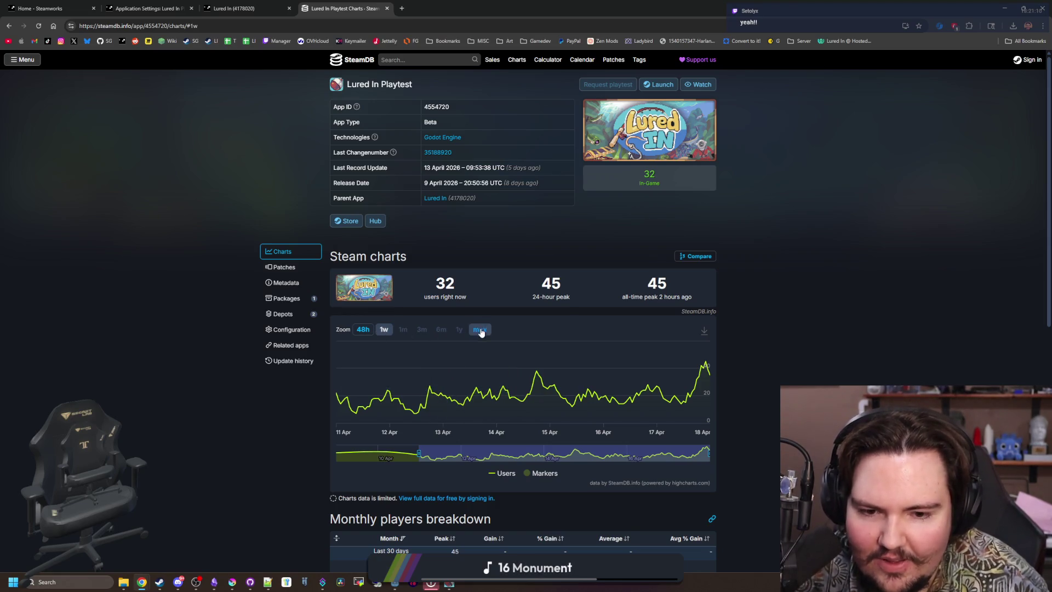
mouse_move(703, 365)
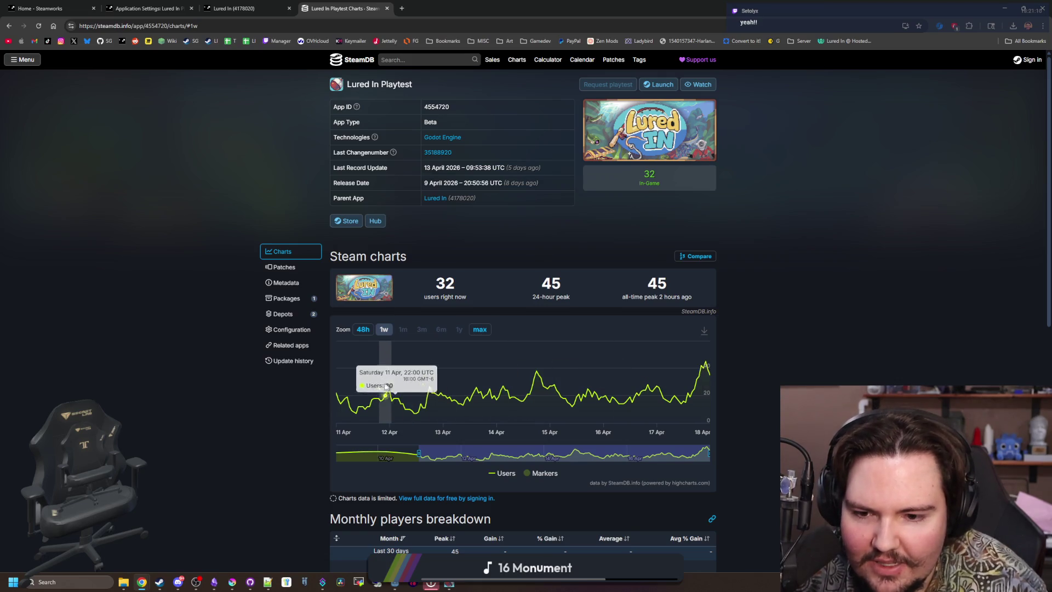
left_click_drag(437, 453, 379, 450)
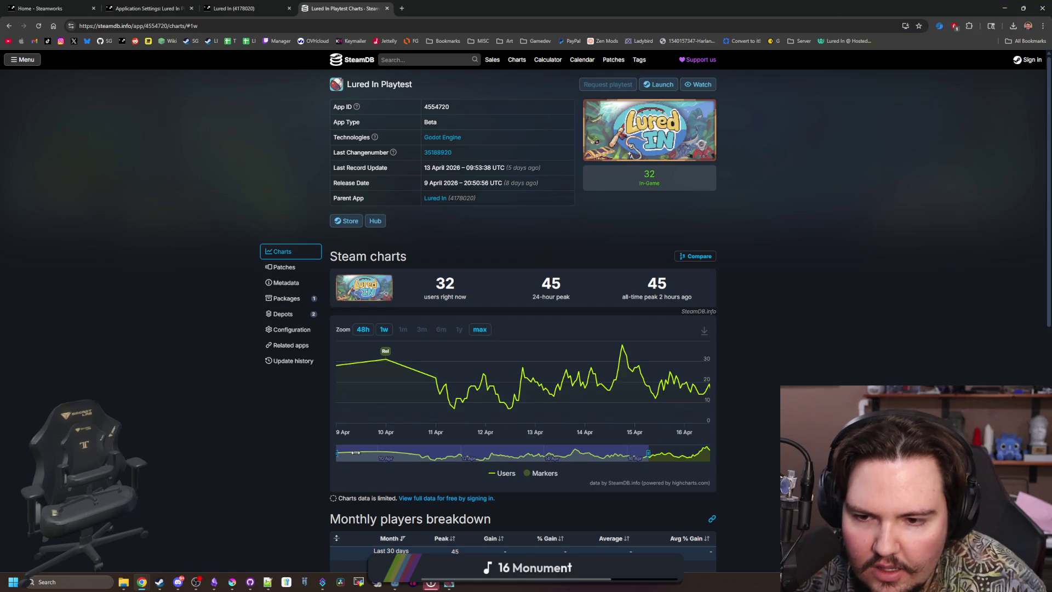
mouse_move(678, 459)
left_mouse_down()
mouse_move(704, 456)
mouse_move(668, 456)
mouse_move(714, 455)
left_mouse_up()
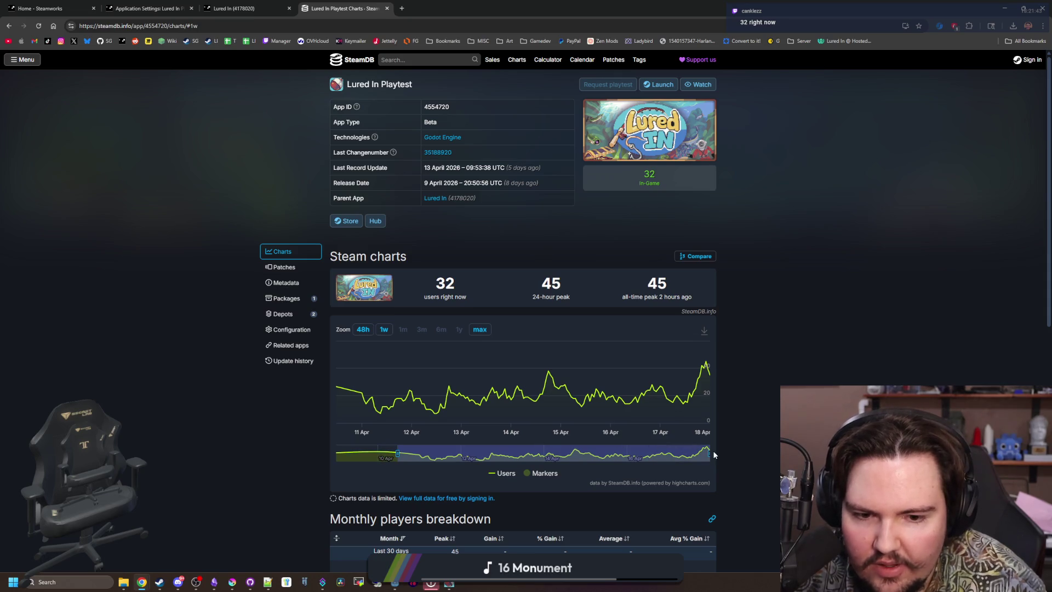
scroll(651, 345, "down", 3)
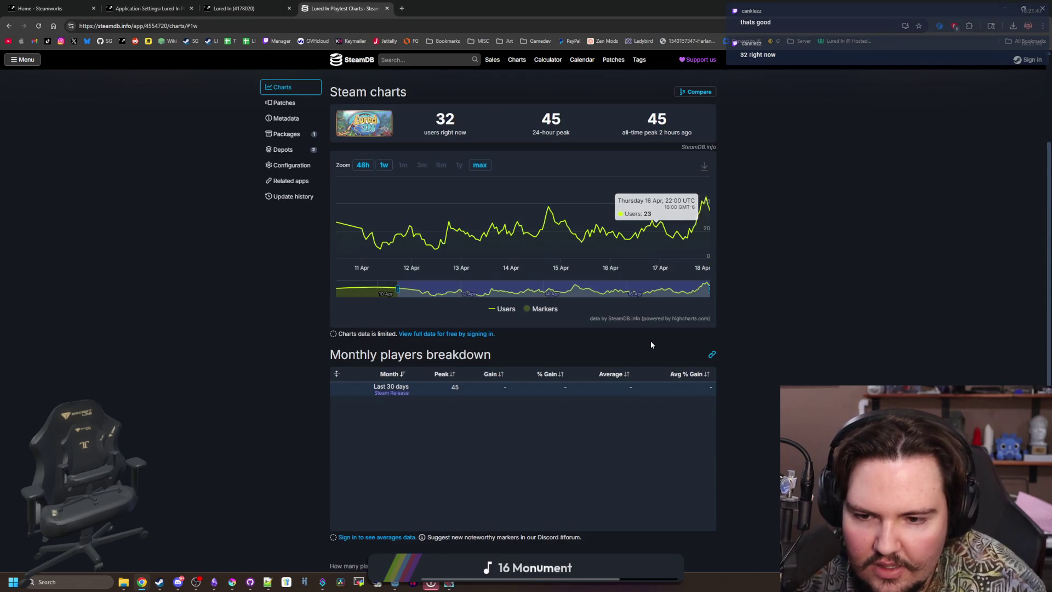
scroll(651, 345, "down", 5)
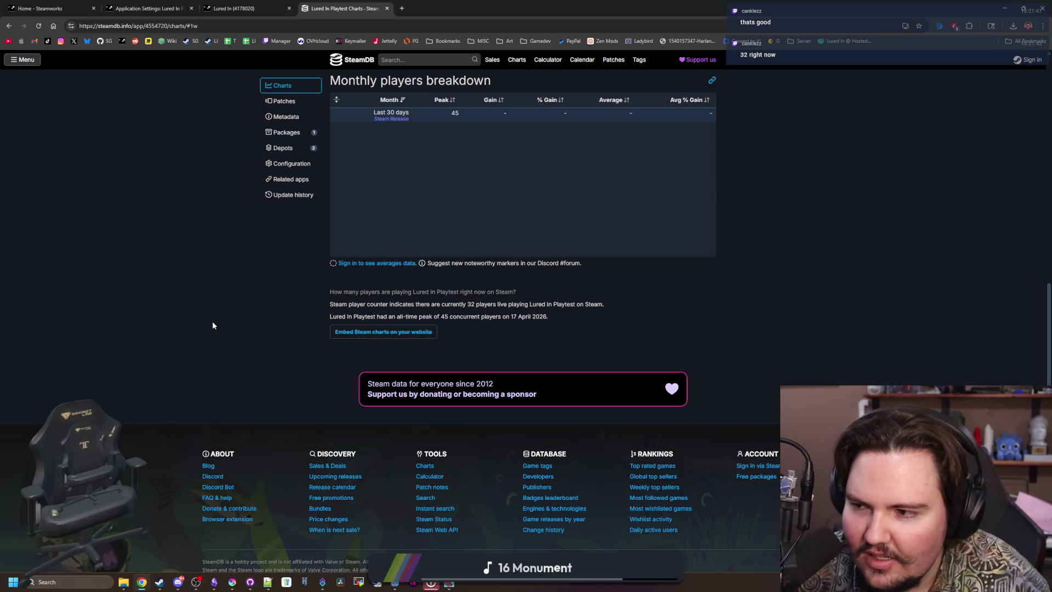
scroll(213, 326, "up", 8)
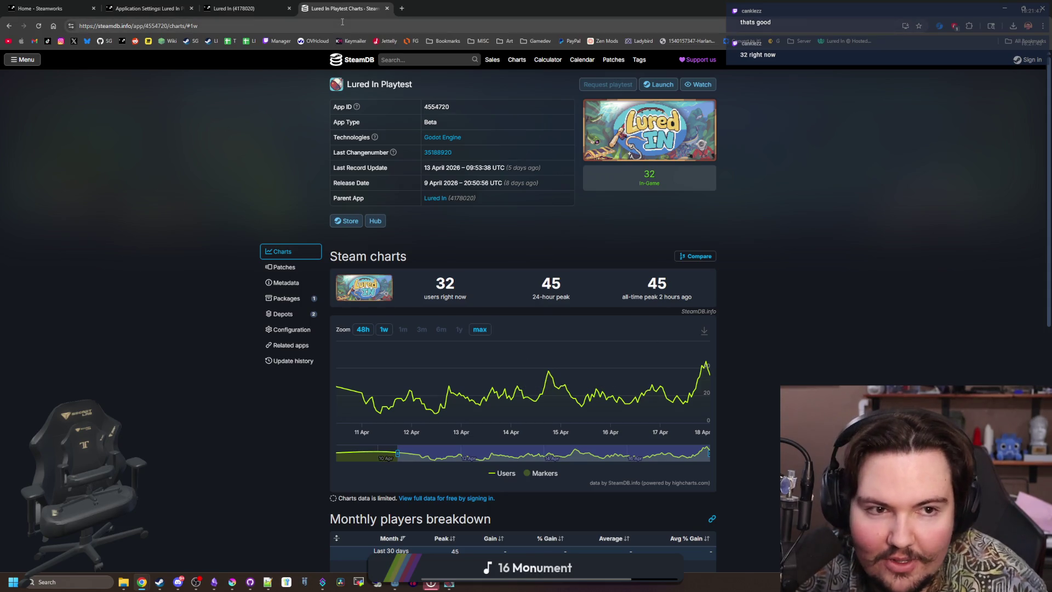
left_click(241, 8)
Set build 22842943 live on the Playtest's default branch, confirming with the texted code.
left_click(168, 6)
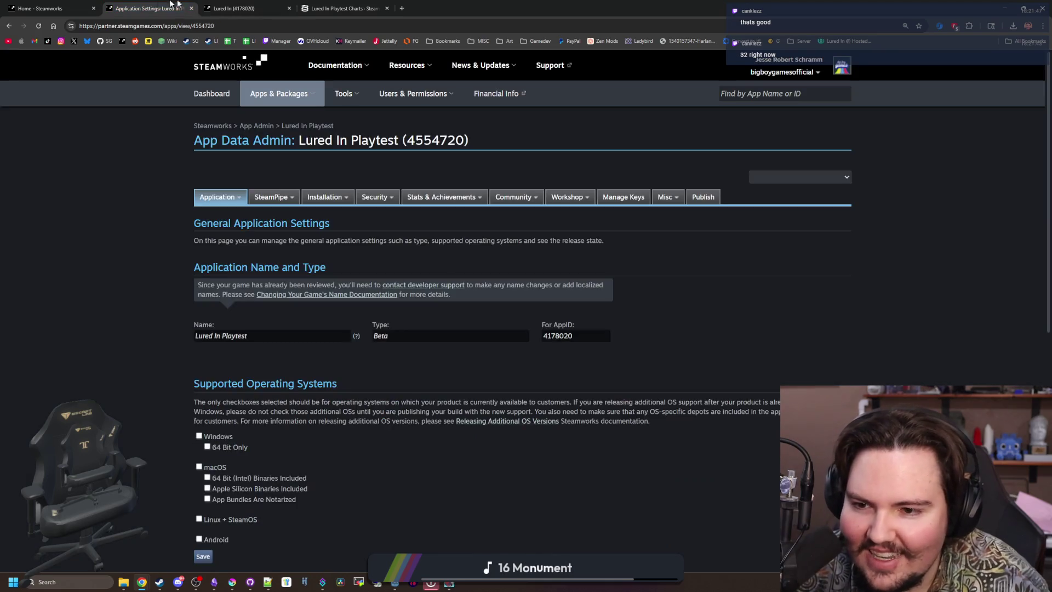
left_click(263, 213)
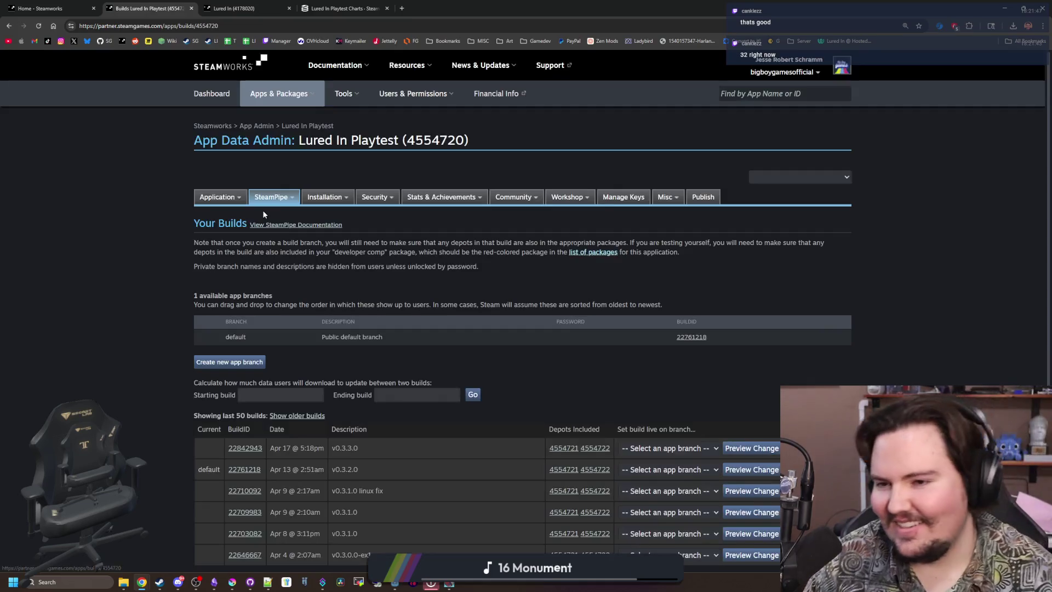
scroll(544, 316, "down", 2)
left_click(659, 344)
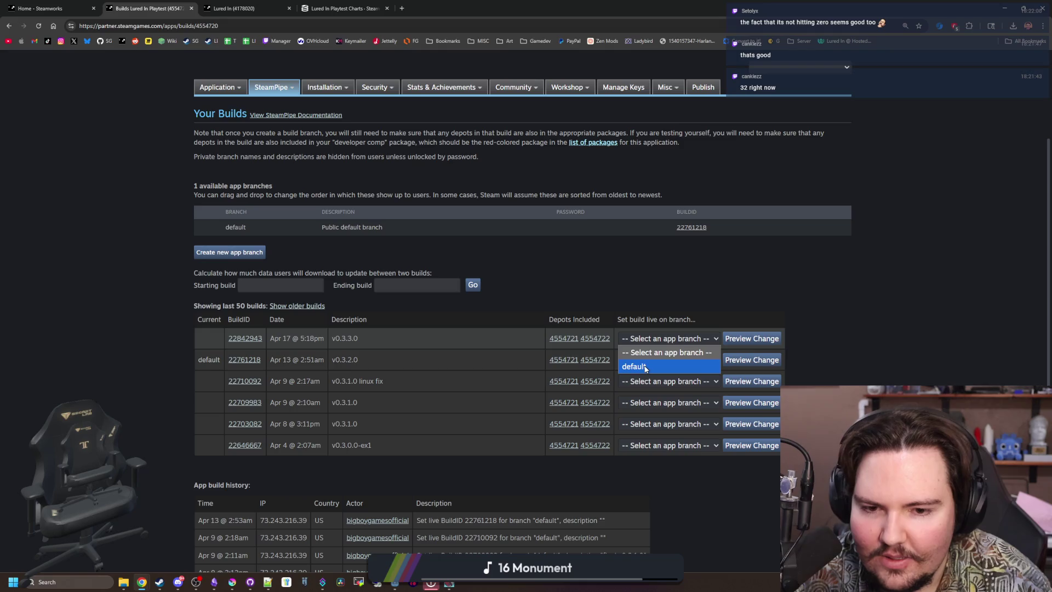
left_click(646, 369)
left_click(772, 340)
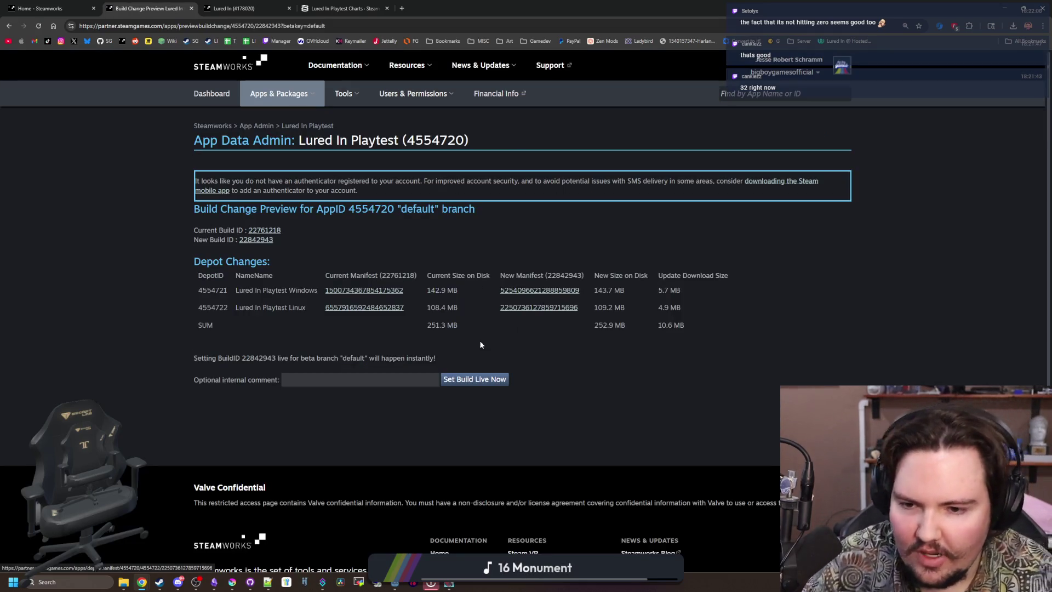
left_click(477, 376)
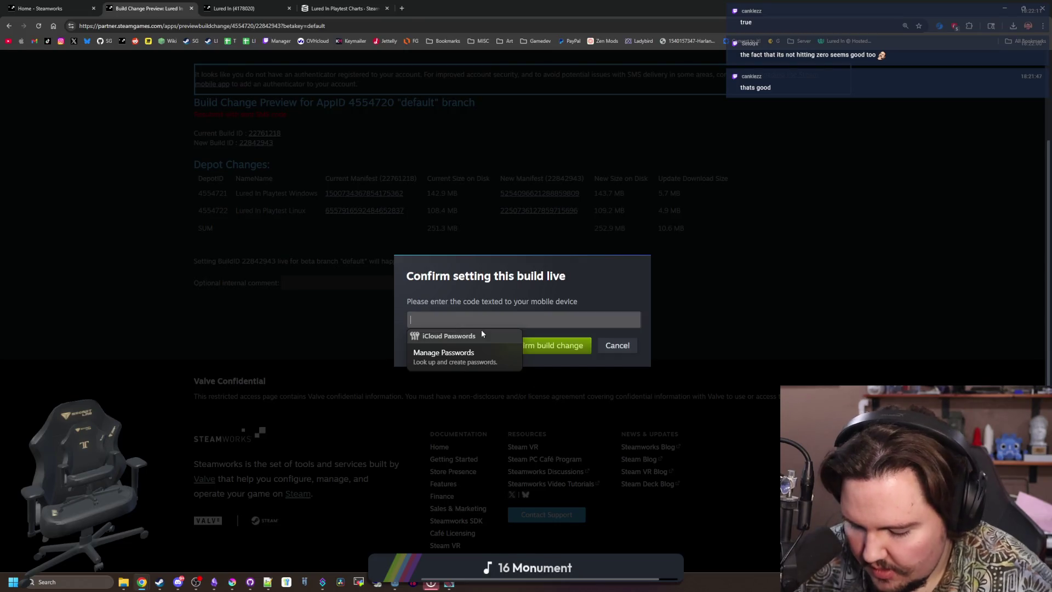
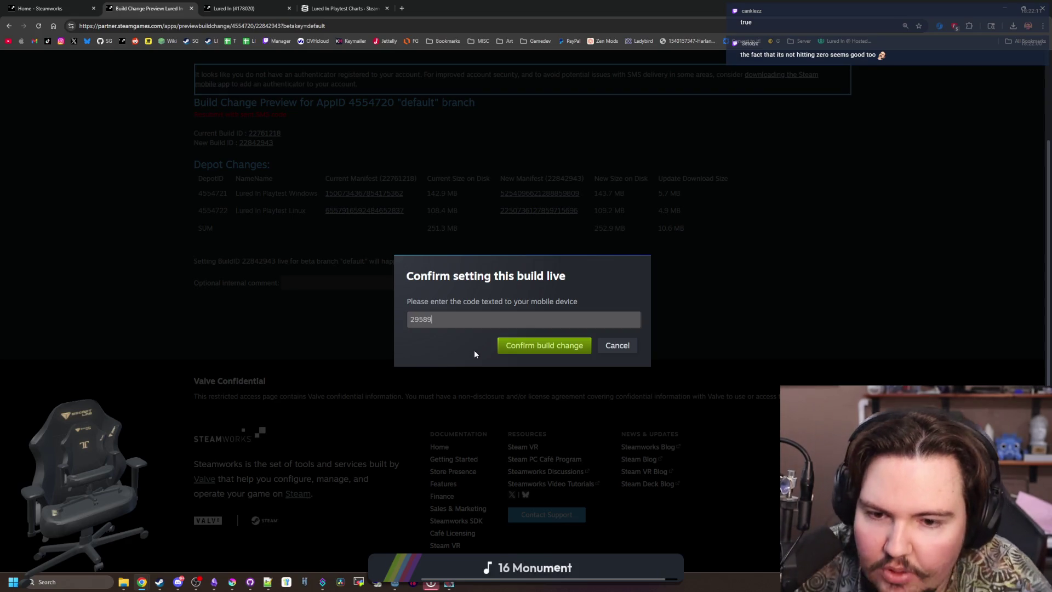
left_click(515, 351)
left_click(560, 81)
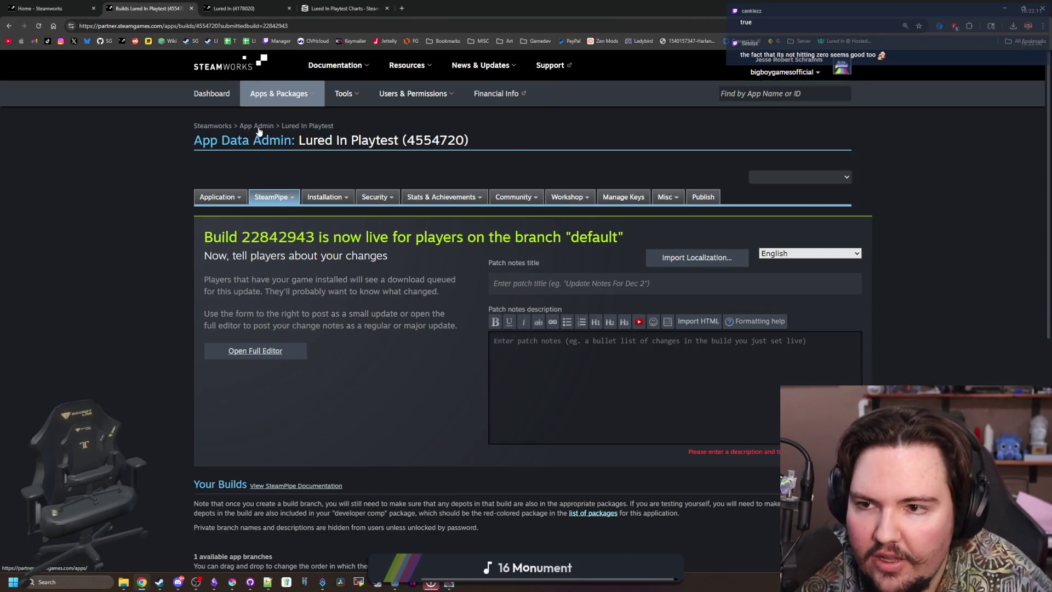
left_click(234, 8)
In Lured In's SteamPipe builds, preview setting build 22842937 live on the default branch.
scroll(277, 477, "down", 4)
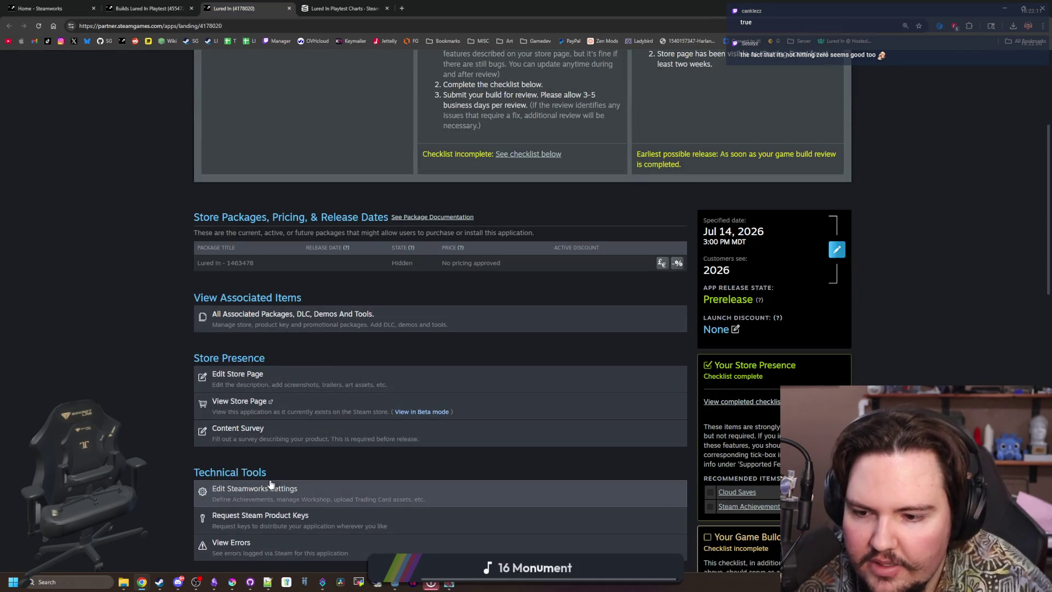
left_click(270, 488)
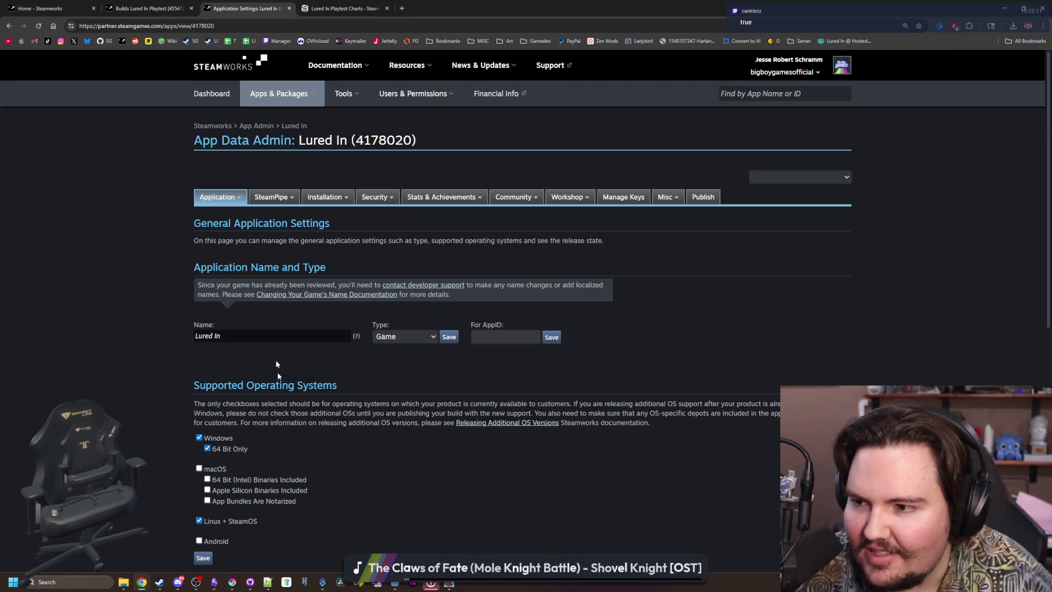
mouse_move(271, 197)
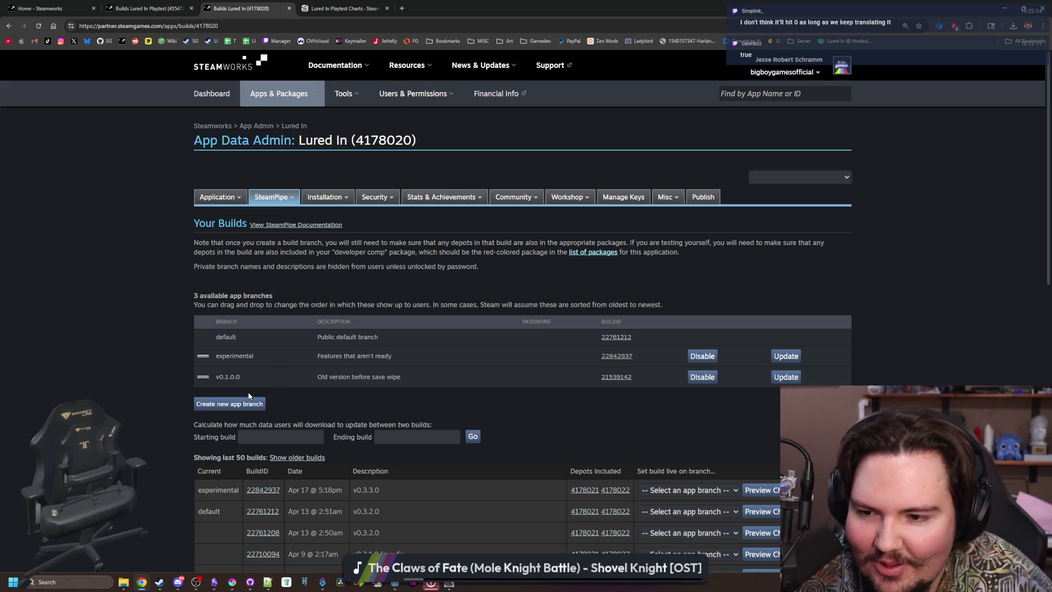
scroll(249, 395, "down", 3)
left_click(657, 328)
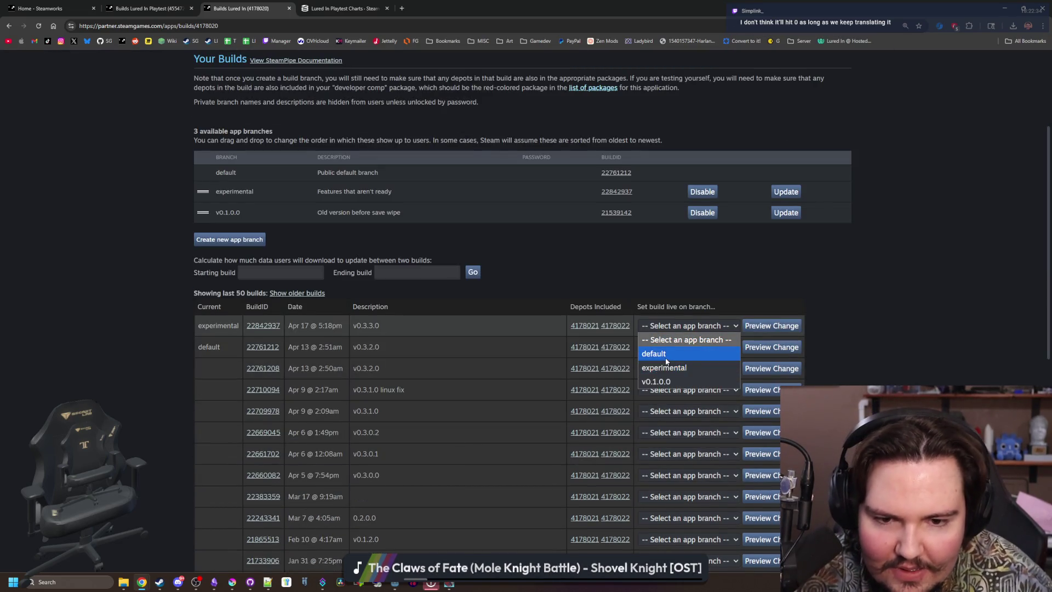
left_click(667, 353)
left_click(768, 325)
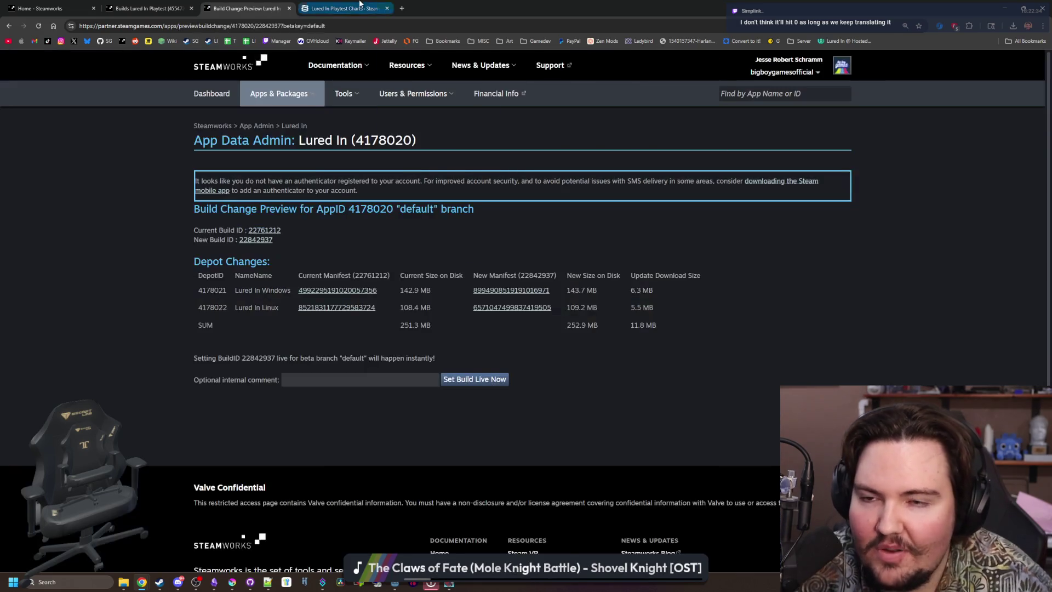
left_click(360, 4)
left_click(417, 62)
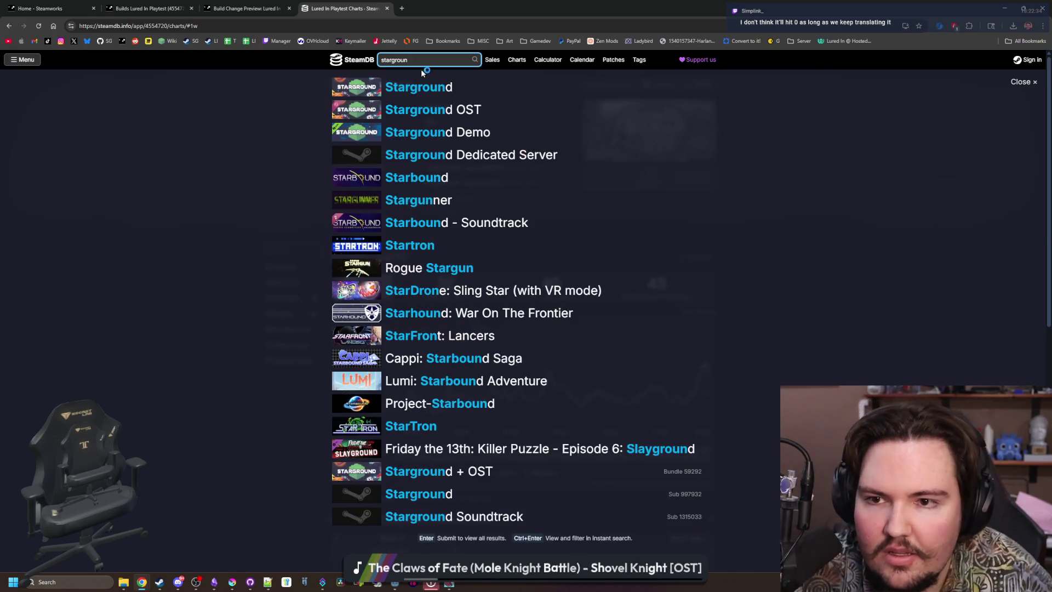
Open Starground's SteamDB charts and widen the range from 1y to max, checking the 122 peak.
left_click(422, 85)
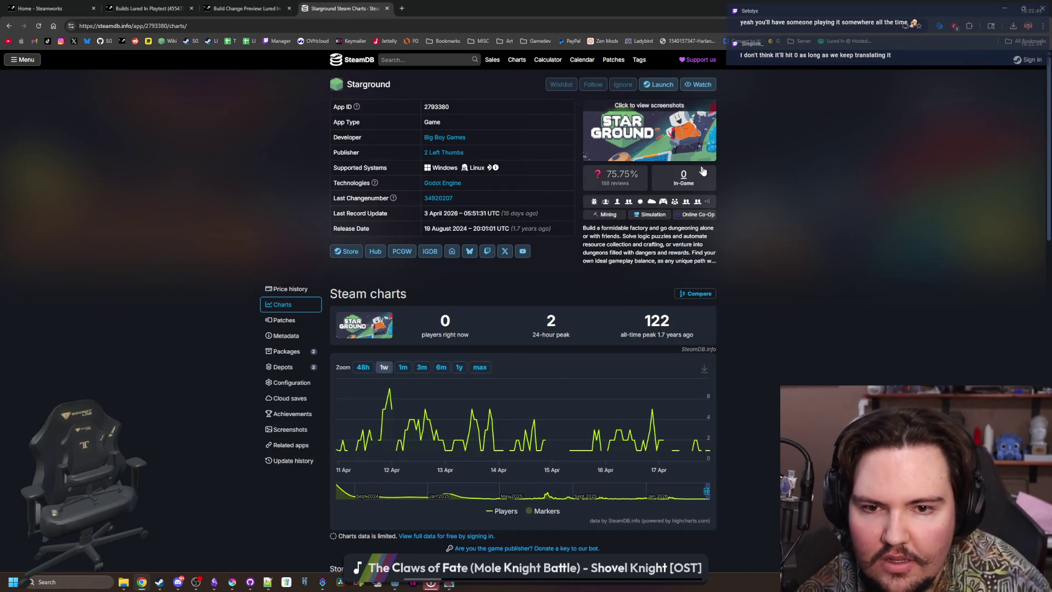
mouse_move(635, 433)
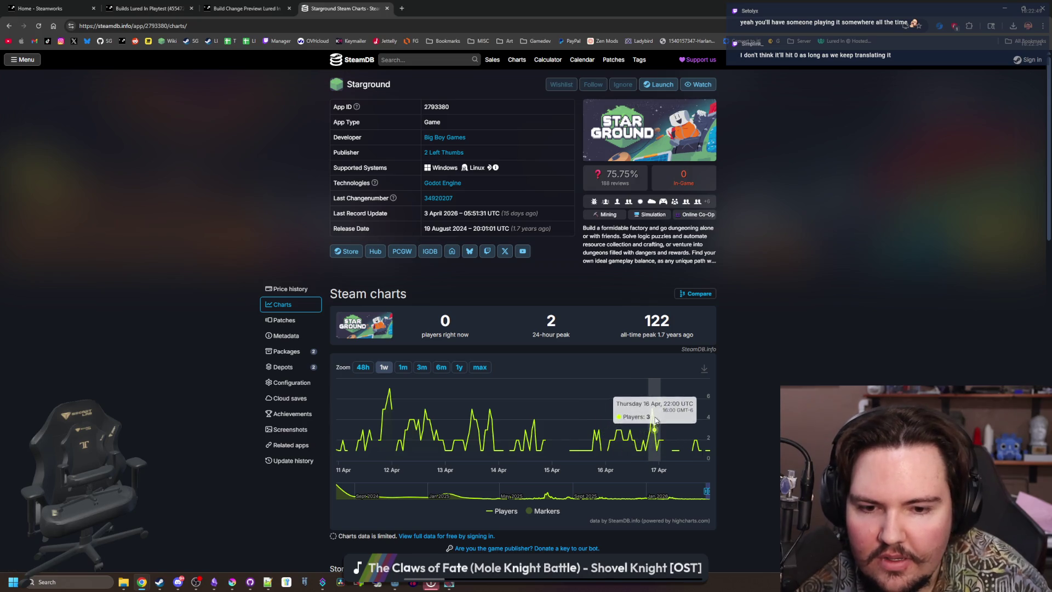
left_click(460, 368)
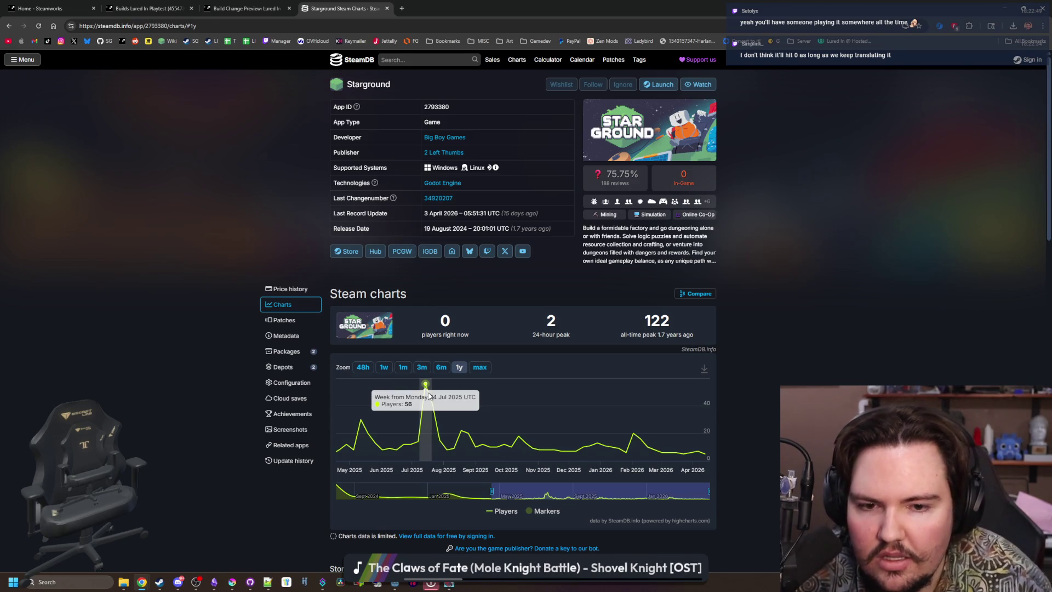
left_click_drag(628, 334, 663, 334)
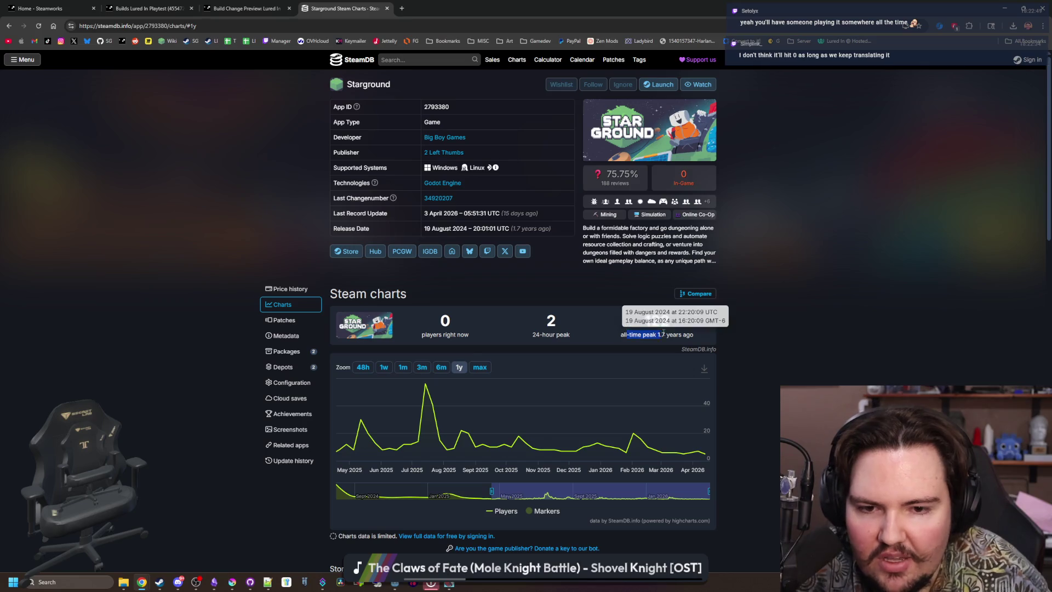
left_click(661, 333)
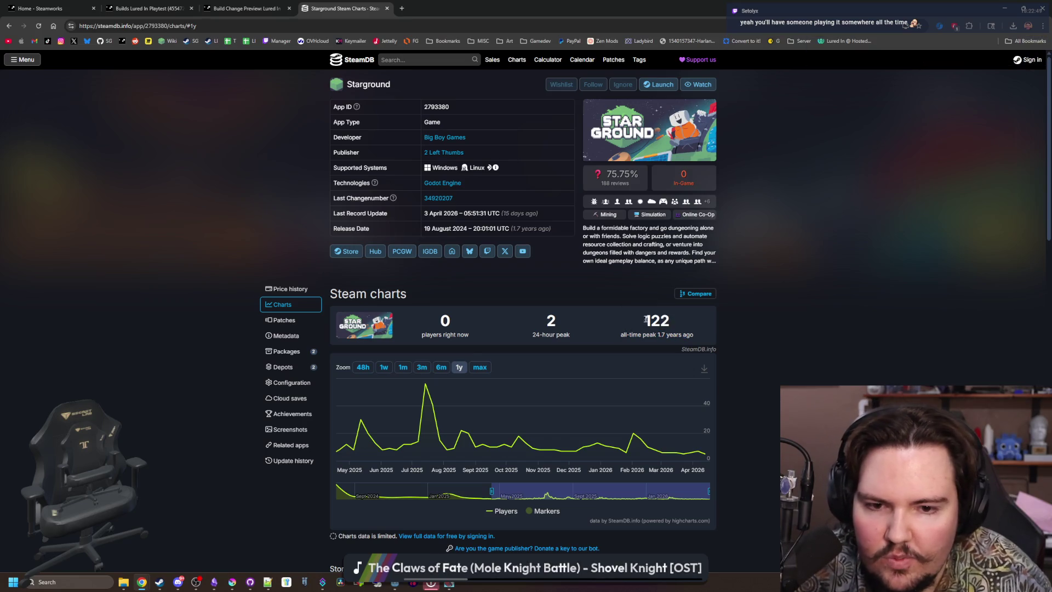
left_click(475, 372)
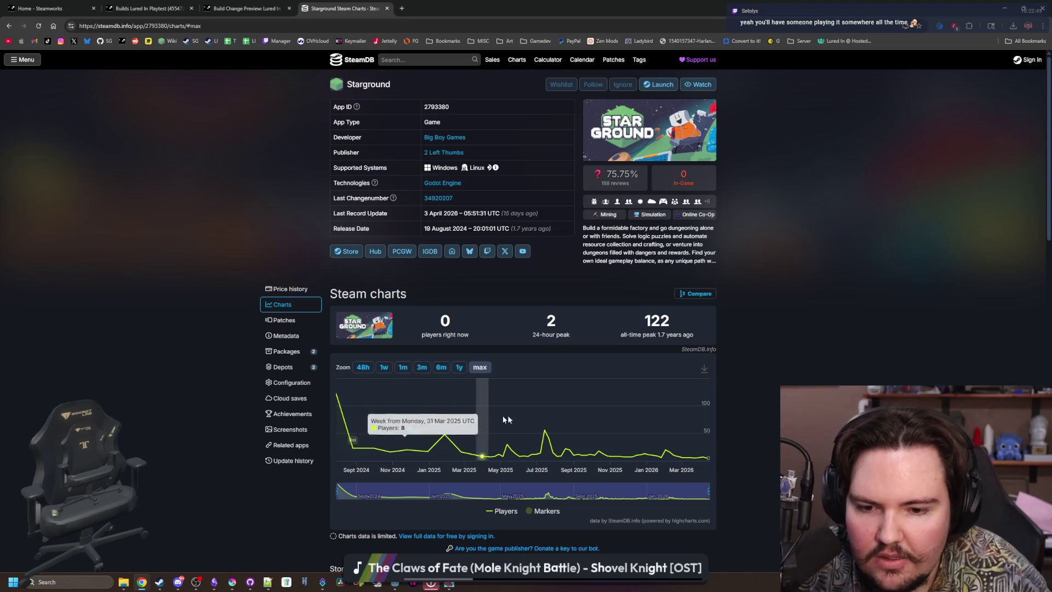
scroll(504, 416, "down", 4)
scroll(738, 296, "up", 5)
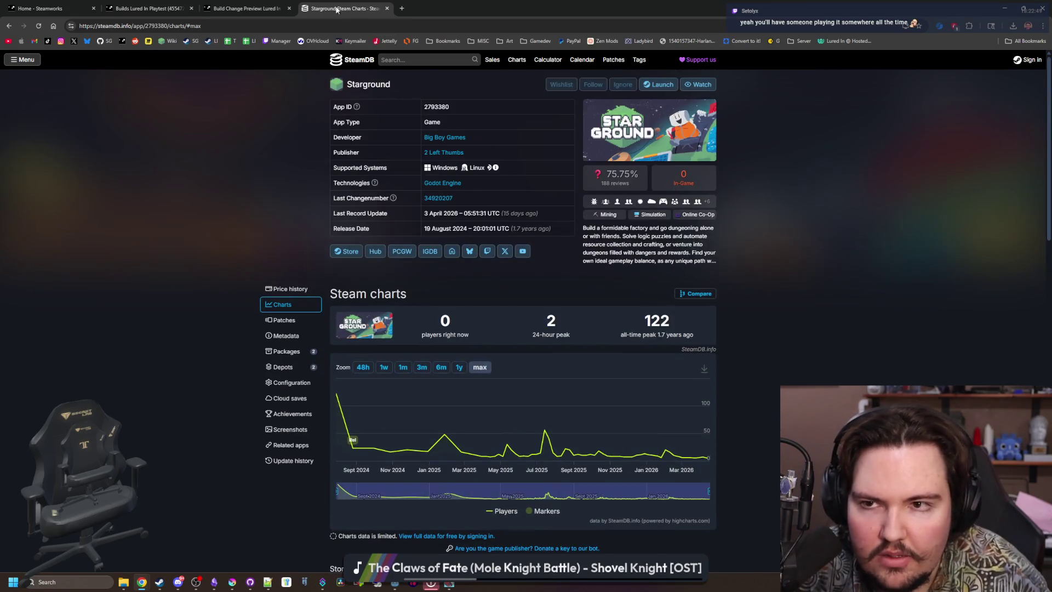
left_click(272, 4)
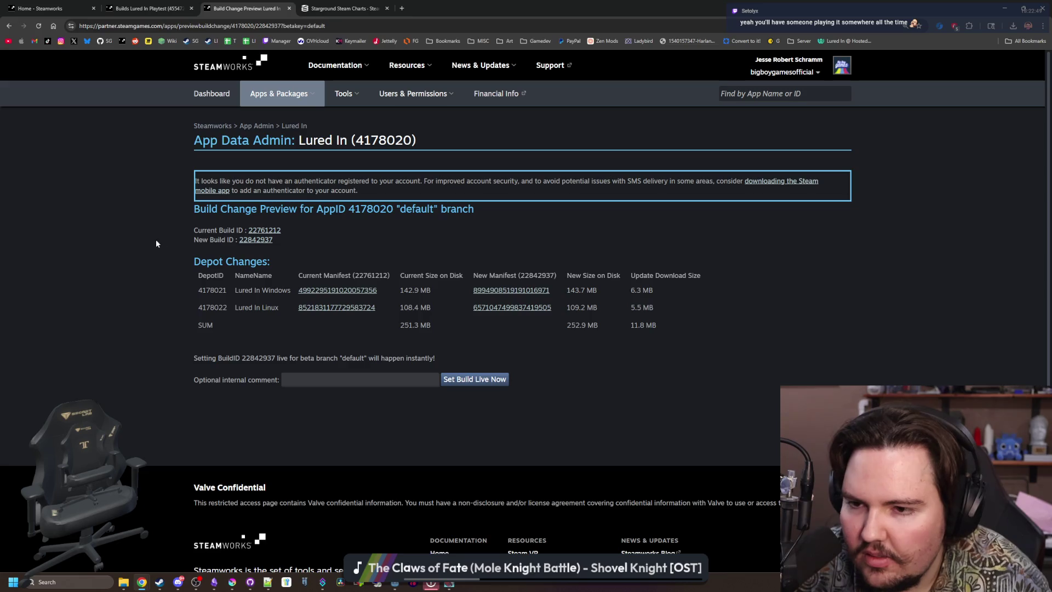
Set build 22842937 live on Lured In's default branch, then reload the Playtest builds list.
left_click(458, 379)
left_click(560, 81)
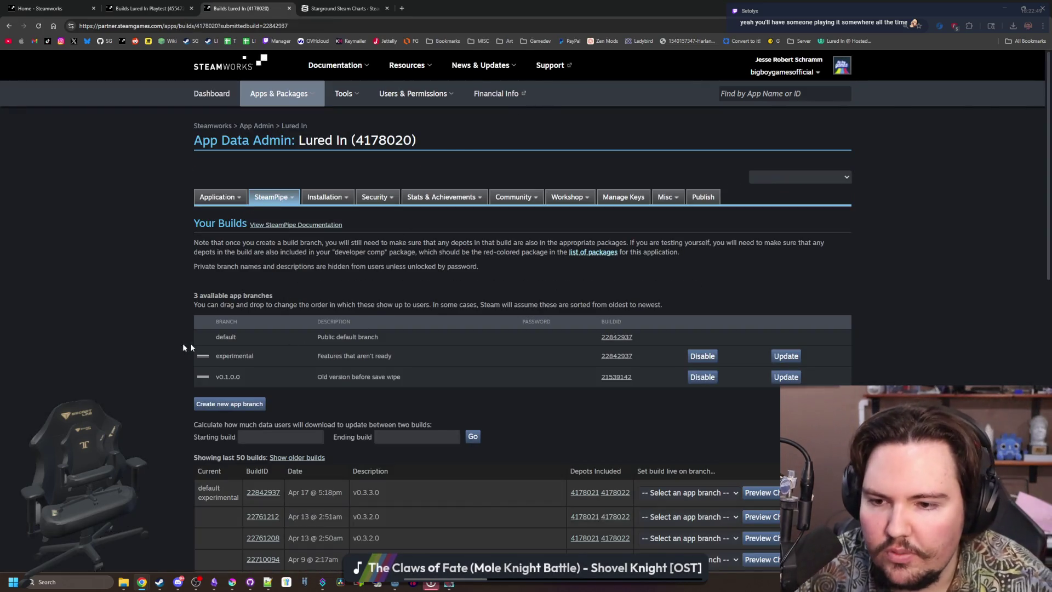
left_click(148, 8)
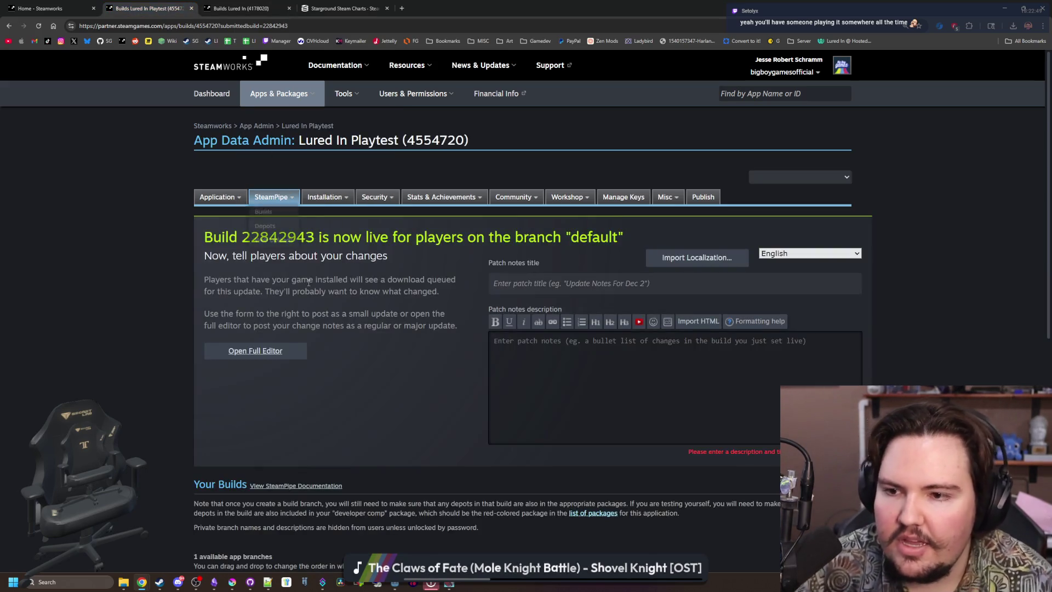
left_click(263, 211)
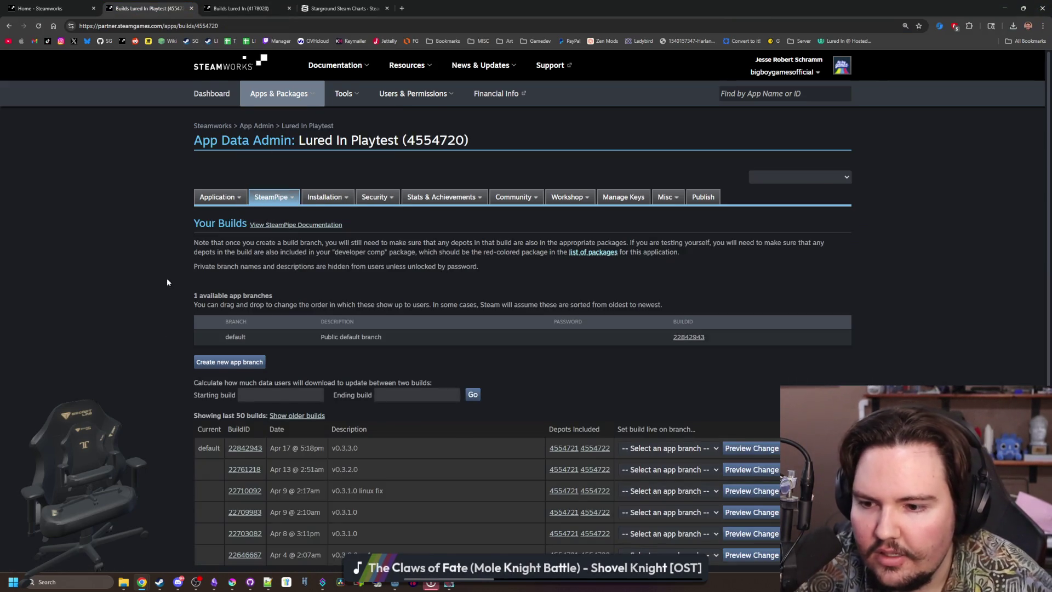
scroll(167, 278, "down", 1)
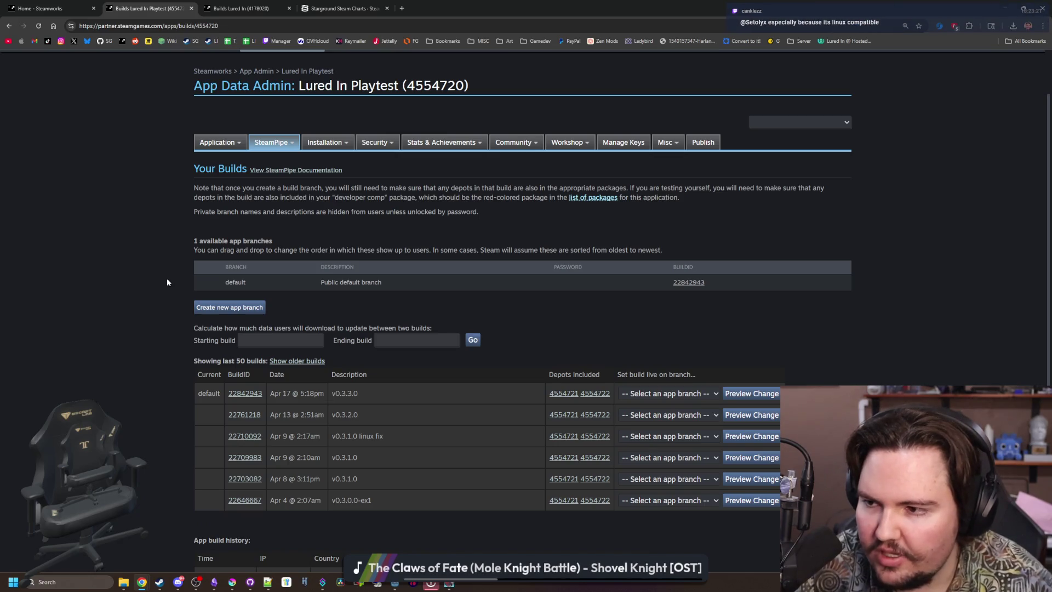
scroll(356, 120, "up", 1)
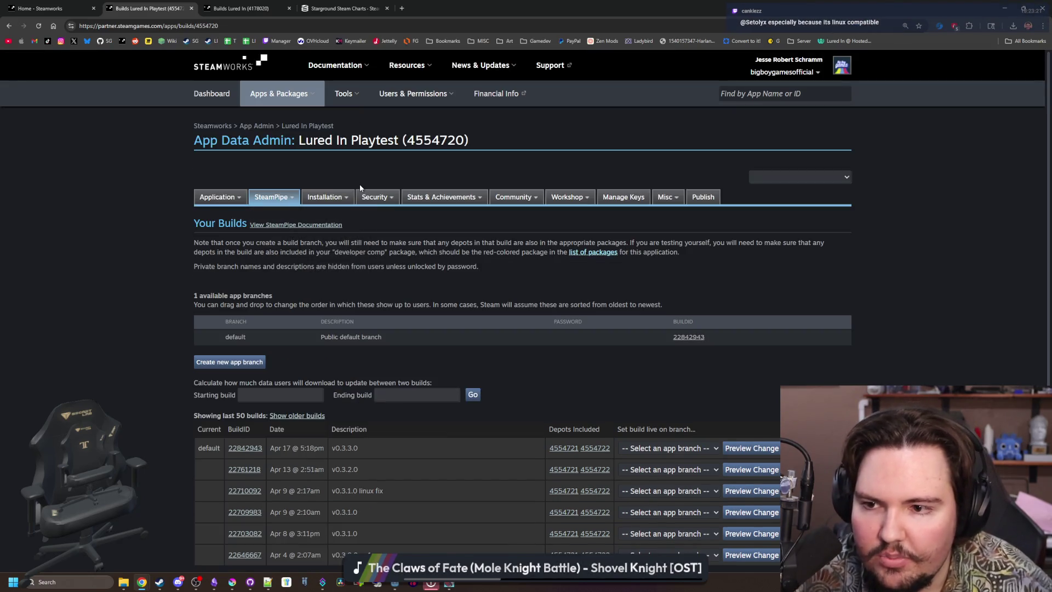
Publish Lured In's pending changes to Steam, confirming with the code STEAMWORKS.
left_click(241, 9)
left_click(702, 198)
left_click(228, 384)
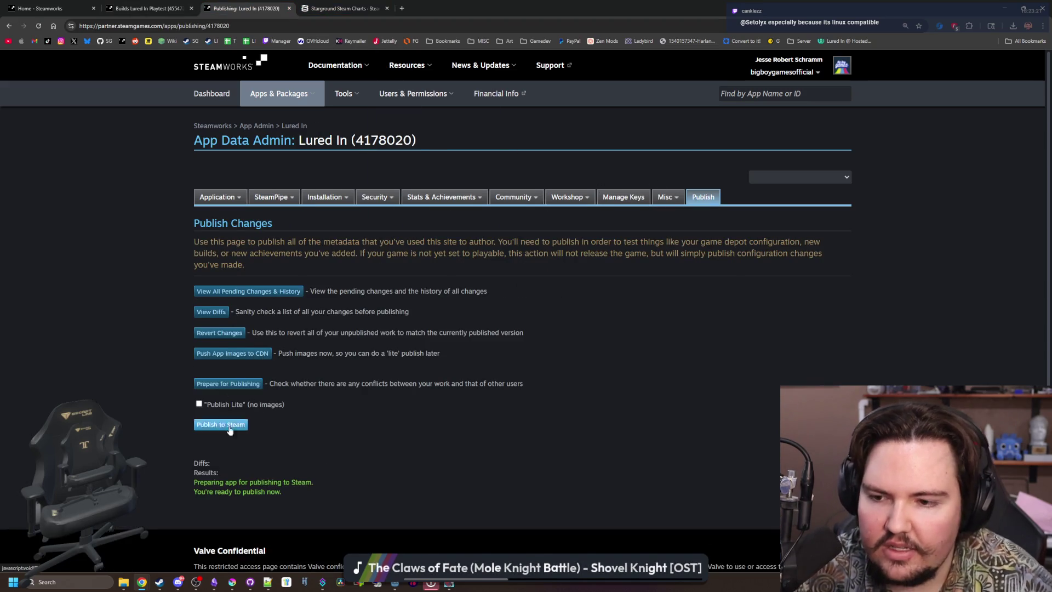
left_click(230, 431)
left_click(246, 480)
type("STEAMWORKS")
scroll(246, 480, "down", 1)
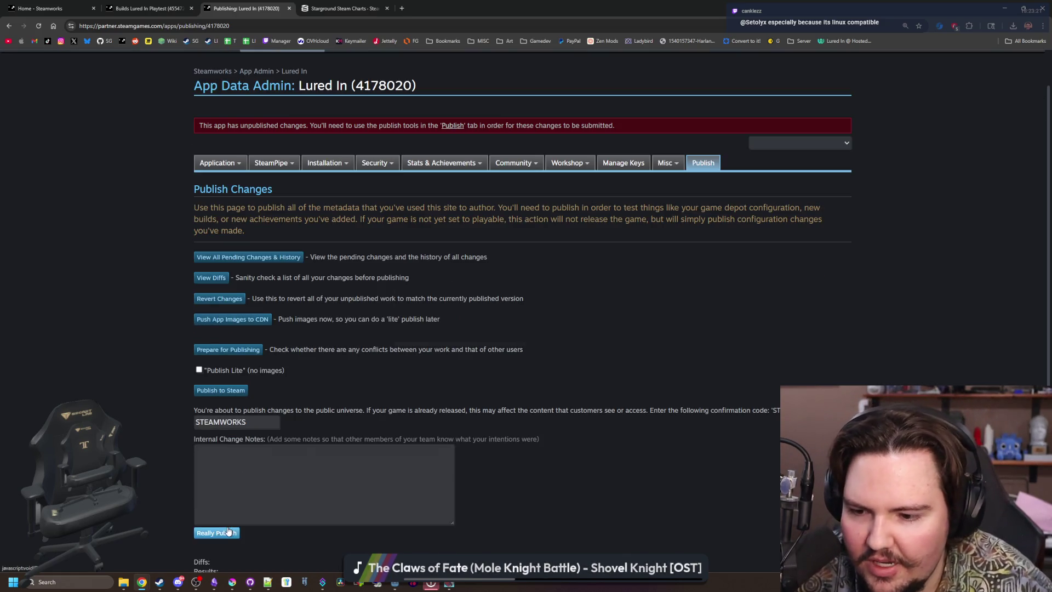
left_click(228, 532)
Publish Lured In Playtest's pending changes with STEAMWORKS, then open its announcements dashboard.
key("ctrl+shift+Tab")
left_click(709, 201)
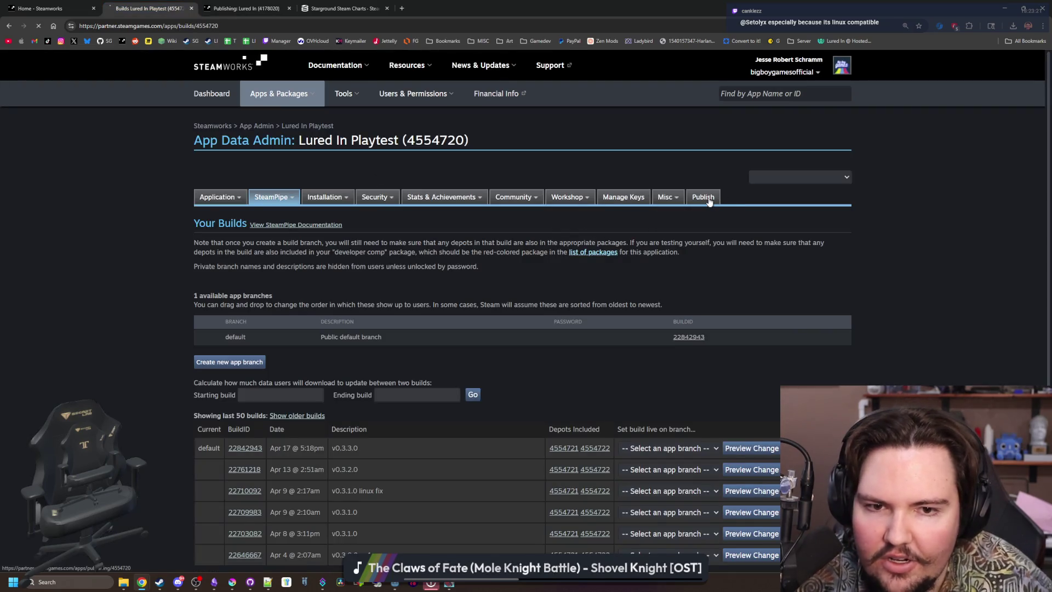
left_click(225, 427)
left_click(229, 473)
type("STEAMWORKS")
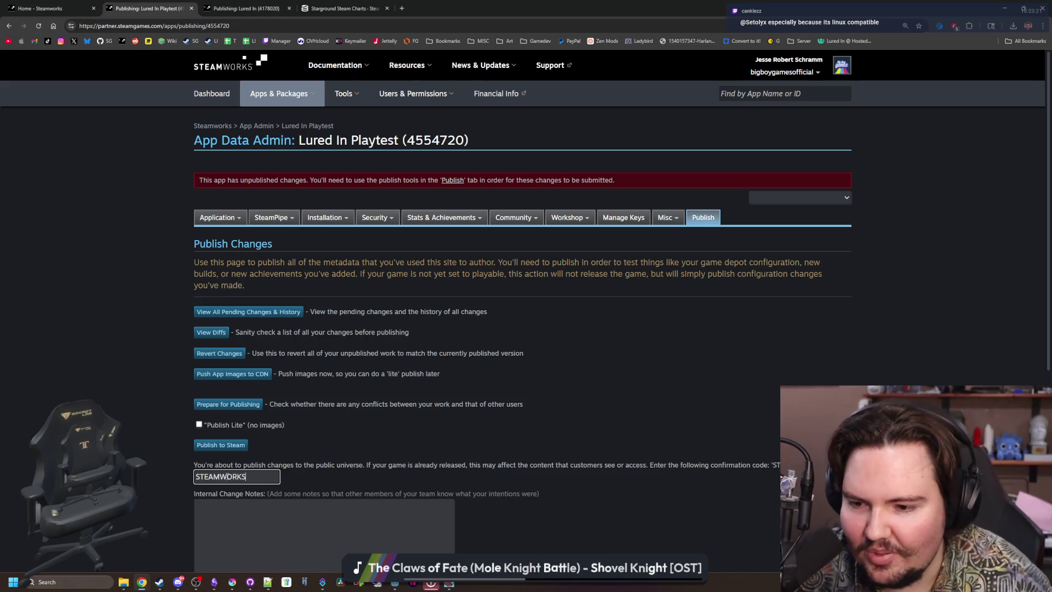
scroll(228, 476, "down", 3)
left_click(217, 423)
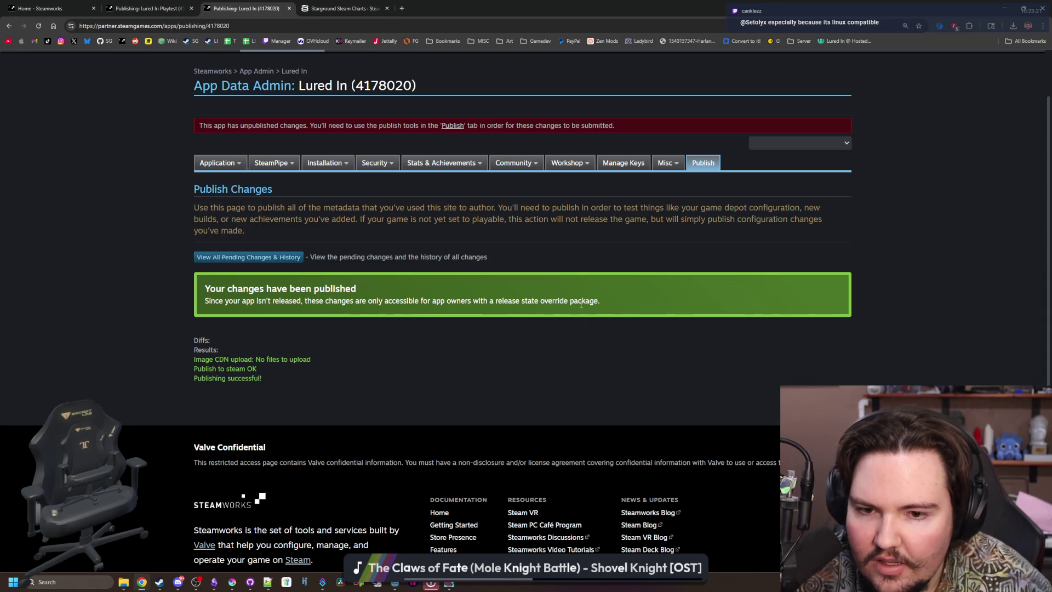
left_click_drag(316, 301, 535, 301)
left_click_drag(306, 301, 599, 301)
left_click(599, 301)
scroll(206, 115, "up", 1)
left_click(146, 8)
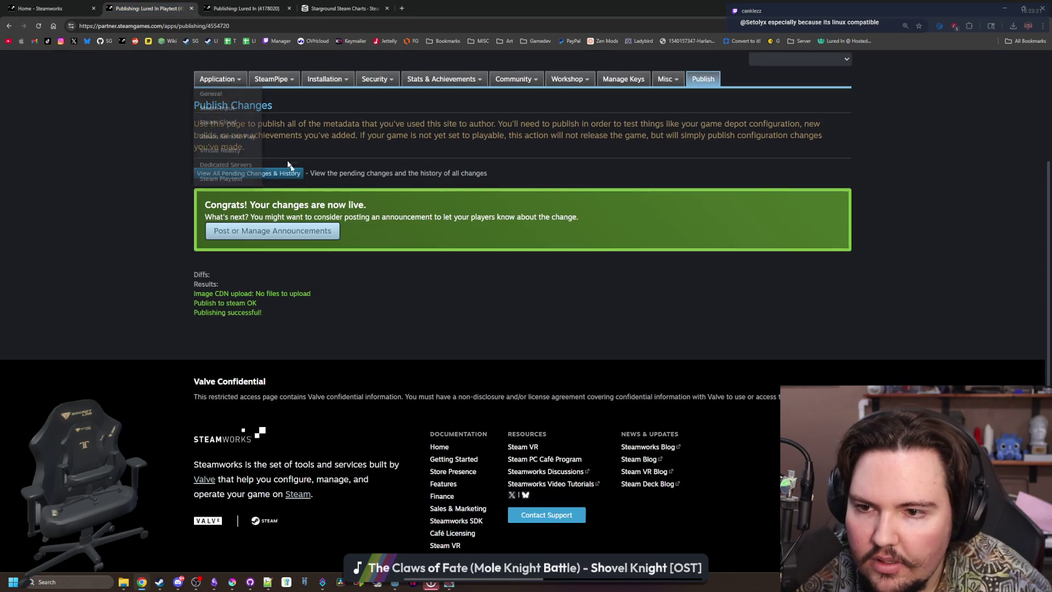
scroll(300, 353, "up", 3)
left_click(287, 369)
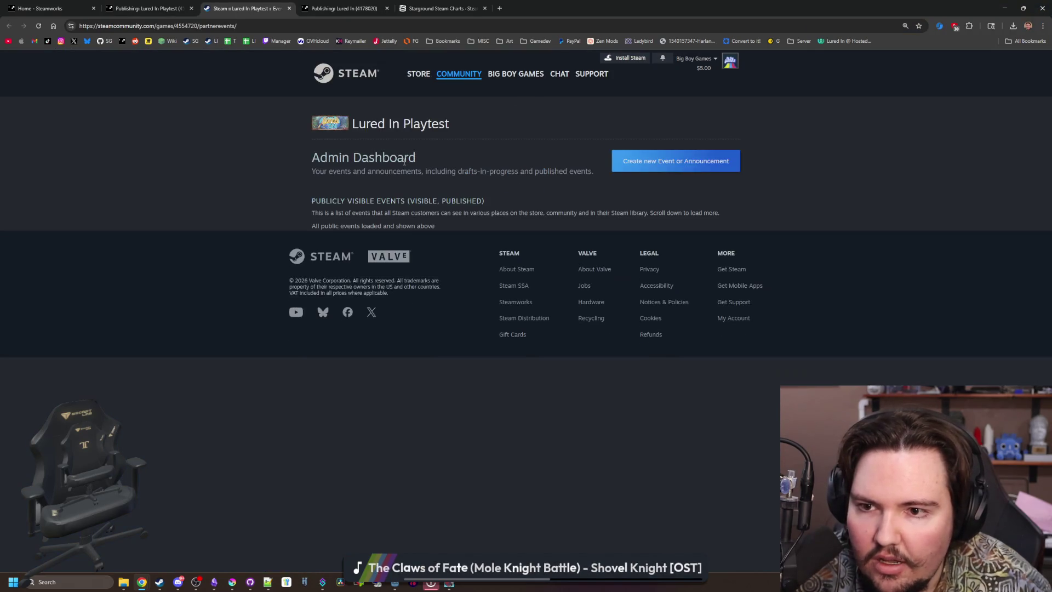
Go through All Applications to Lured In and open its Events & Announcements management.
left_click(344, 8)
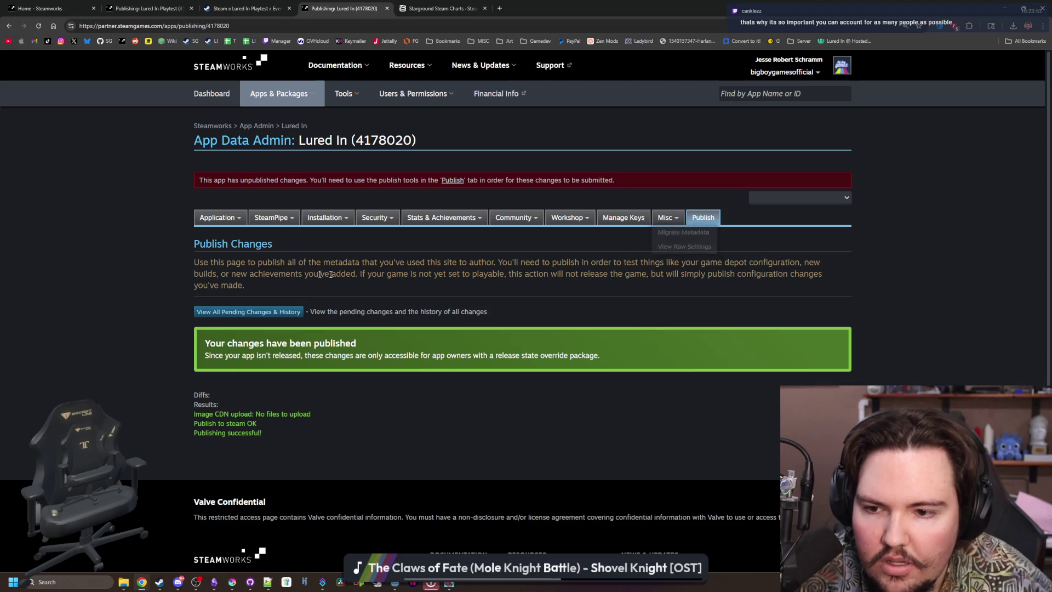
left_click(257, 127)
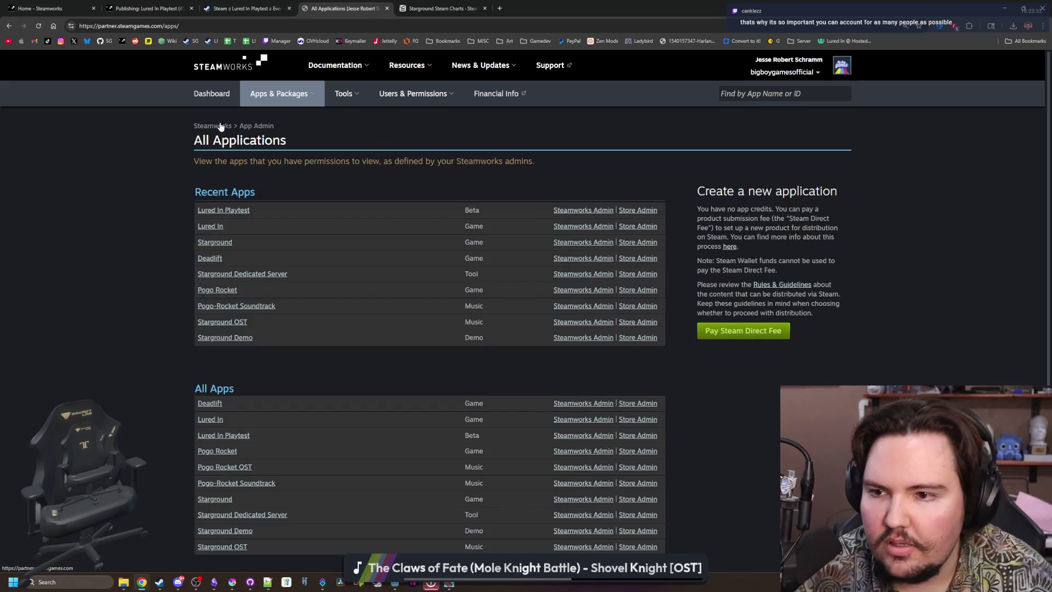
left_click(213, 227)
scroll(340, 292, "down", 6)
scroll(340, 293, "down", 4)
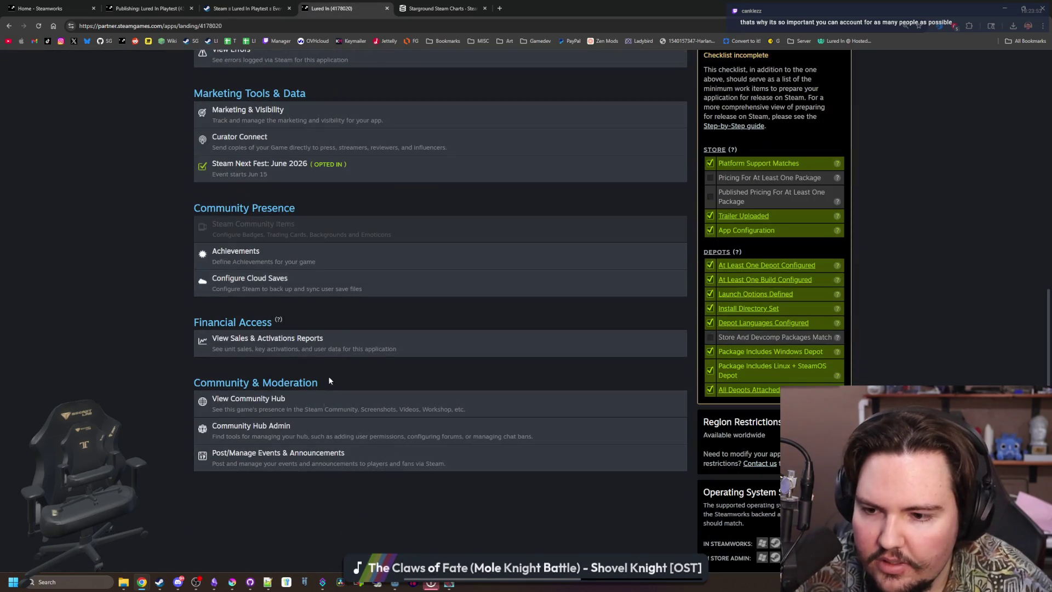
left_click(296, 465)
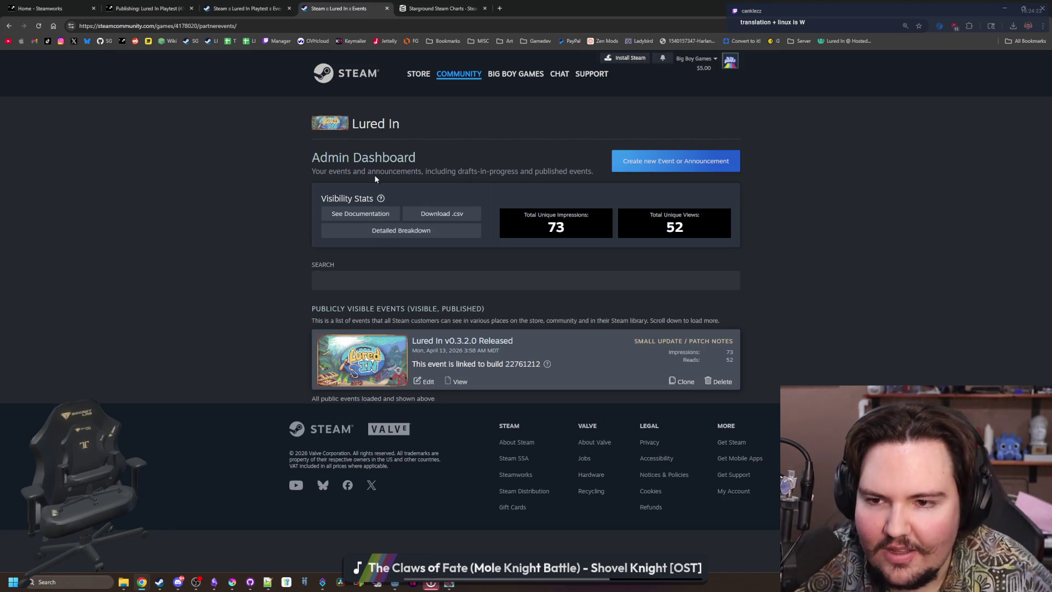
left_click(492, 341)
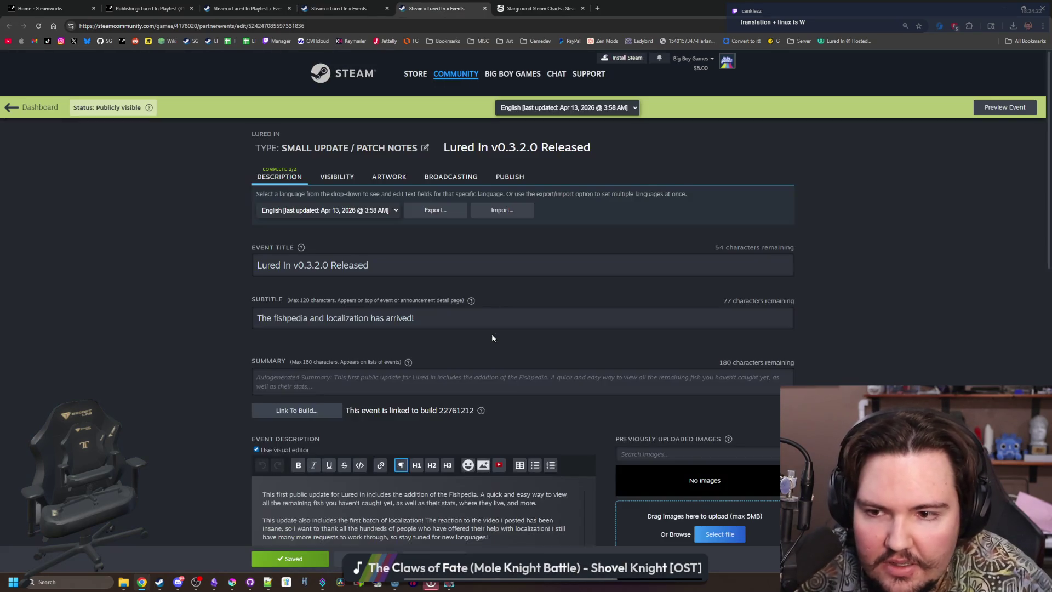
scroll(491, 338, "down", 15)
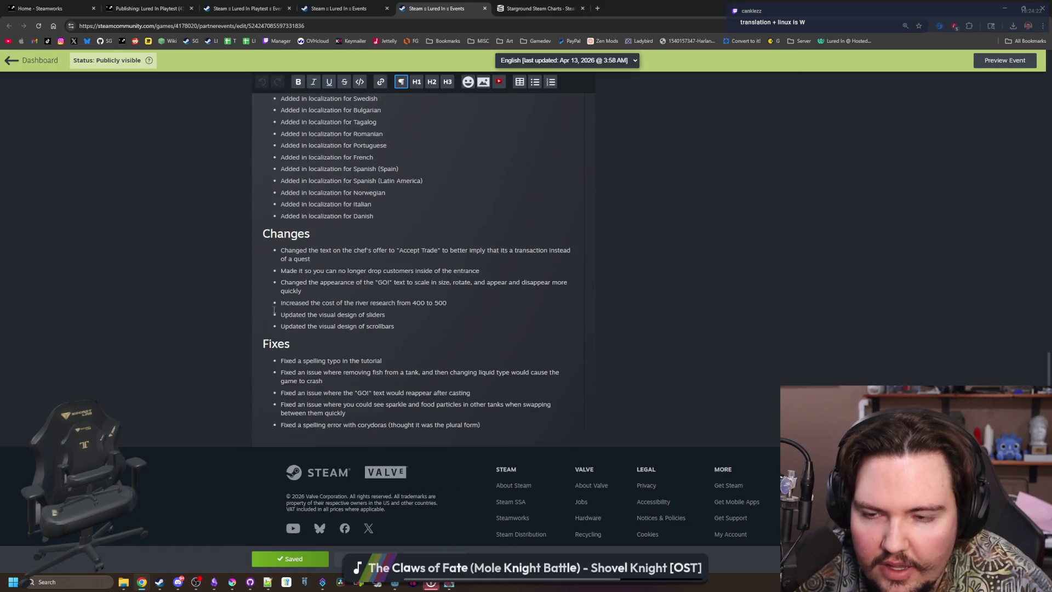
scroll(239, 328, "up", 15)
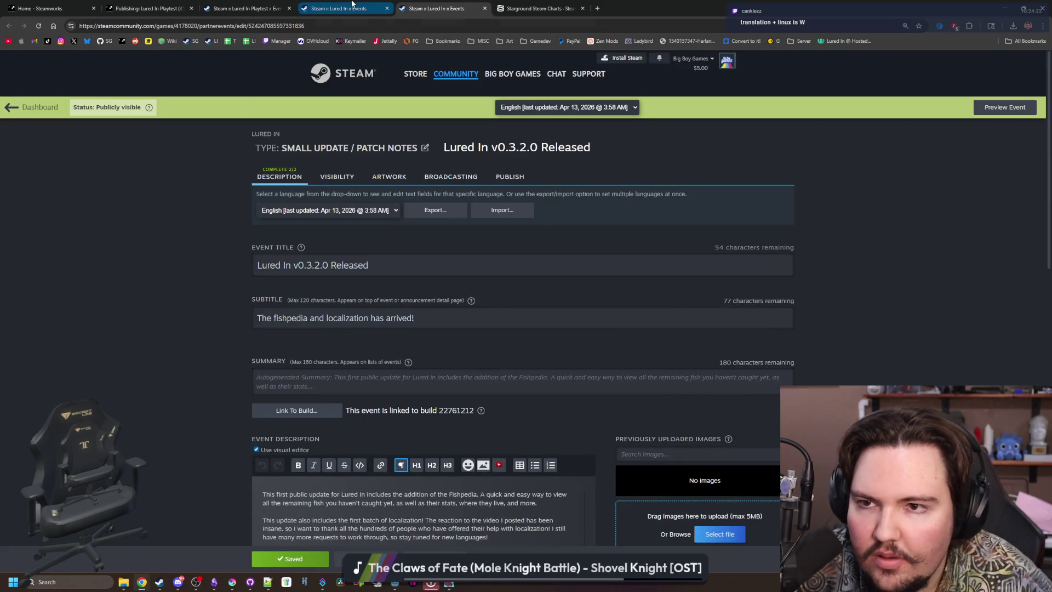
left_click(379, 10)
left_click(387, 8)
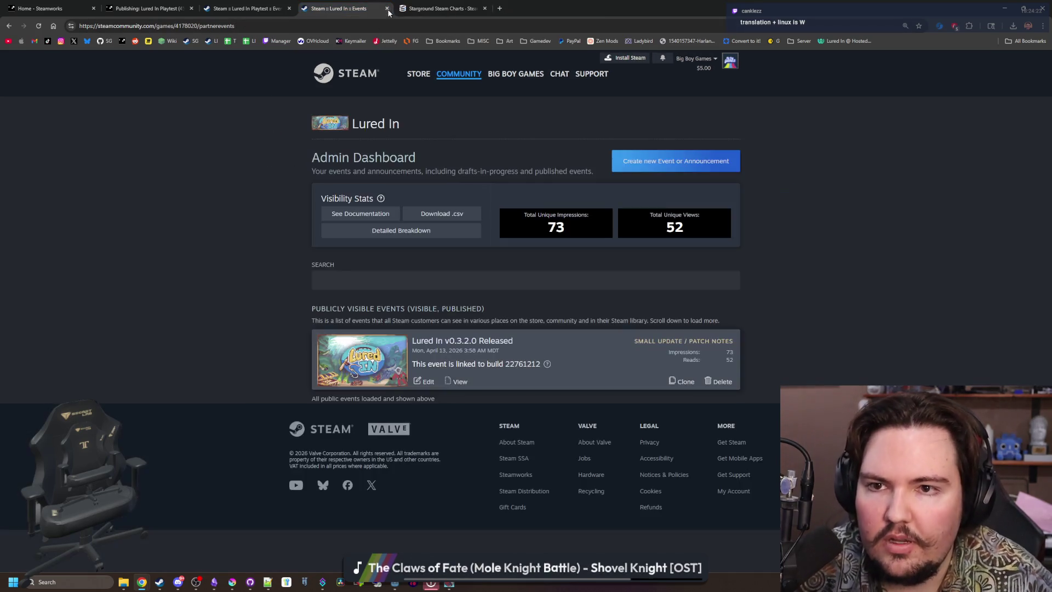
left_click(676, 159)
Create a Small Update / Patch Notes event titled 'Lured In v0.3.3.0 Released' with the bug-fixes subtitle.
left_click(388, 243)
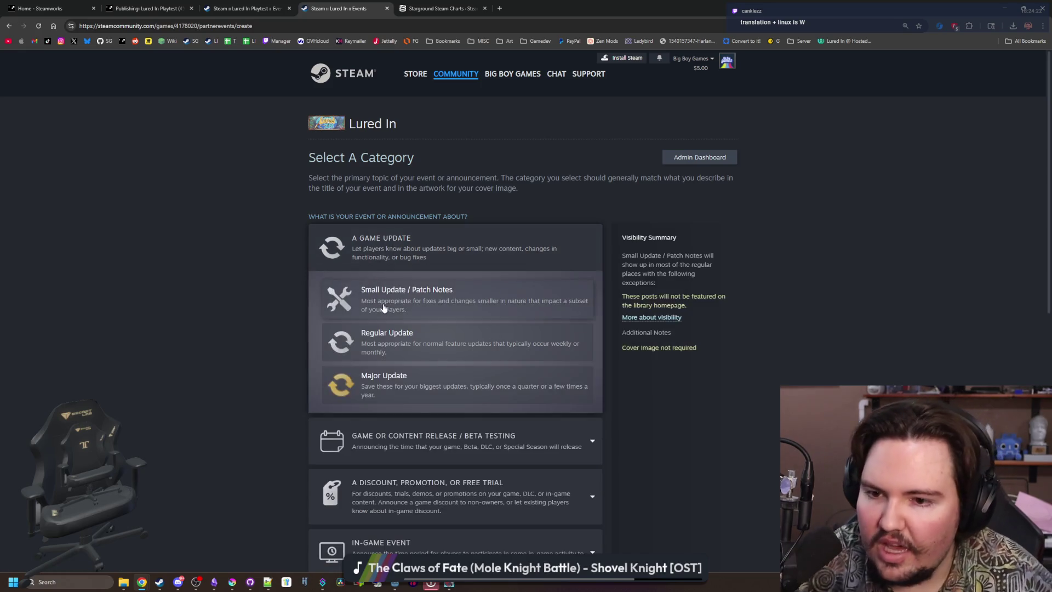
left_click(361, 291)
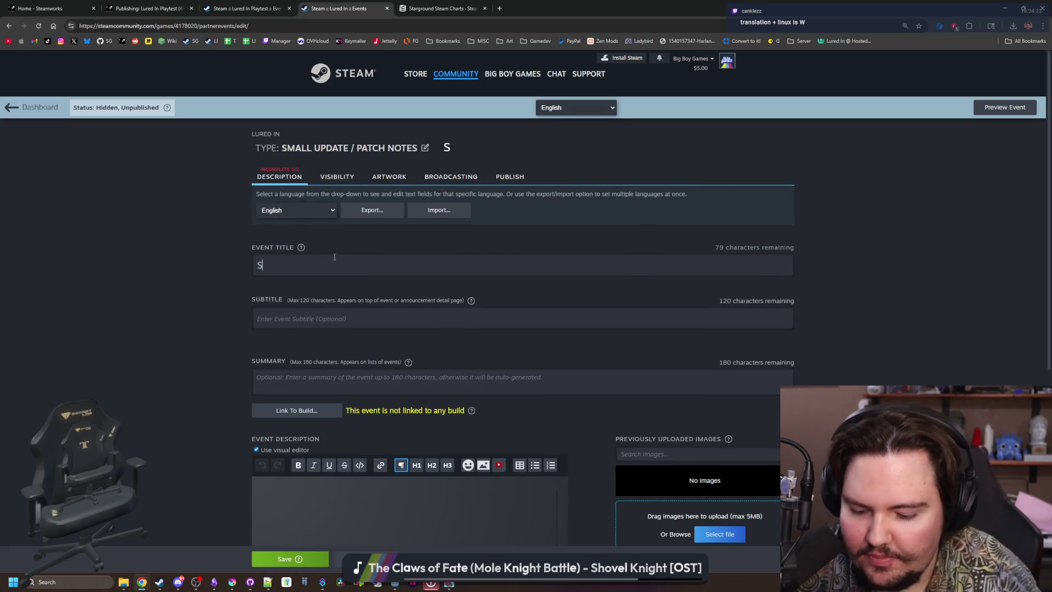
type("1.0")
key("BackSpace")
key("BackSpace")
key("BackSpace")
type("Lured In")
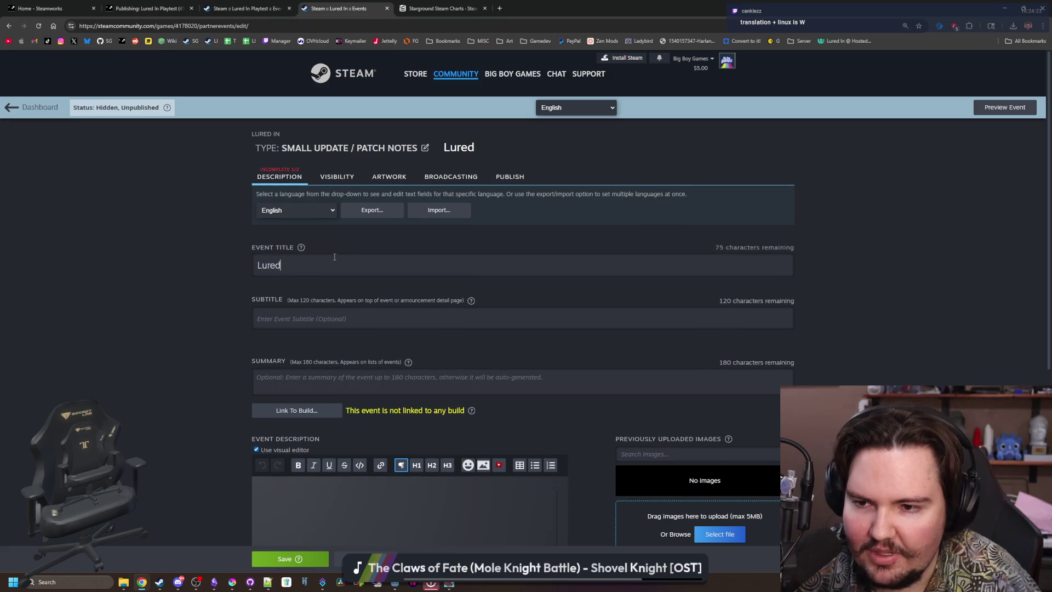
type("v0.3.3.")
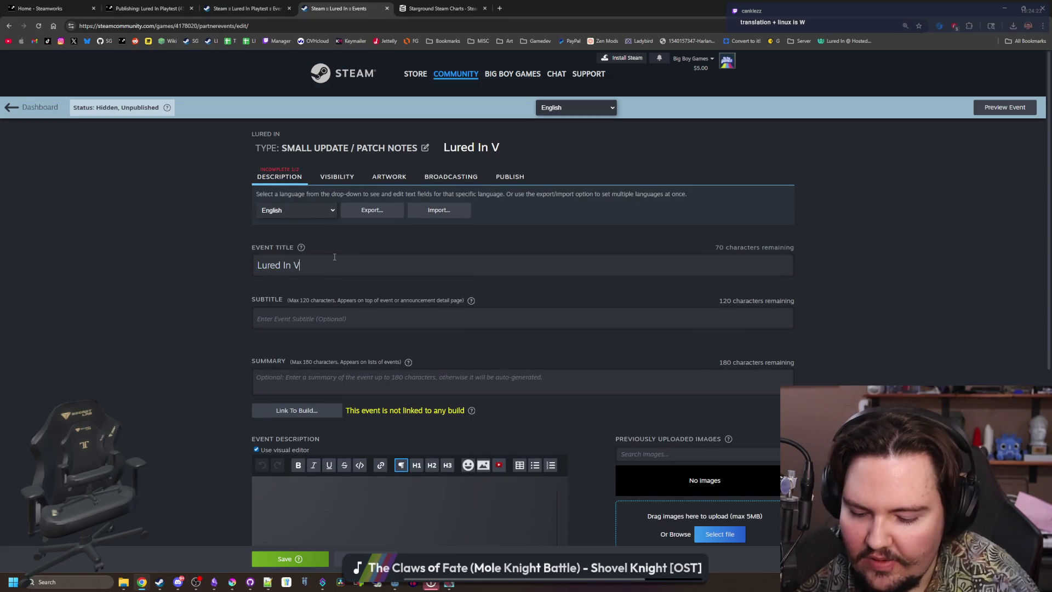
type("0 Released")
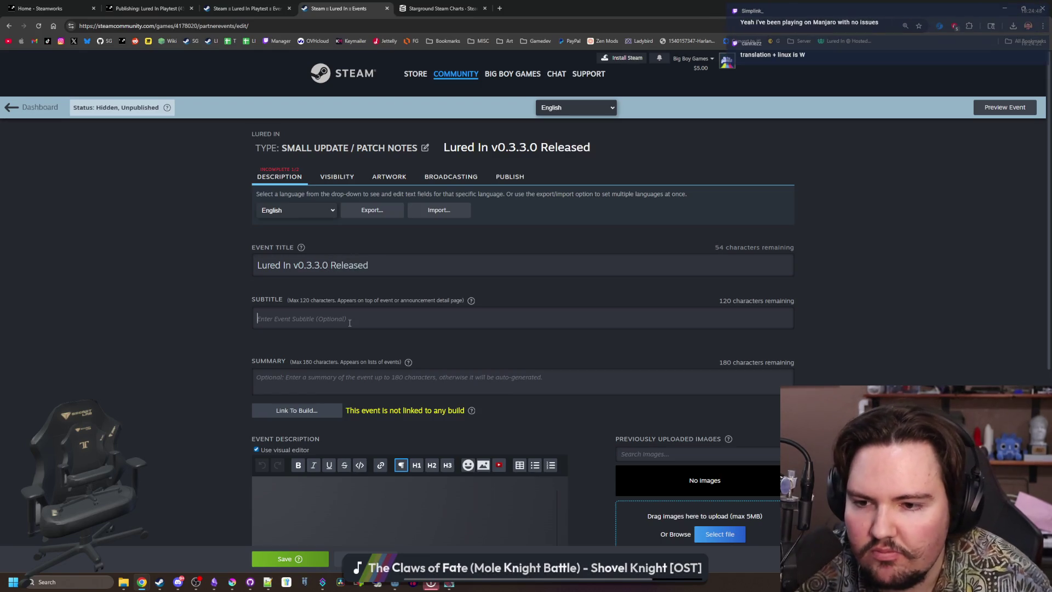
type("Bug fixes, ")
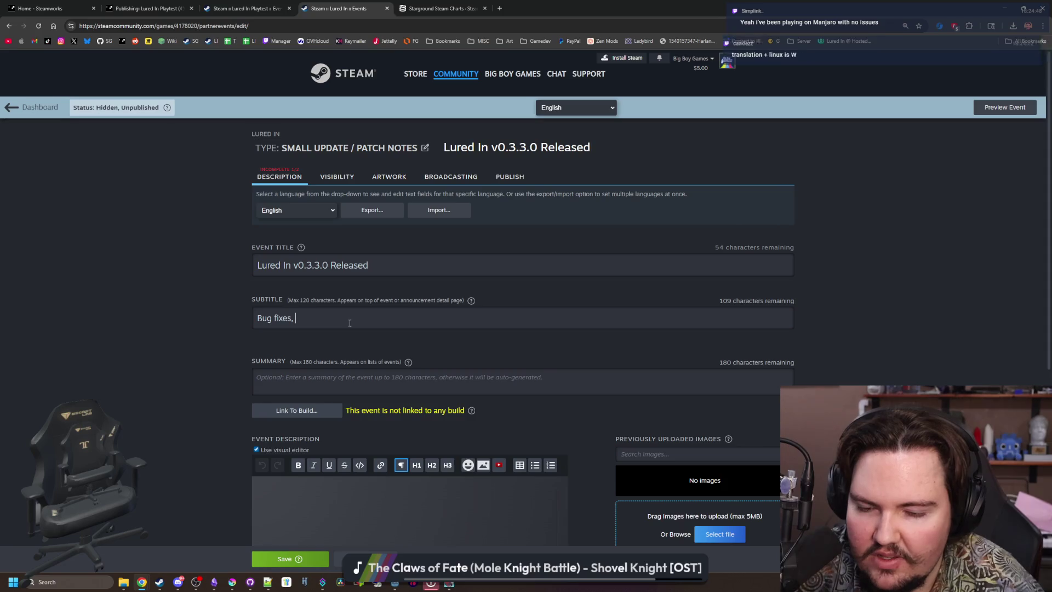
type("a billion languages, and ")
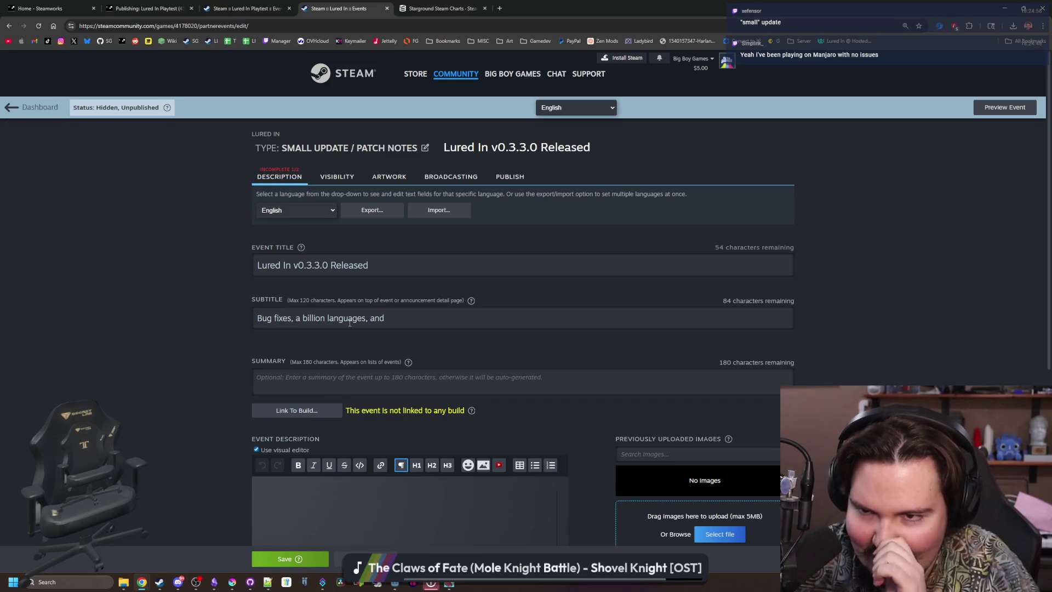
type("a new minigame coo")
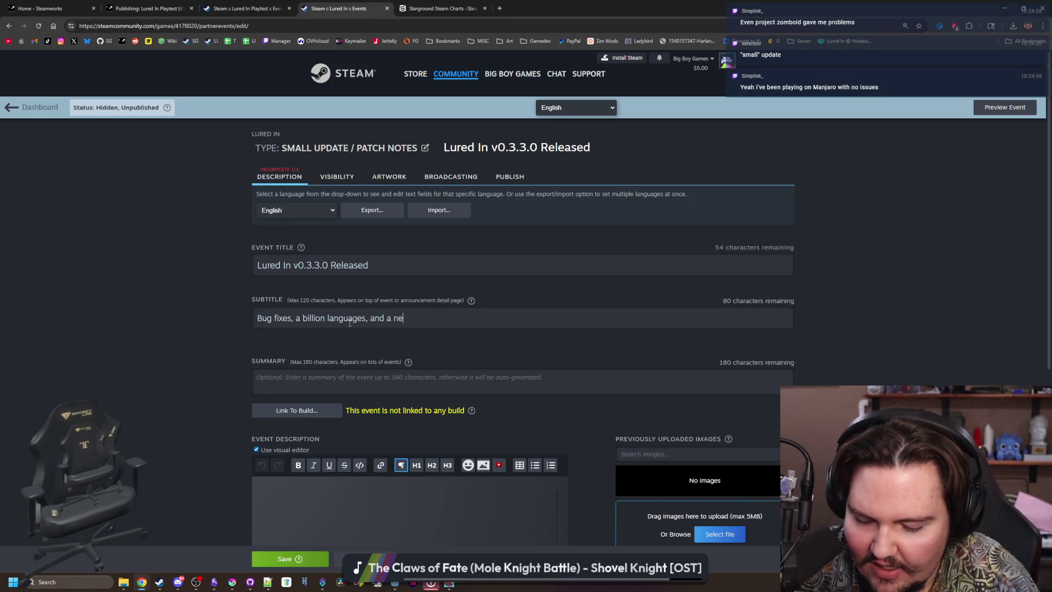
type("ldown!")
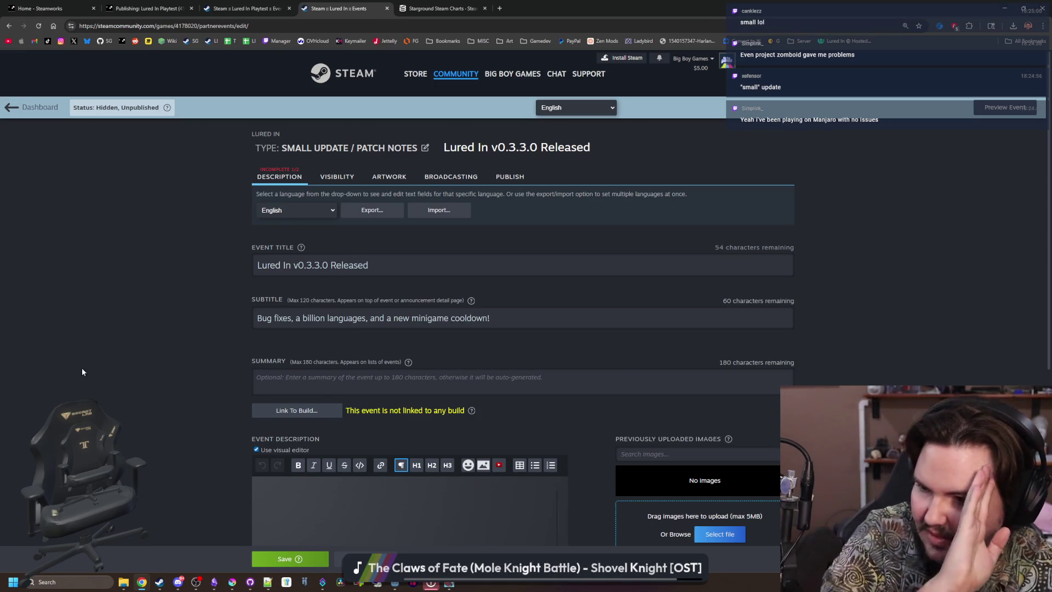
scroll(181, 337, "down", 1)
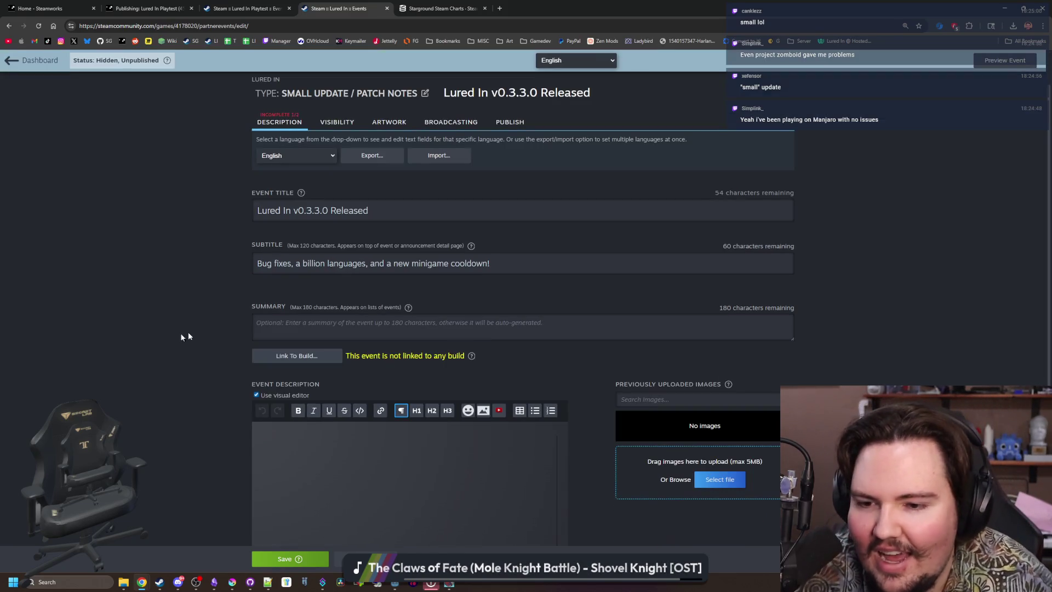
left_click(287, 356)
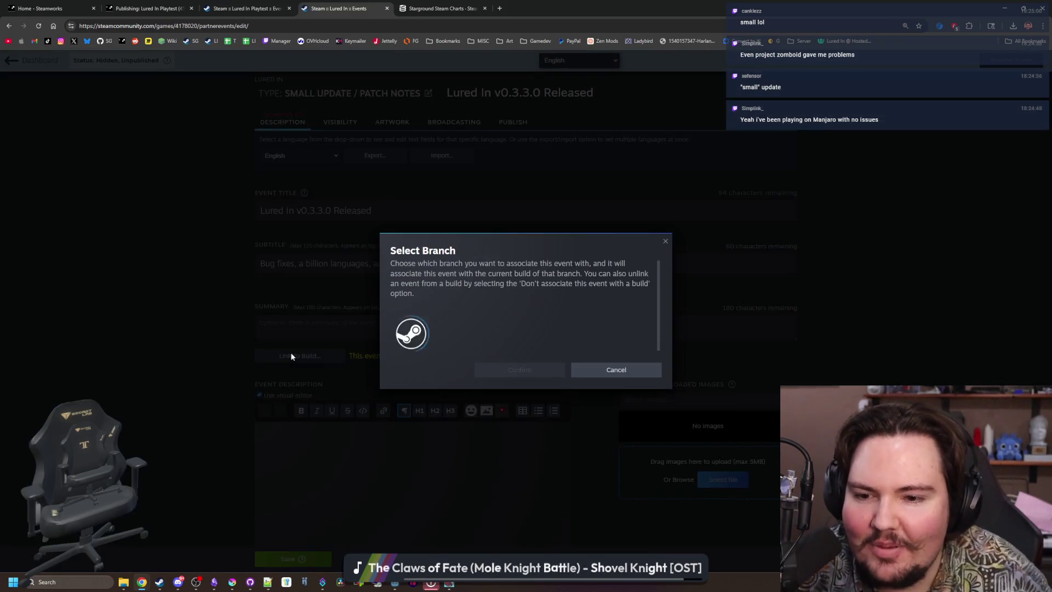
Link the v0.3.3.0 announcement to build 22842937 on the Default Branch.
left_click(457, 325)
left_click(457, 323)
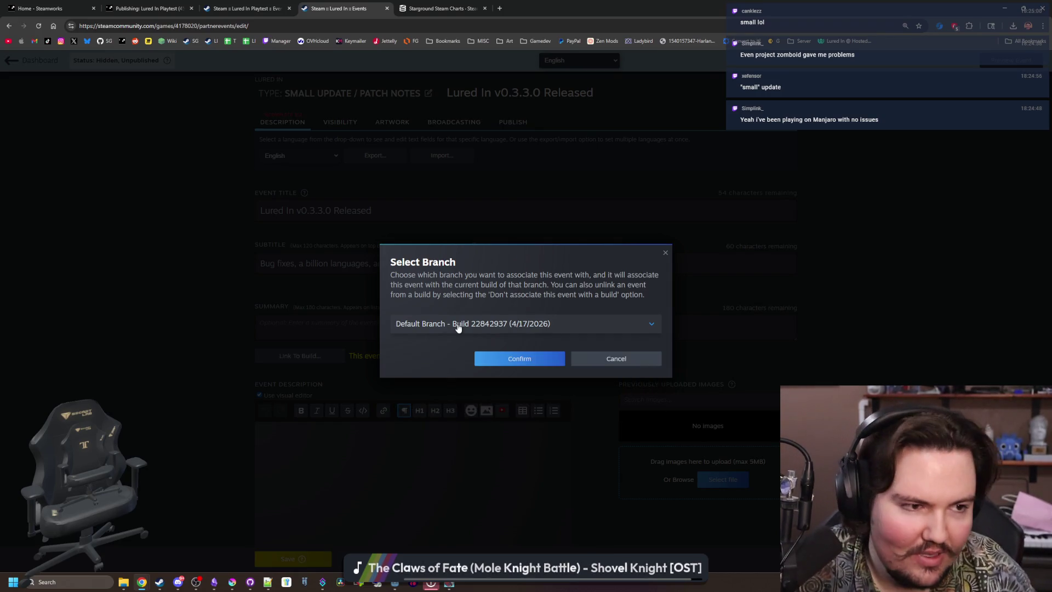
left_click(501, 363)
scroll(193, 372, "down", 2)
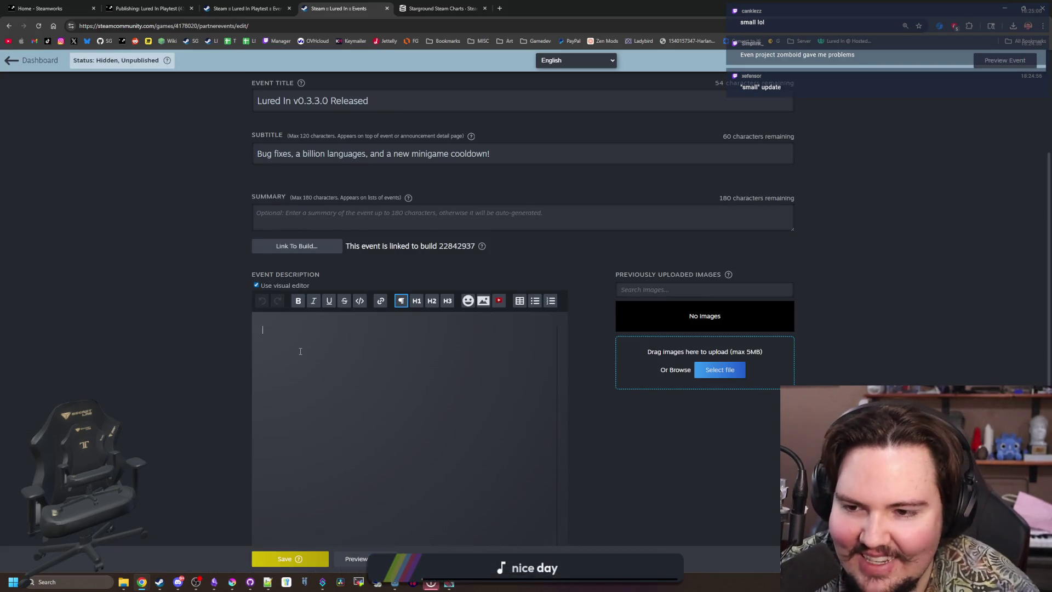
scroll(140, 332, "down", 2)
scroll(196, 301, "up", 5)
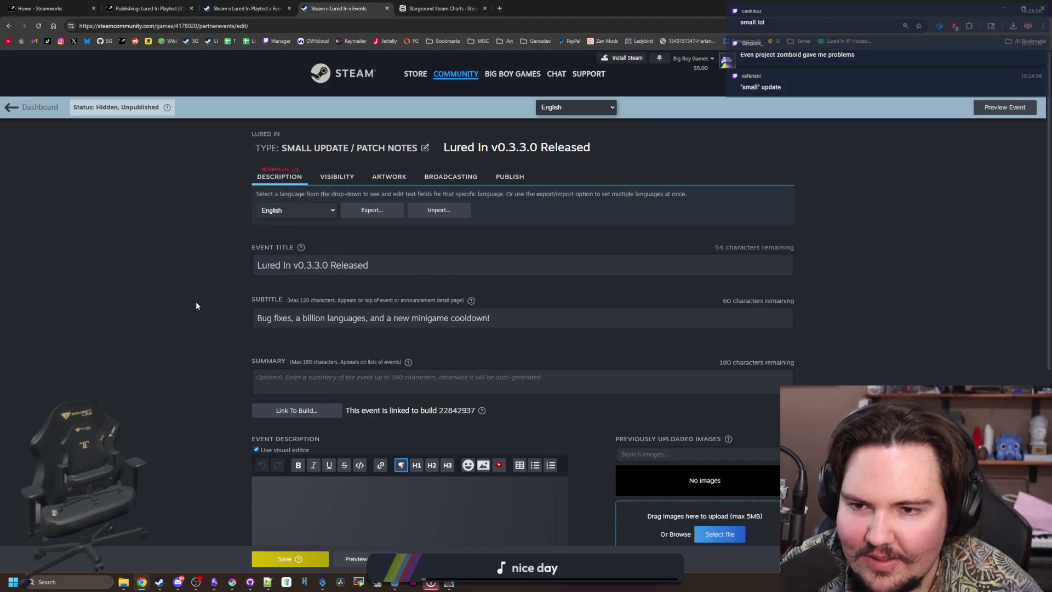
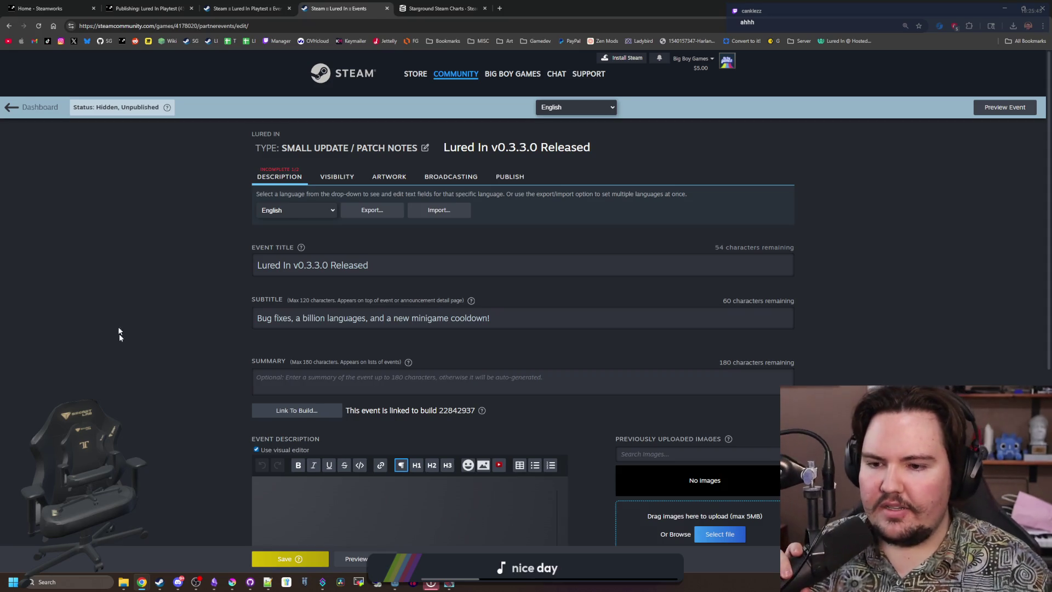
Write the description thanking translators for 40+ languages a week into the playtest, then announce bugfixes and a countdown popup.
scroll(120, 333, "down", 4)
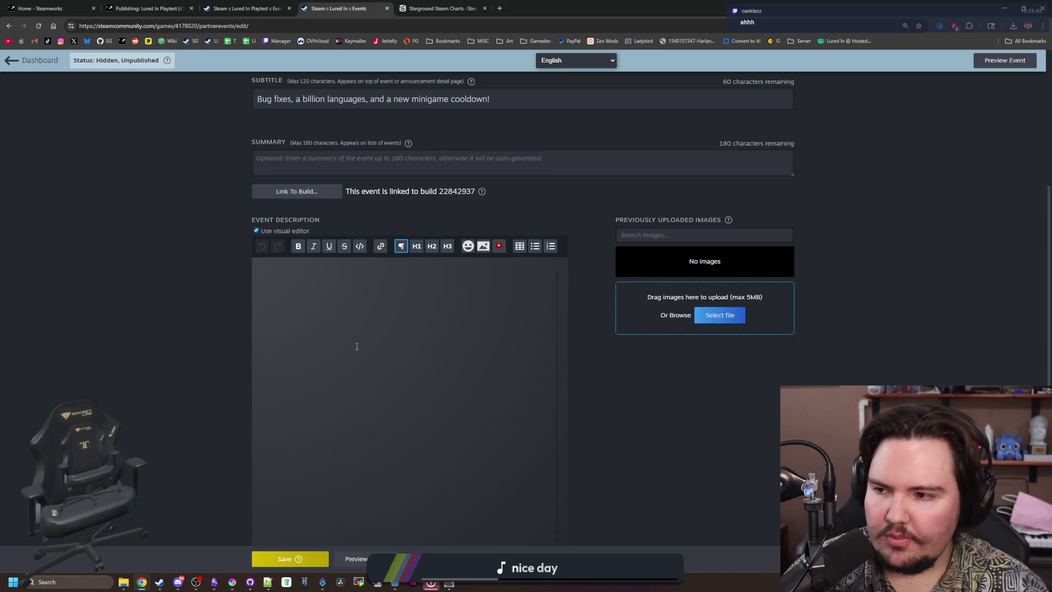
left_click(361, 340)
type("This update for Lured In includes the addition of l")
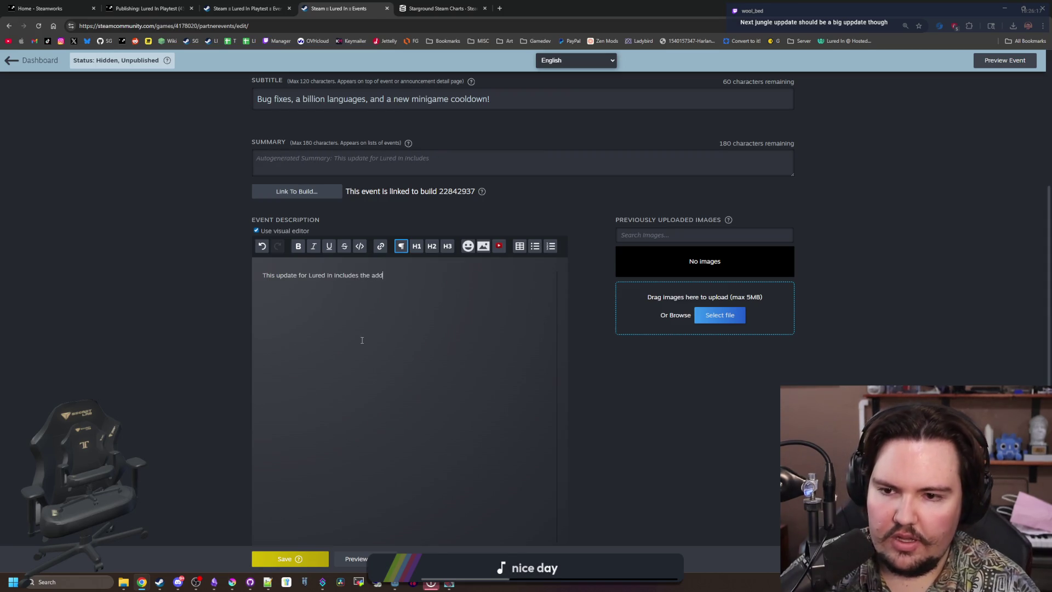
type("oads of new languages. ")
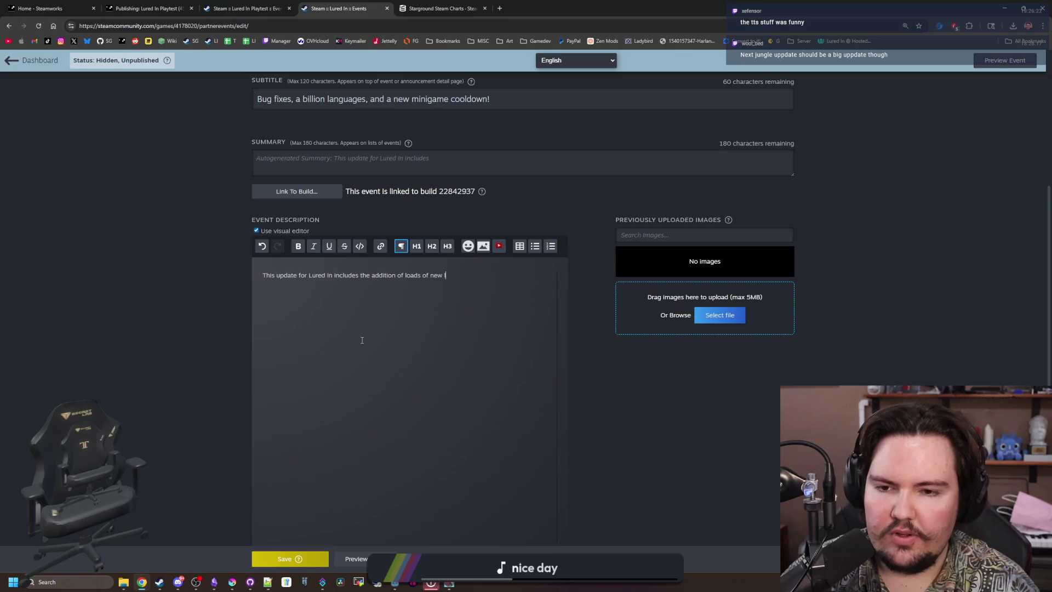
type("I wanna g")
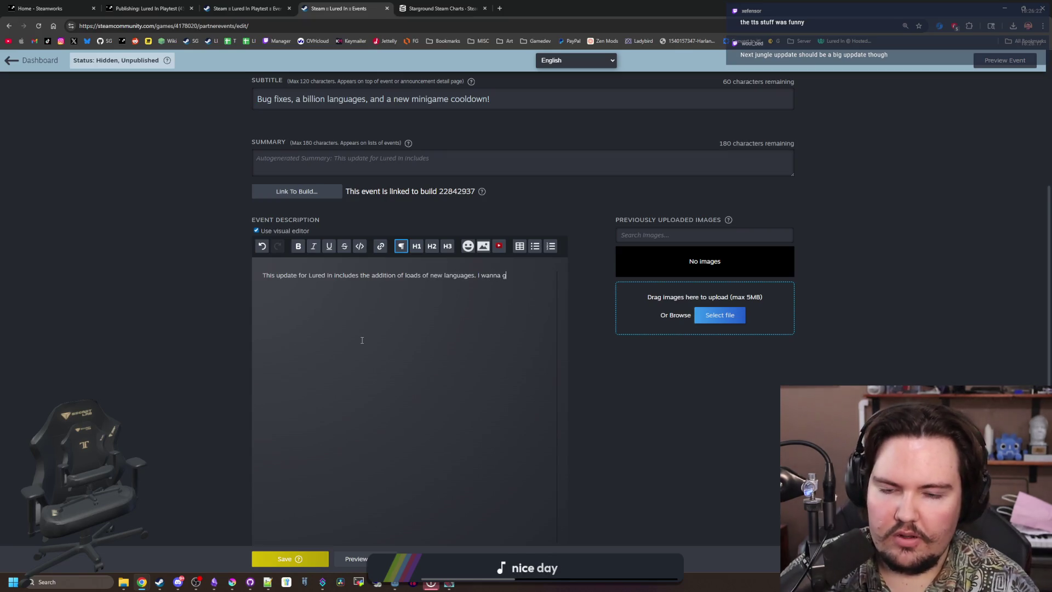
type("g ")
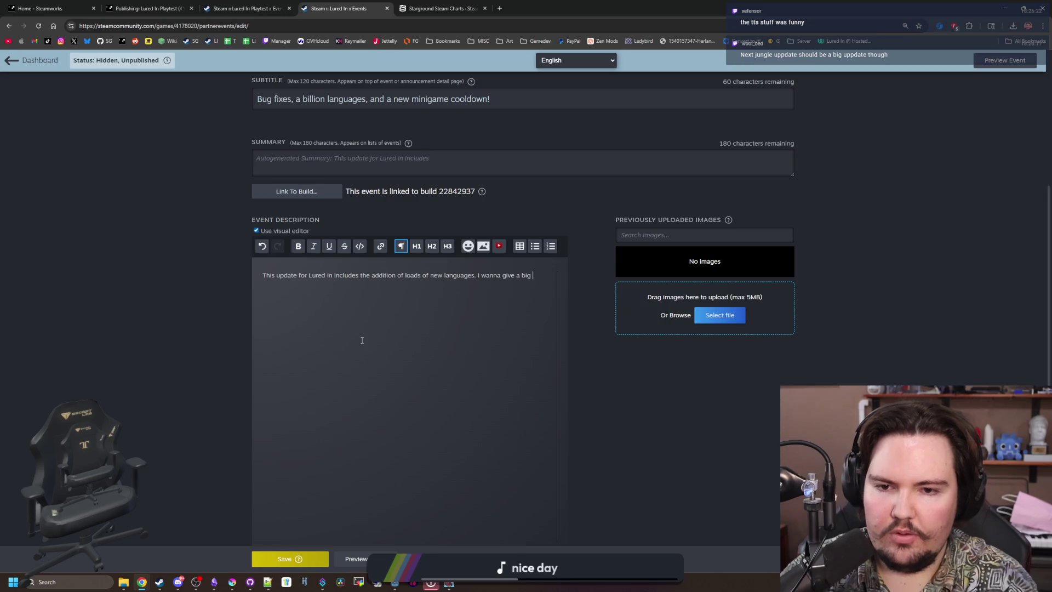
type("hanks to everyone th")
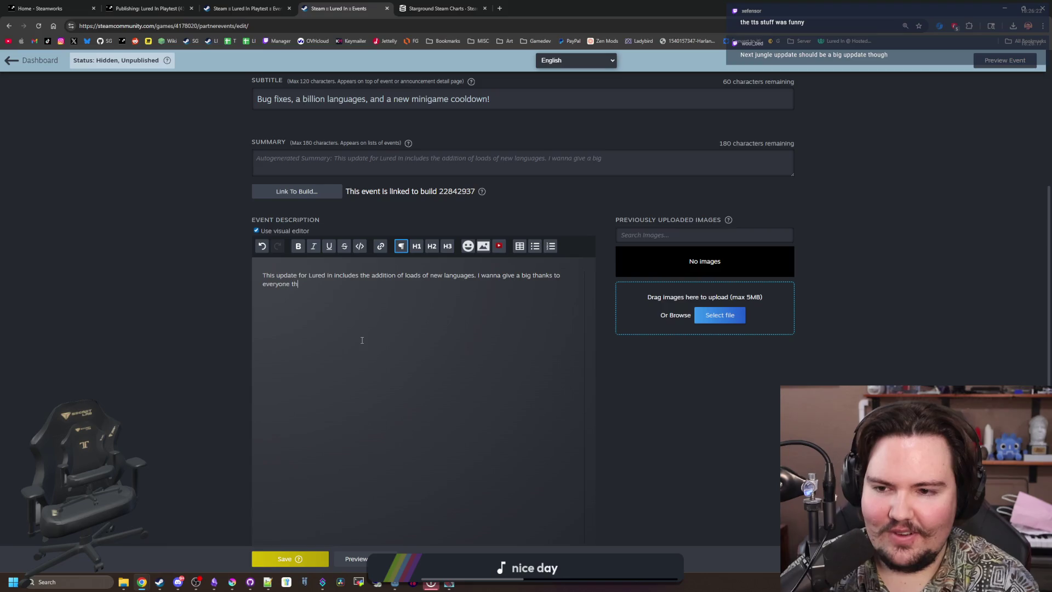
type("has elped ")
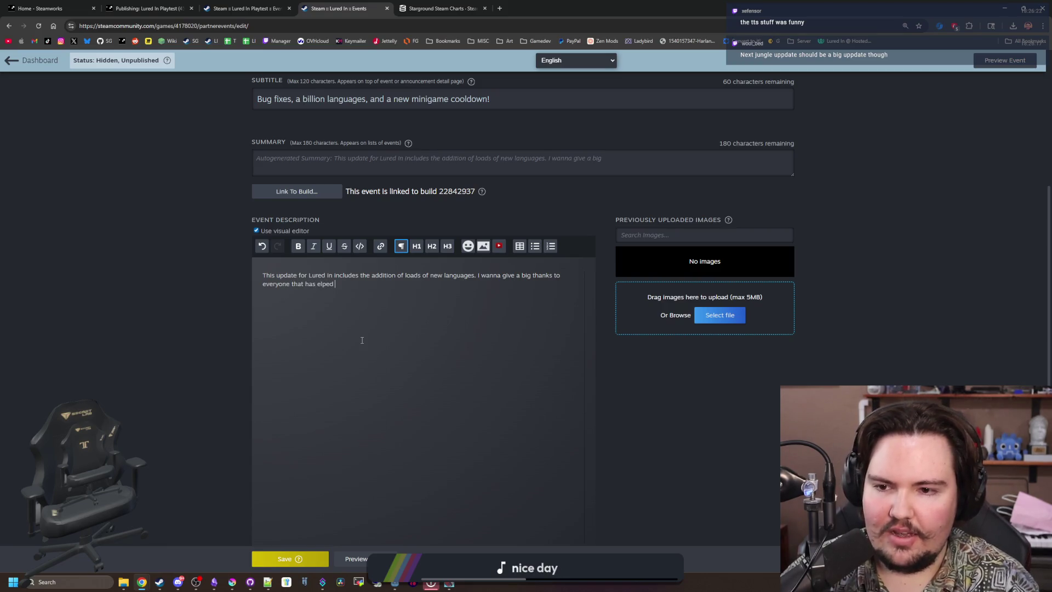
type("elped trans")
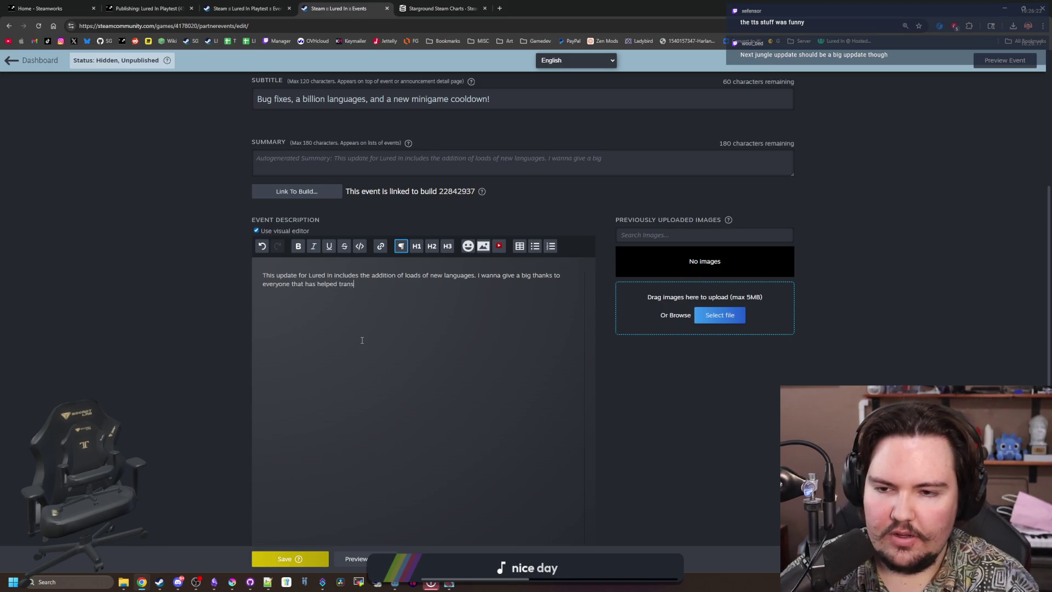
type("e game so far. I")
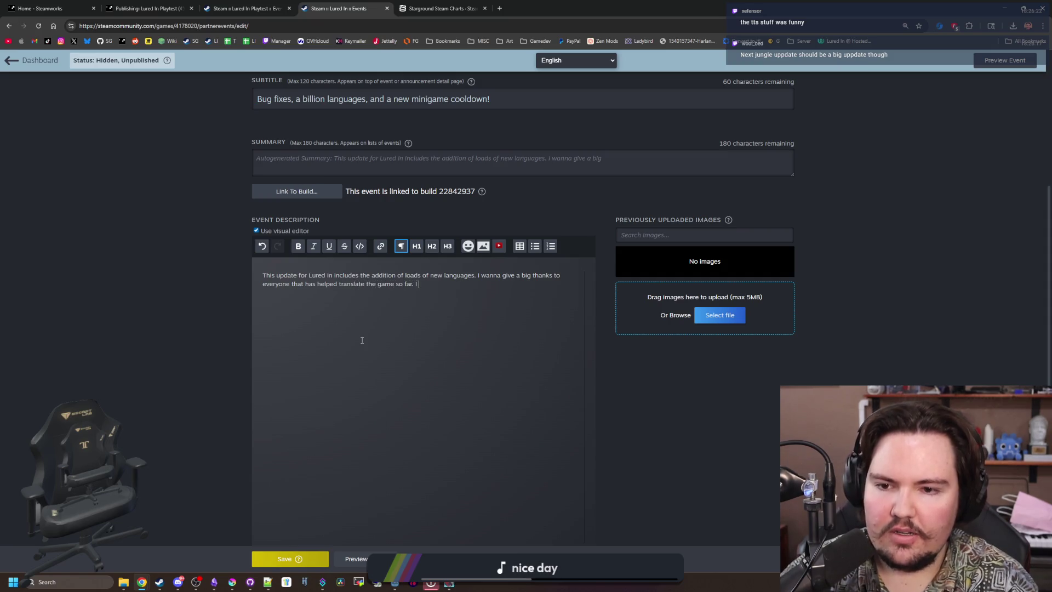
type("never really expected ")
type("ave 40")
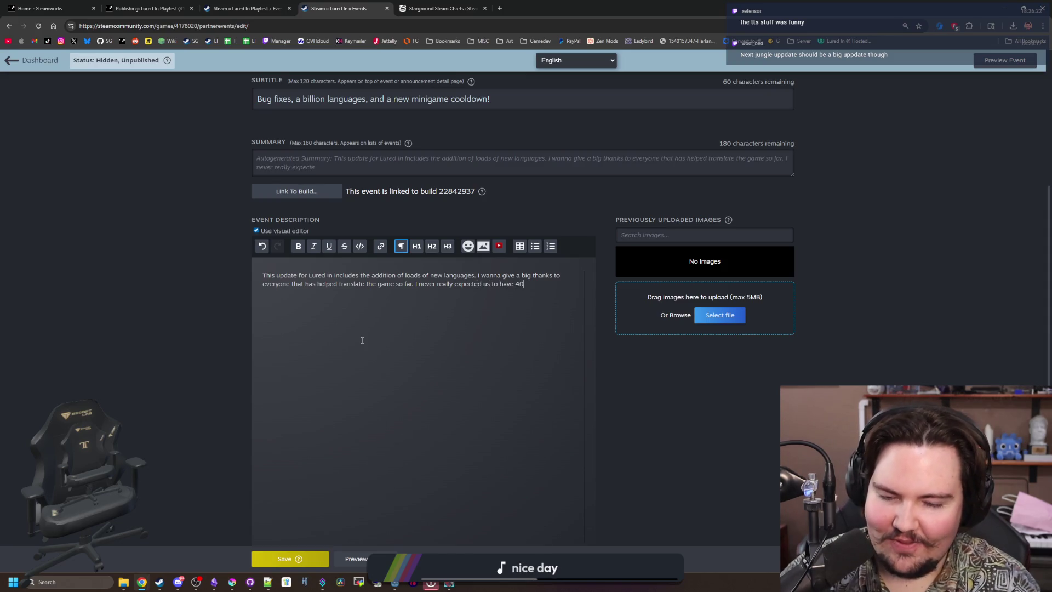
type("nguage")
key("Left")
key("Left")
key("Left")
type("+")
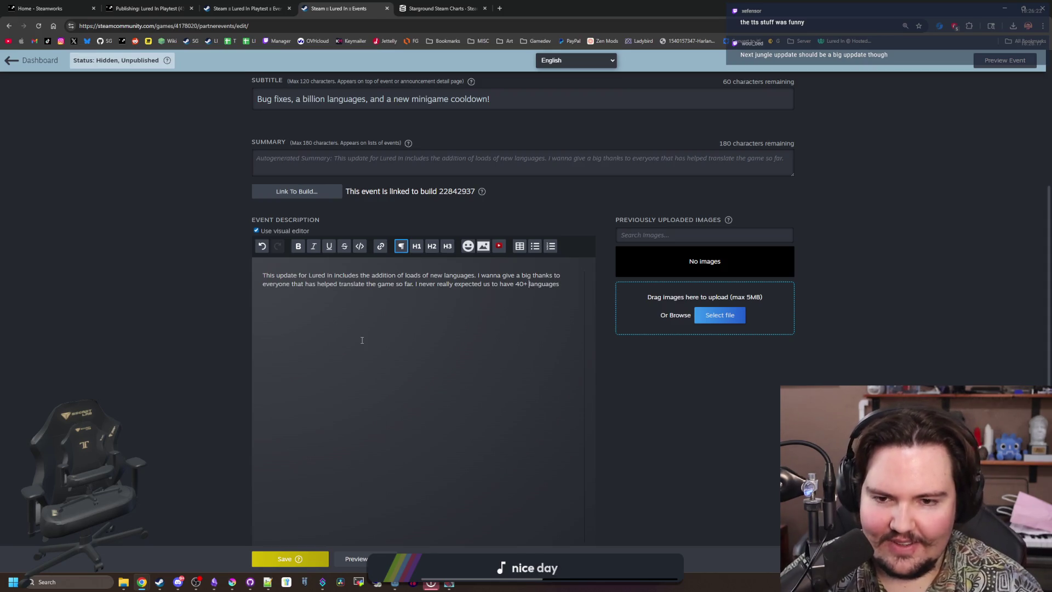
key("End")
type("only a few ")
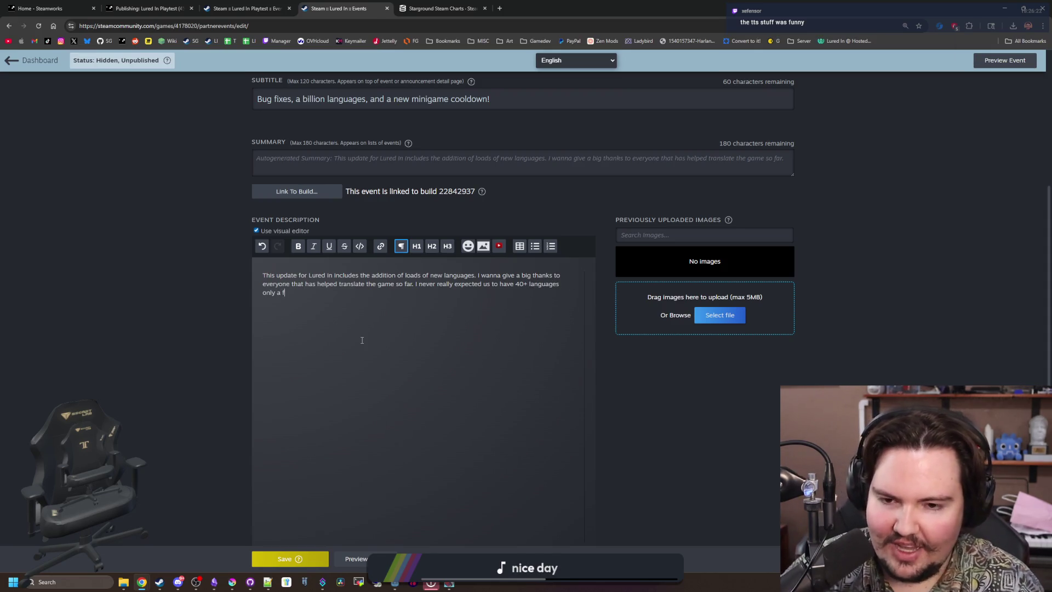
type("days")
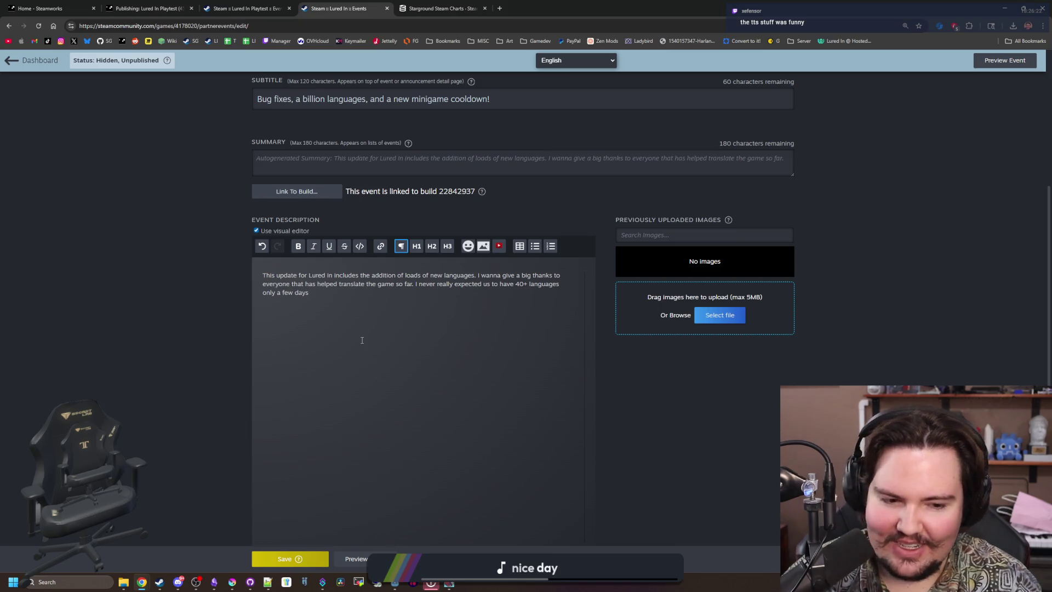
key("BackSpace")
key("BackSpace")
key("BackSpace")
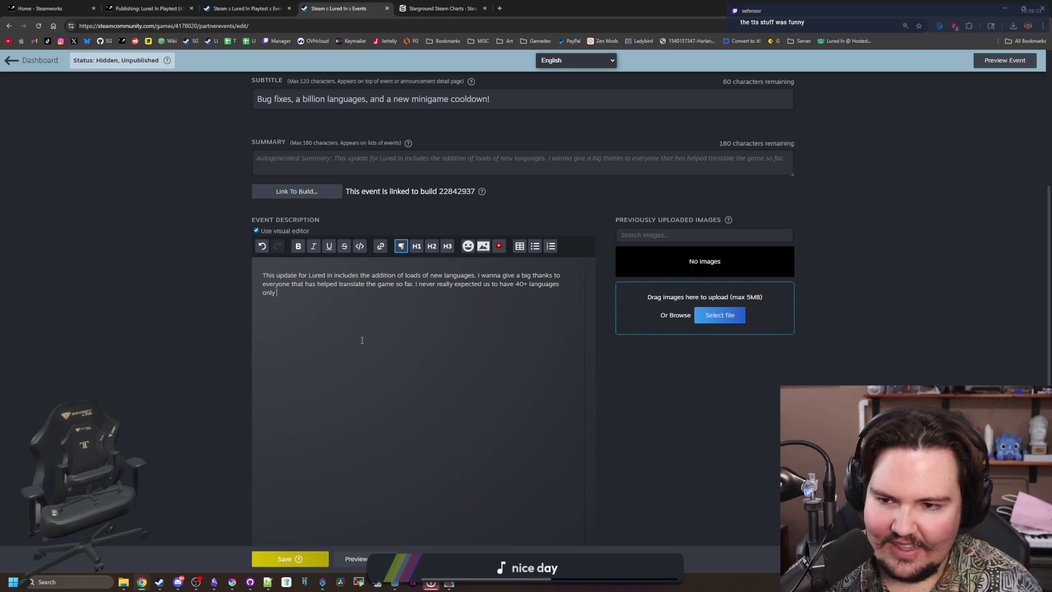
key("BackSpace")
key("BackSpace")
key("BackSpace")
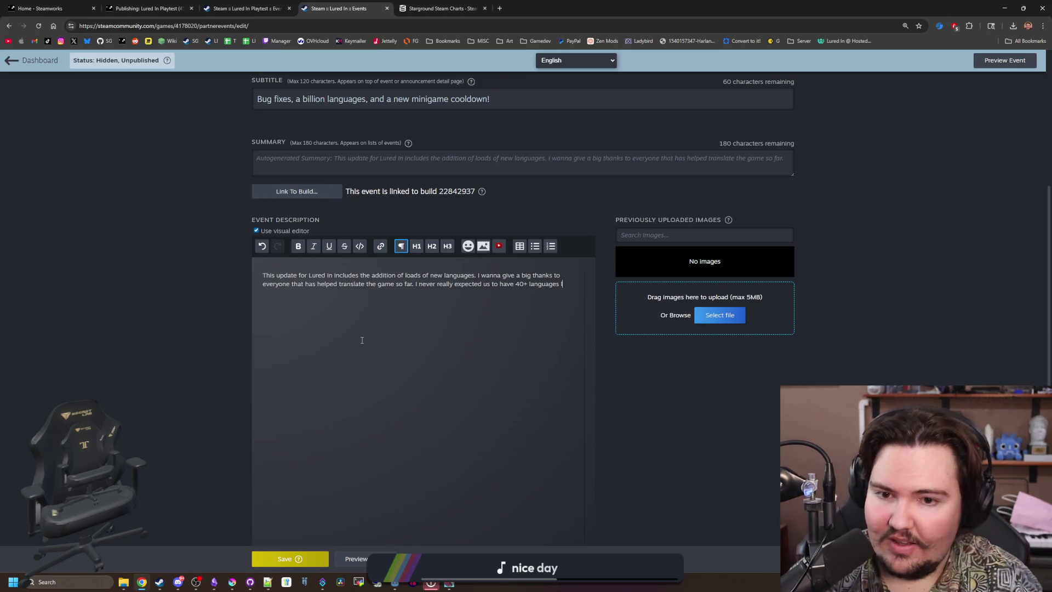
type("lessthan a week")
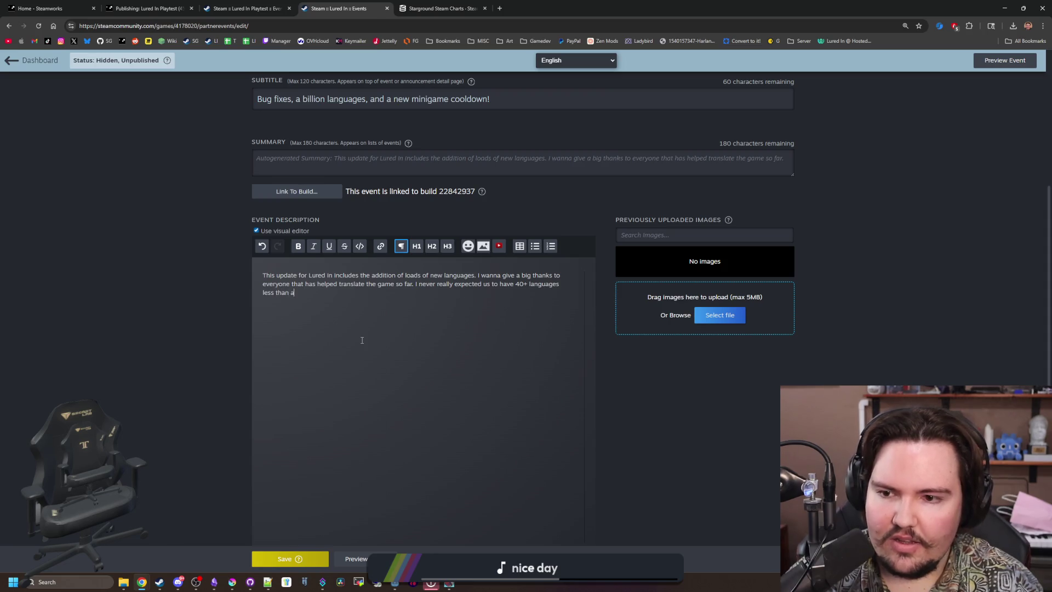
key("BackSpace")
key("BackSpace")
key("BackSpace")
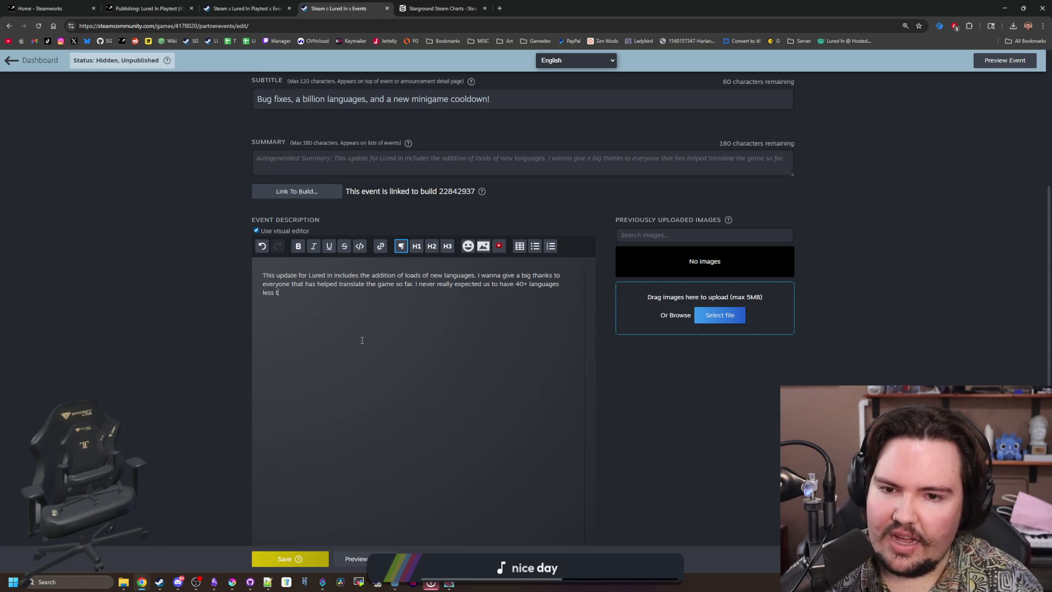
type("only a week into the playtest.  ")
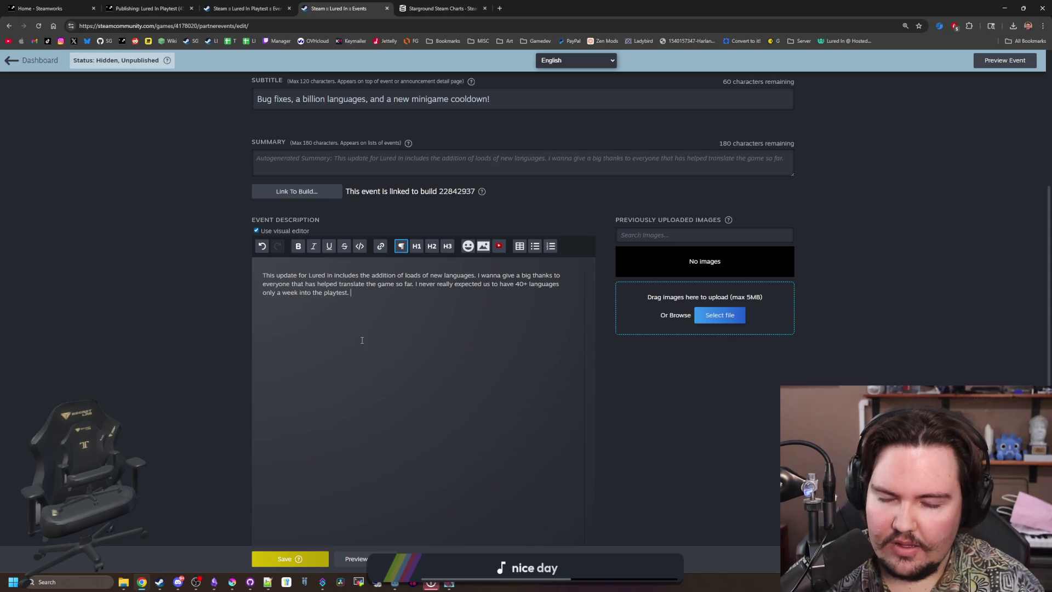
type("This update includes a ")
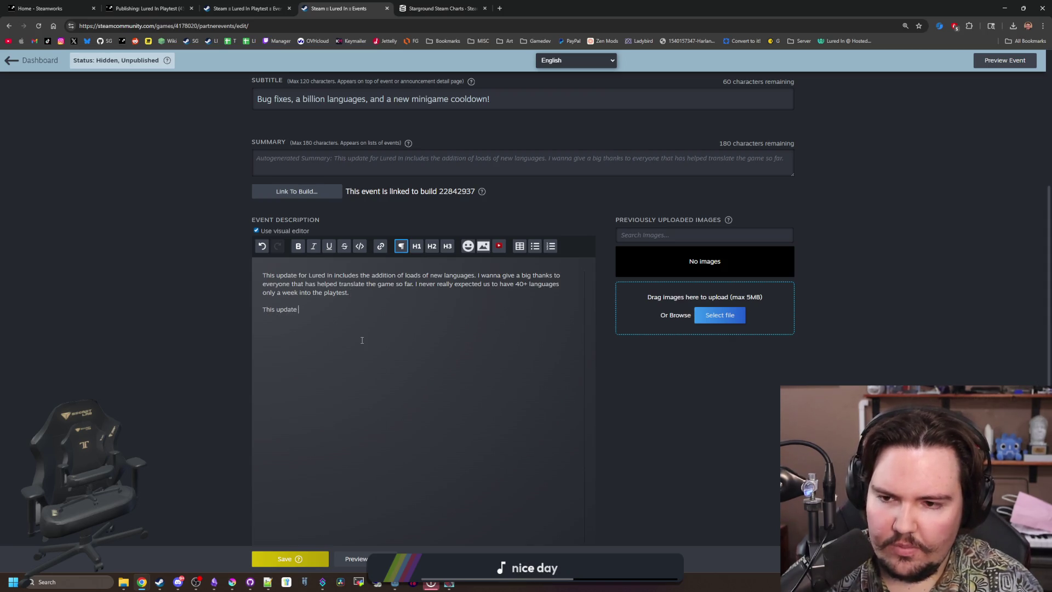
type("lot of bugfixes, a")
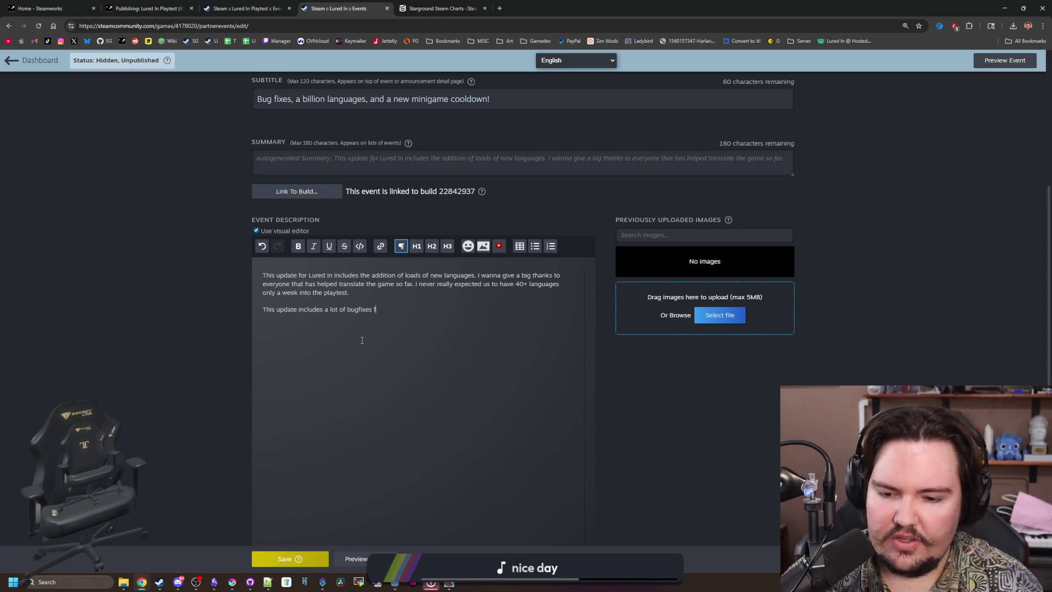
type("nd also a new ")
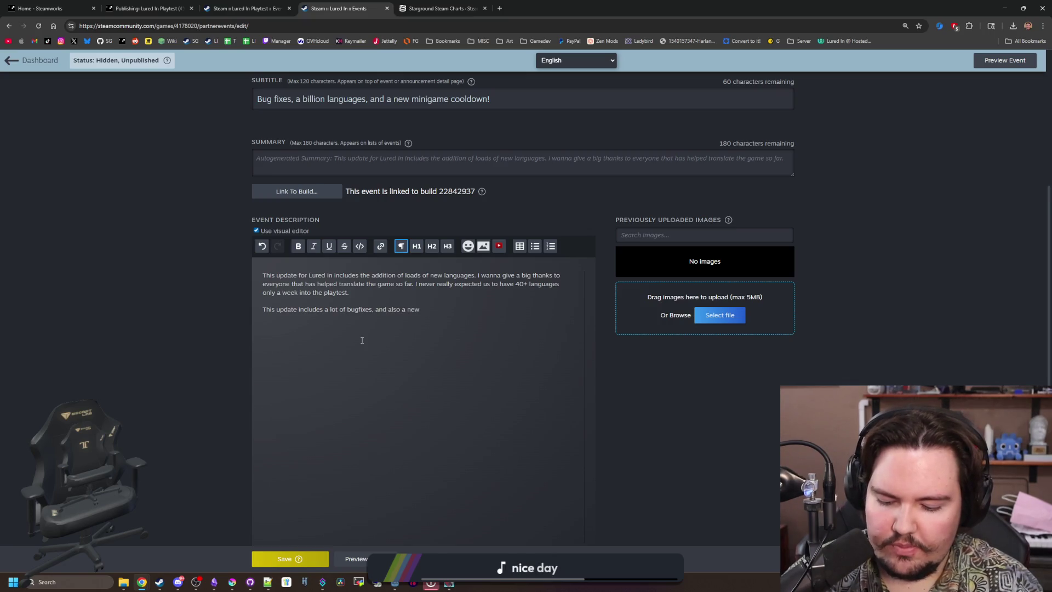
type("countdown popup wh")
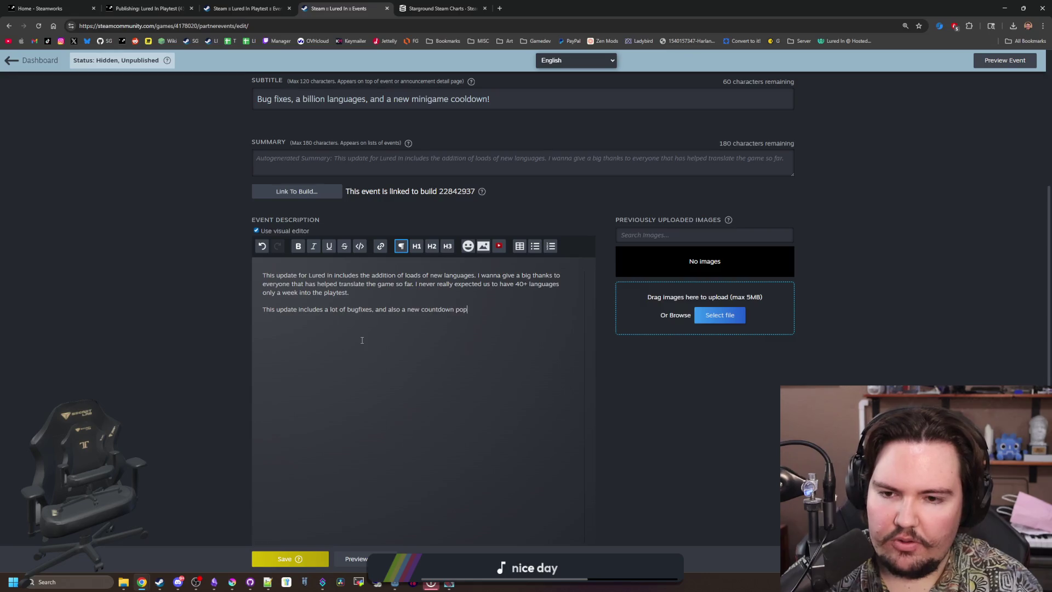
type("enever a minigame be")
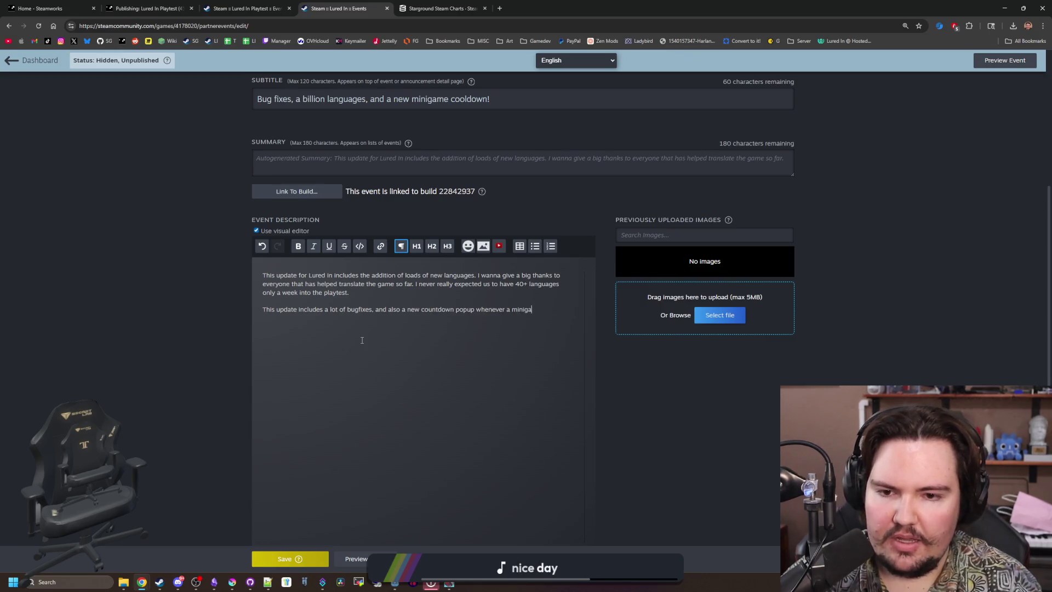
type("gins, just to gi")
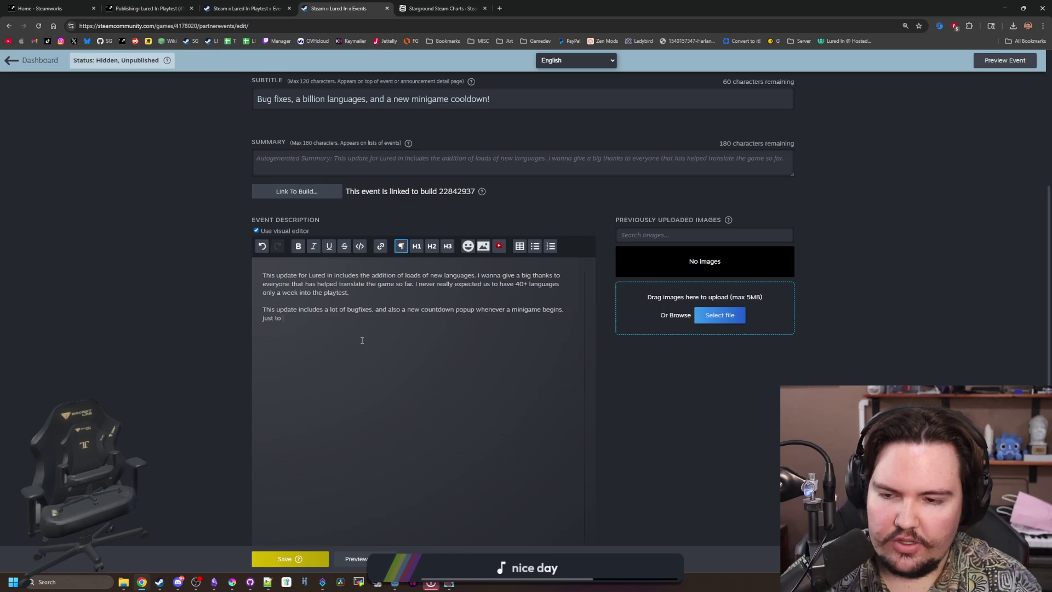
type("ve you a second to ")
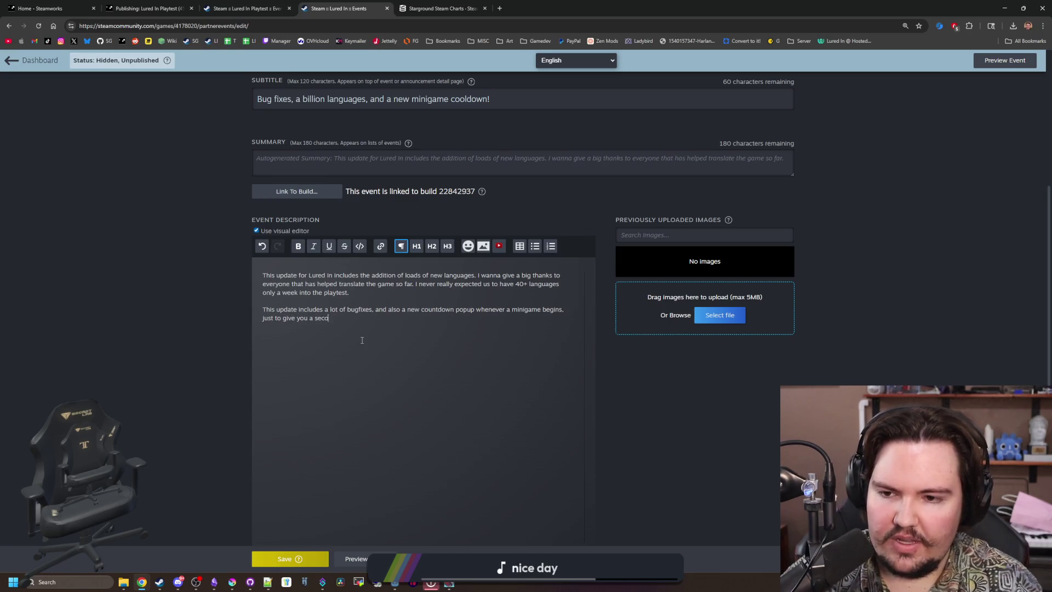
type("realize which one is ab")
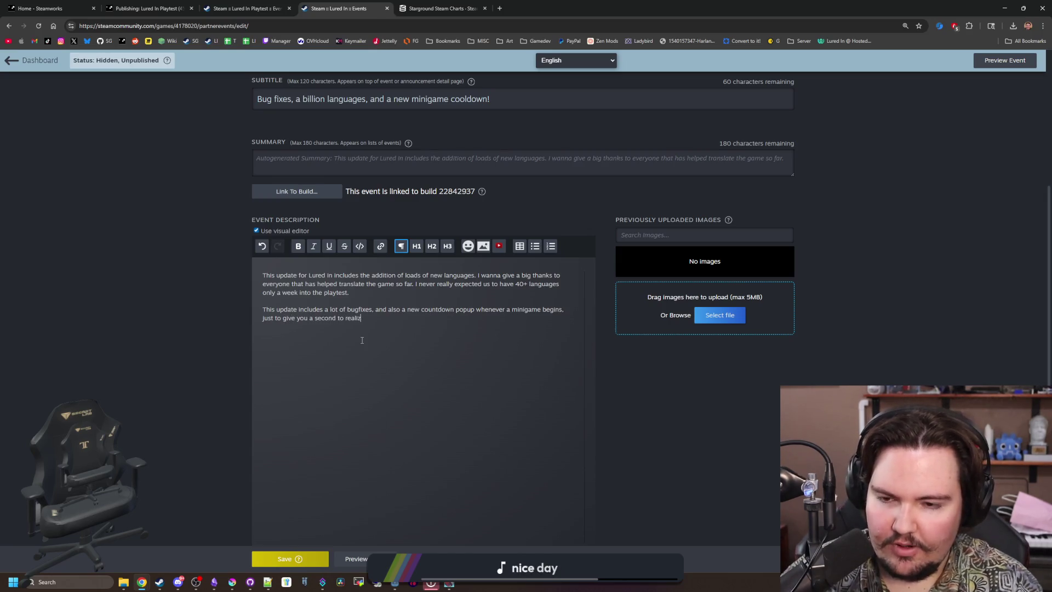
type("out to start and get rea")
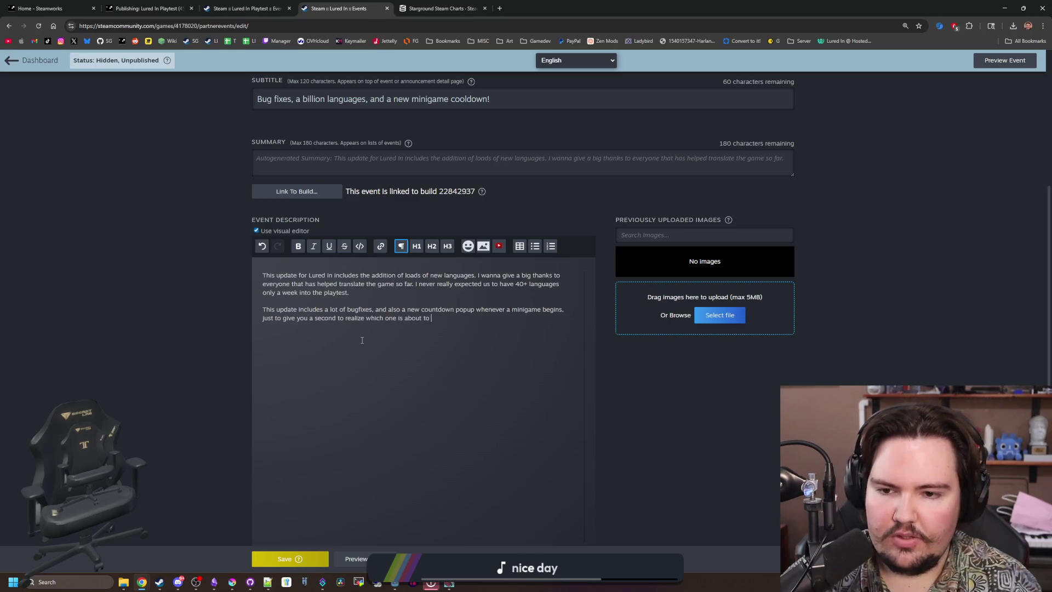
type("dy.  ")
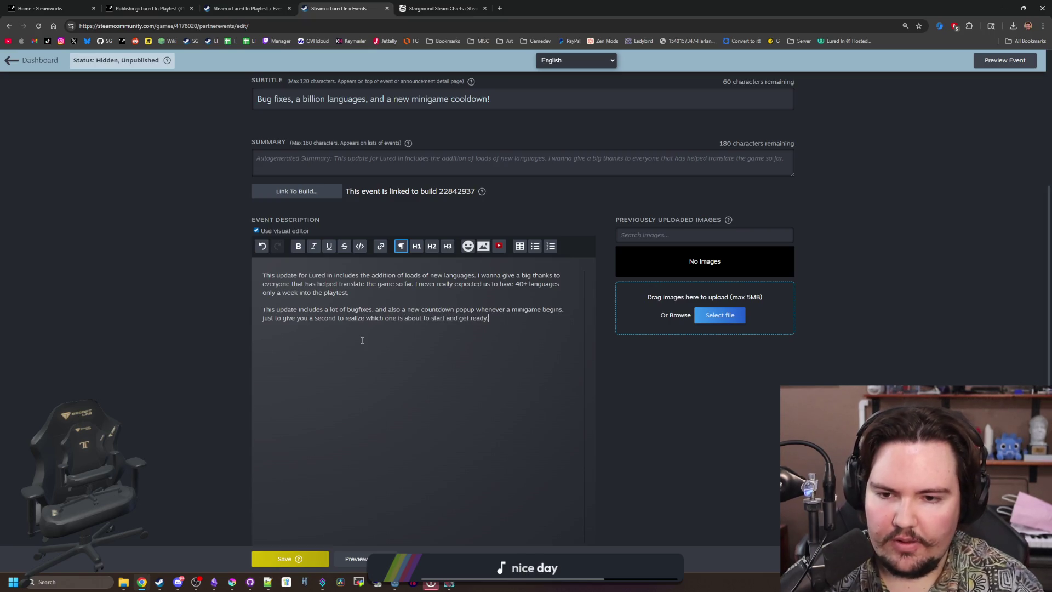
type("Changelog")
Add Additions, Changes and Fixes lines and make Additions and Changes H2 subheadings.
key("Return")
type("Additions Changes F")
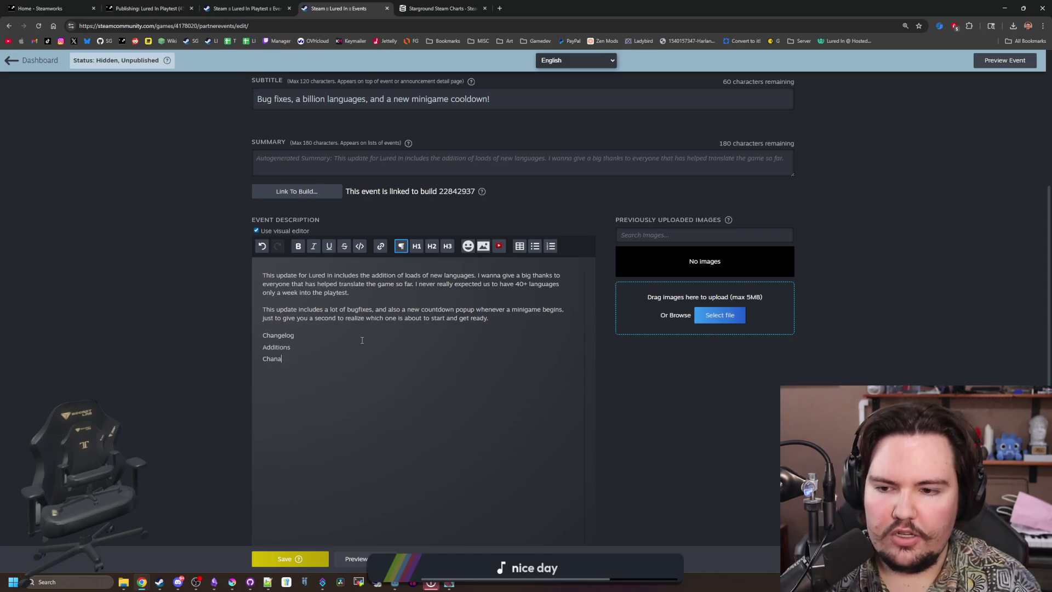
type("ixes")
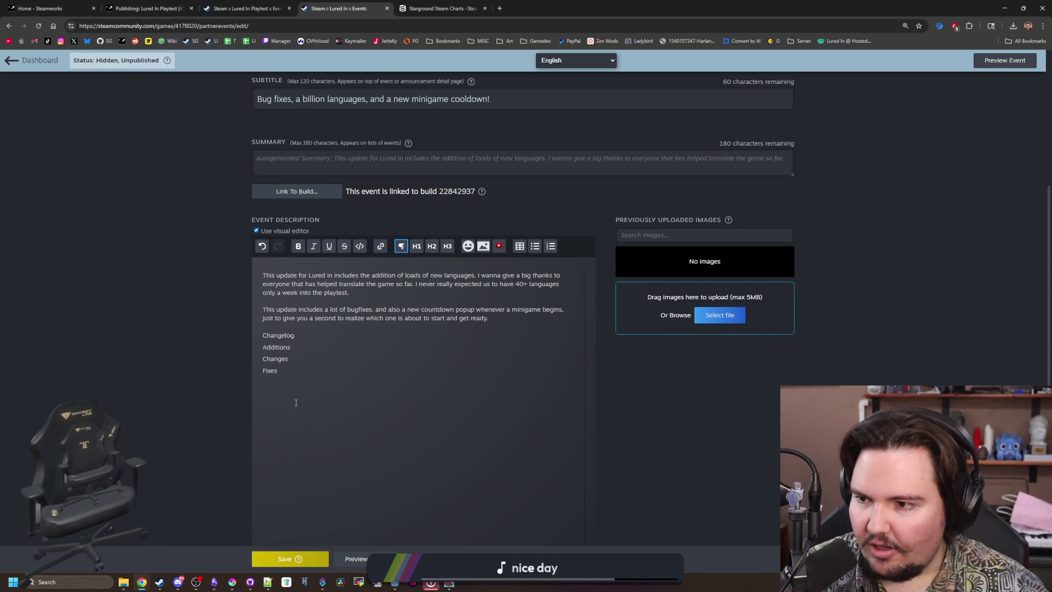
left_click_drag(291, 347, 266, 347)
left_click(434, 242)
left_click(290, 348)
left_click(432, 246)
double_click(275, 363)
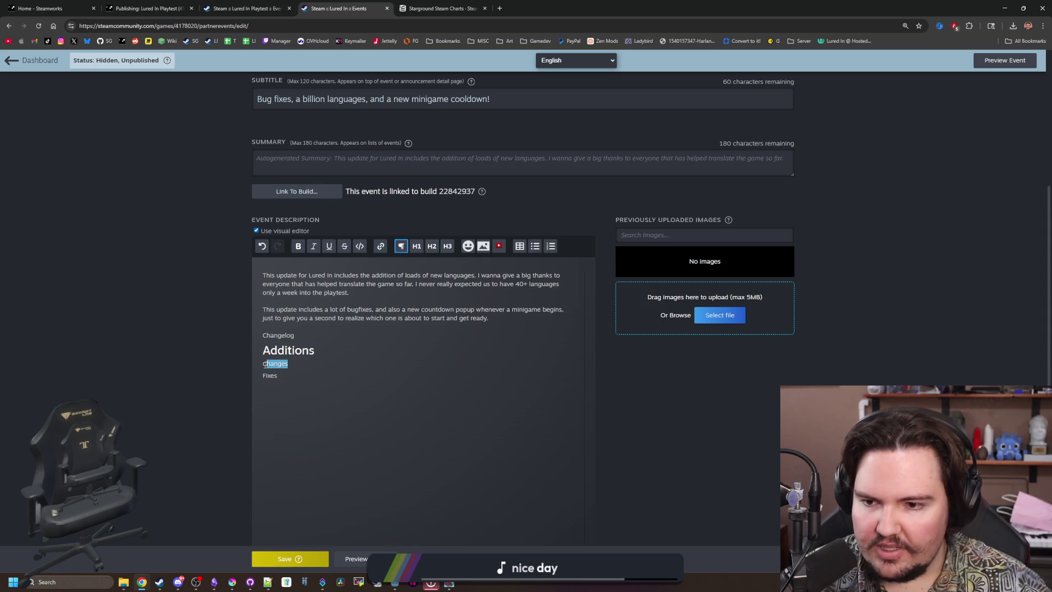
left_click(432, 246)
Make Changelog an H1 main heading above the subheadings.
left_click_drag(295, 335, 267, 335)
double_click(278, 335)
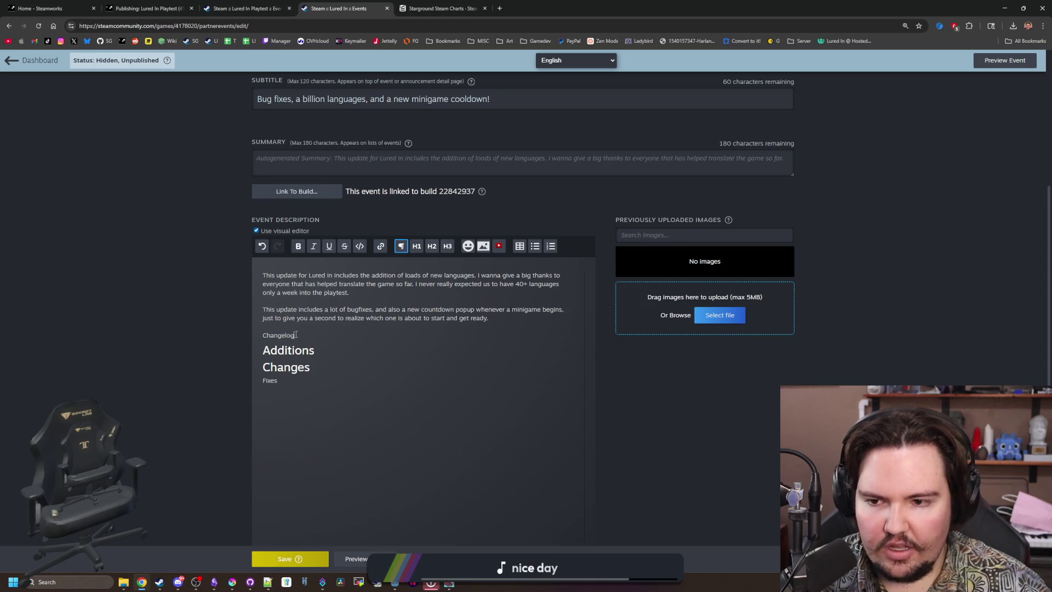
left_click(416, 246)
key("ctrl+z")
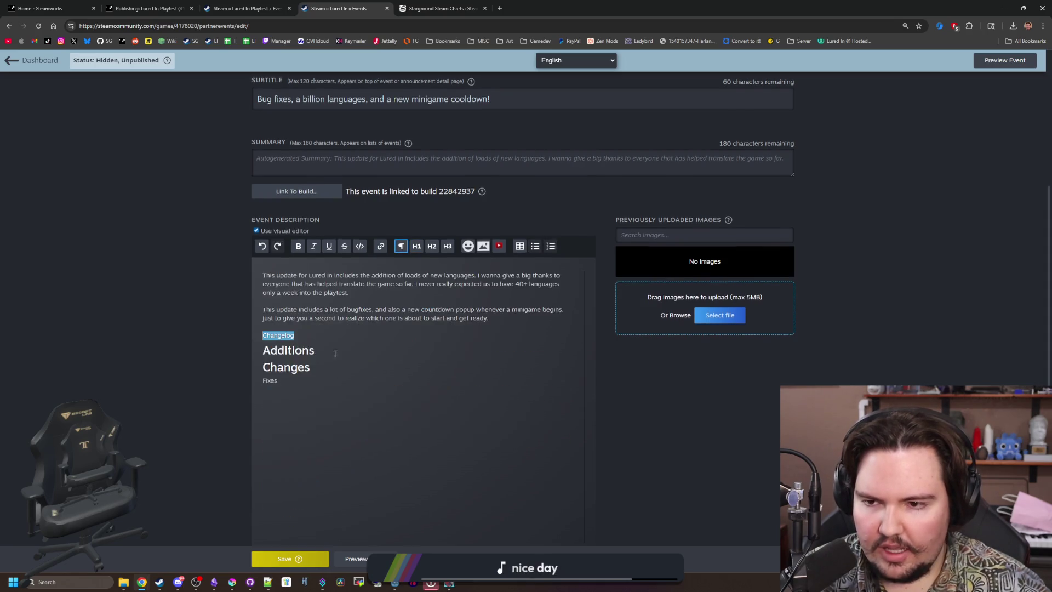
left_click(305, 330)
double_click(290, 335)
left_click(417, 246)
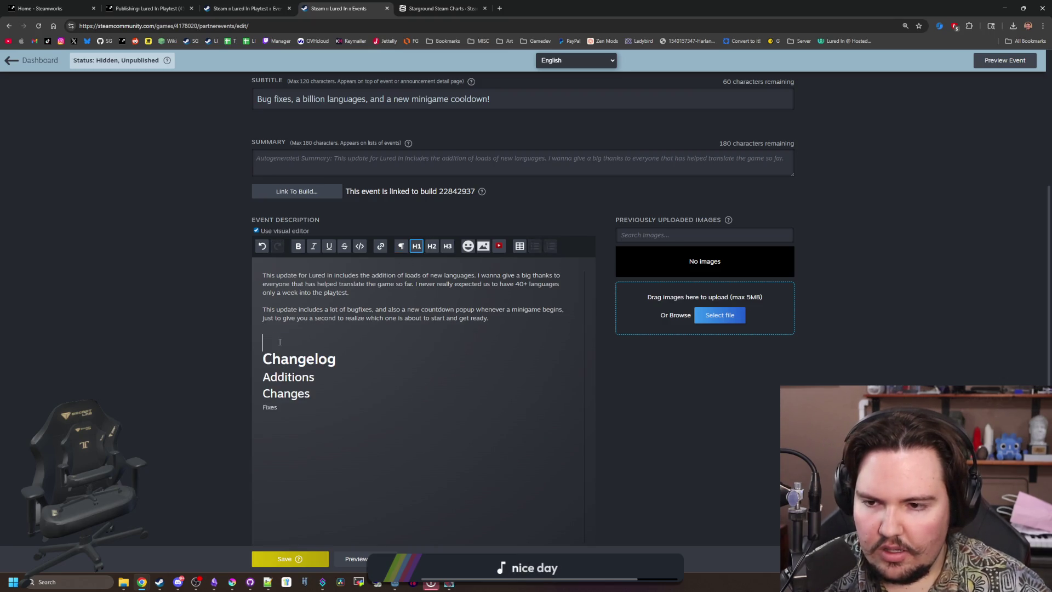
left_click(417, 246)
left_click(423, 251)
key("ctrl+z")
left_click(291, 339)
key("Return")
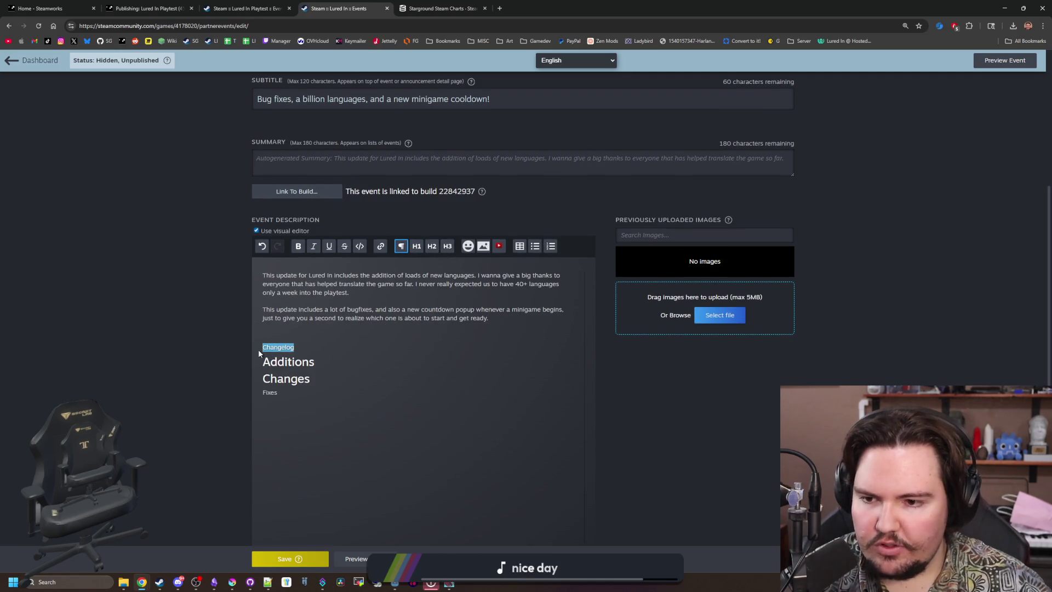
left_click(417, 246)
left_click(299, 330)
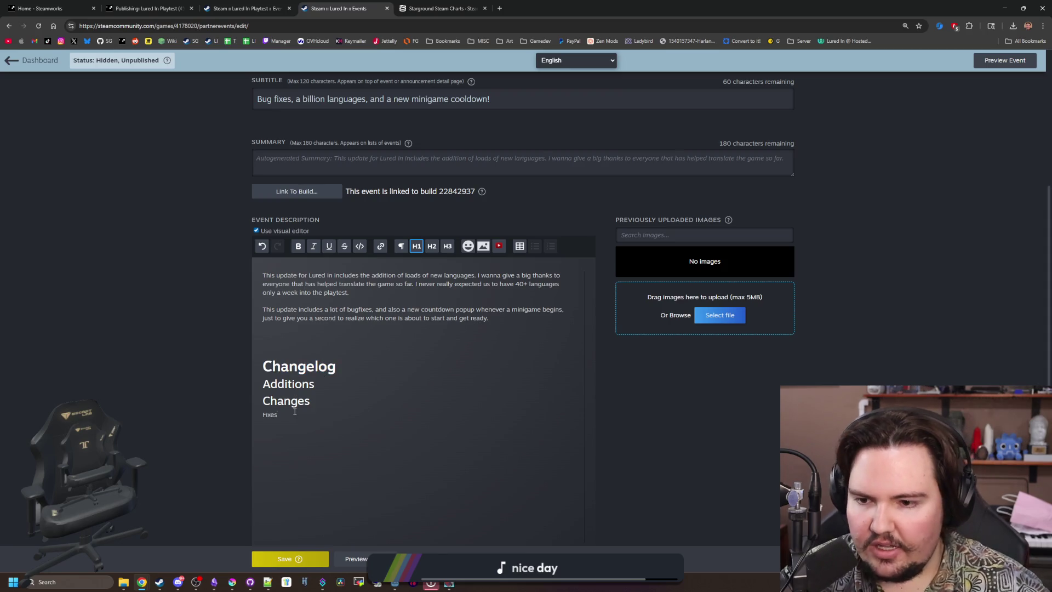
Make Fixes an H2 subheading and start a new line under Additions.
double_click(270, 414)
left_click(432, 246)
left_click(337, 388)
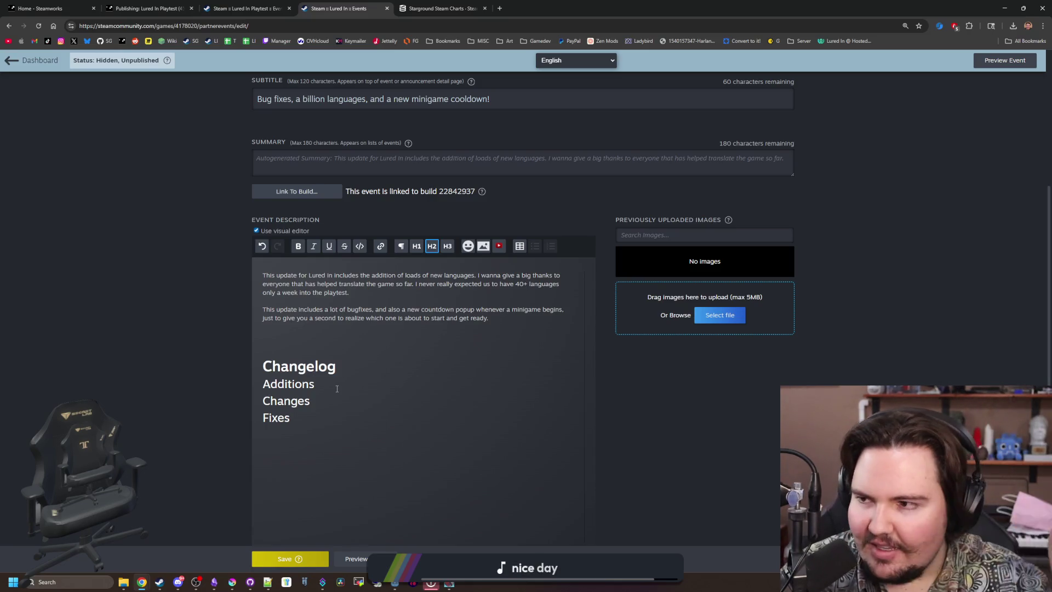
key("Return")
Add bullets under Additions for the new languages and the minigame countdown popup, copied from the Obsidian note.
type("-")
left_click(215, 583)
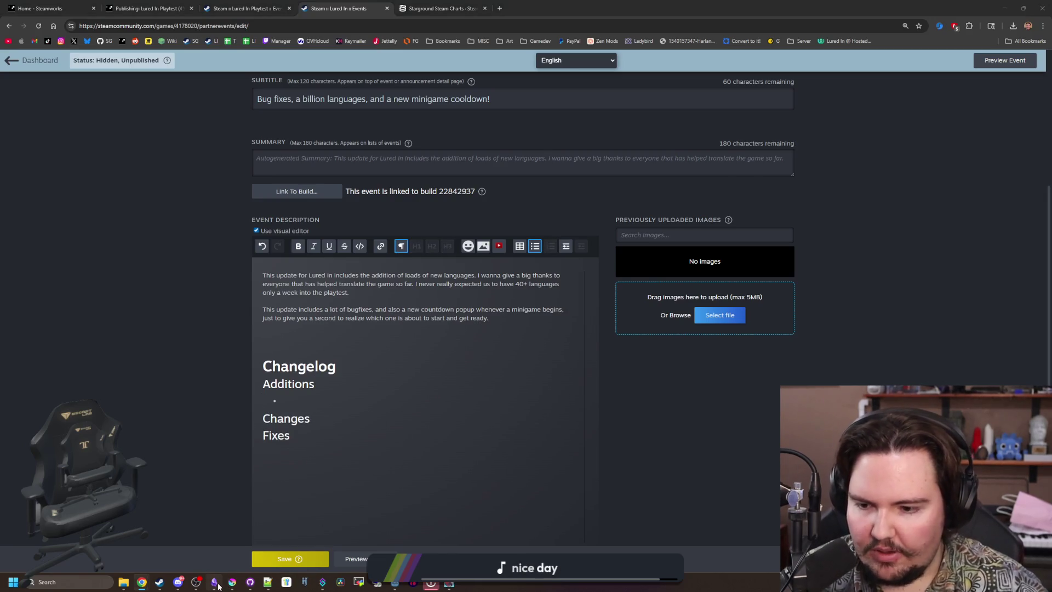
left_click_drag(633, 482, 535, 304)
left_click(636, 324)
left_click_drag(801, 324, 564, 309)
key("ctrl+c")
left_click(293, 402)
key("BackSpace")
key("ctrl+v")
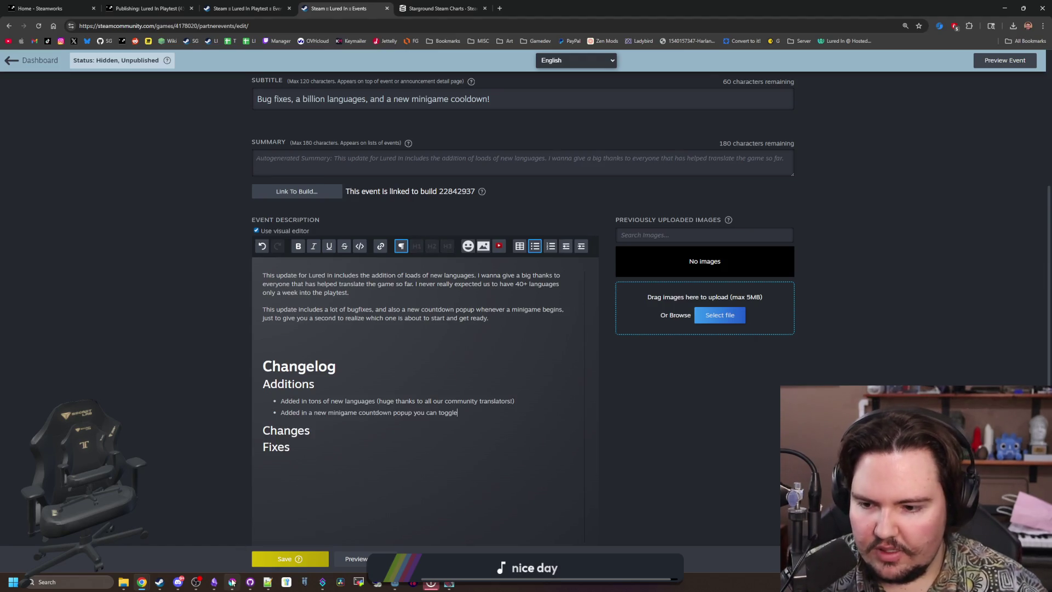
Minimise Krita and bring the Obsidian changelog notes back up.
left_click(232, 583)
left_click(696, 8)
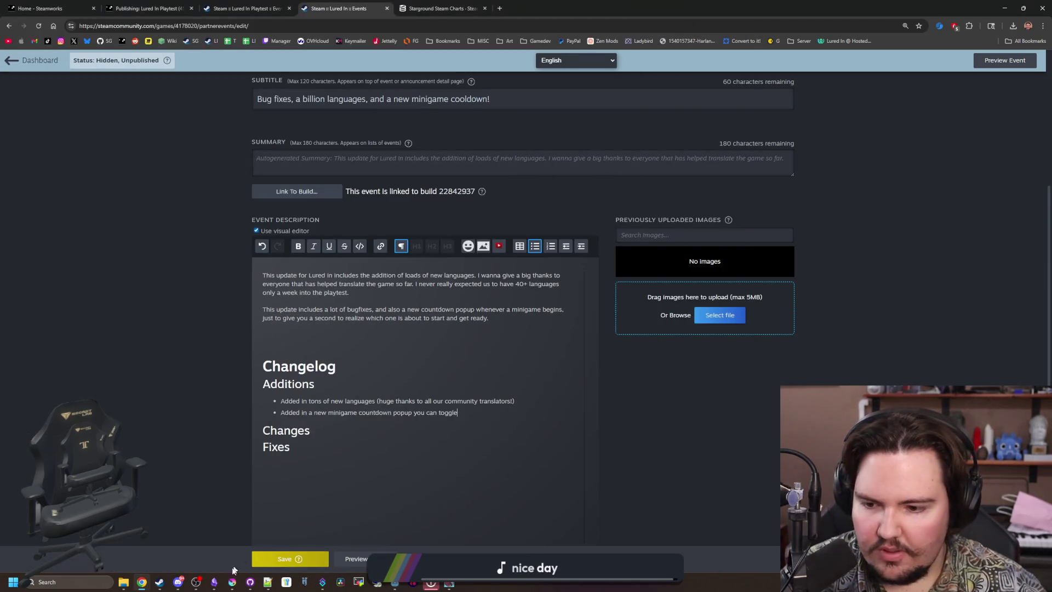
left_click(215, 582)
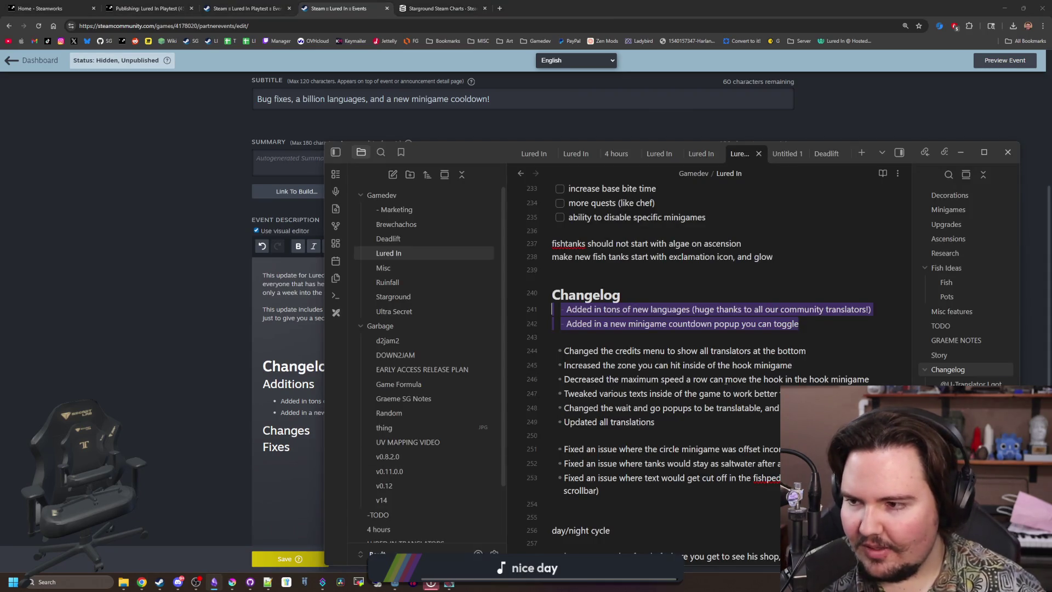
Copy the six change items from Obsidian and paste them as bullets under Changes.
scroll(713, 329, "down", 1)
left_click_drag(655, 367, 515, 296)
key("ctrl+c")
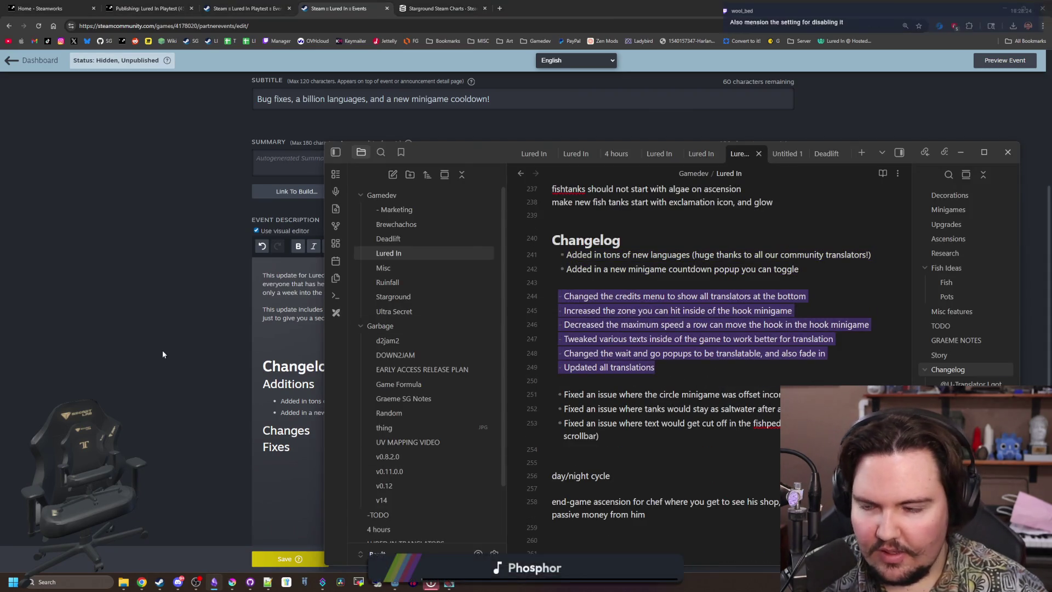
left_click(234, 333)
left_click(328, 430)
key("ctrl+v")
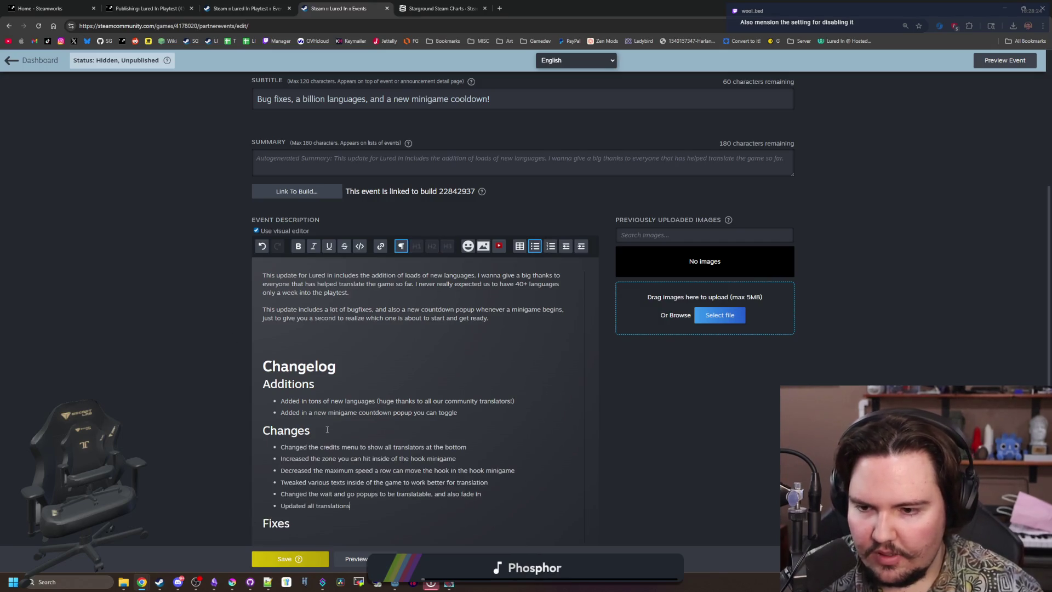
scroll(334, 433, "down", 1)
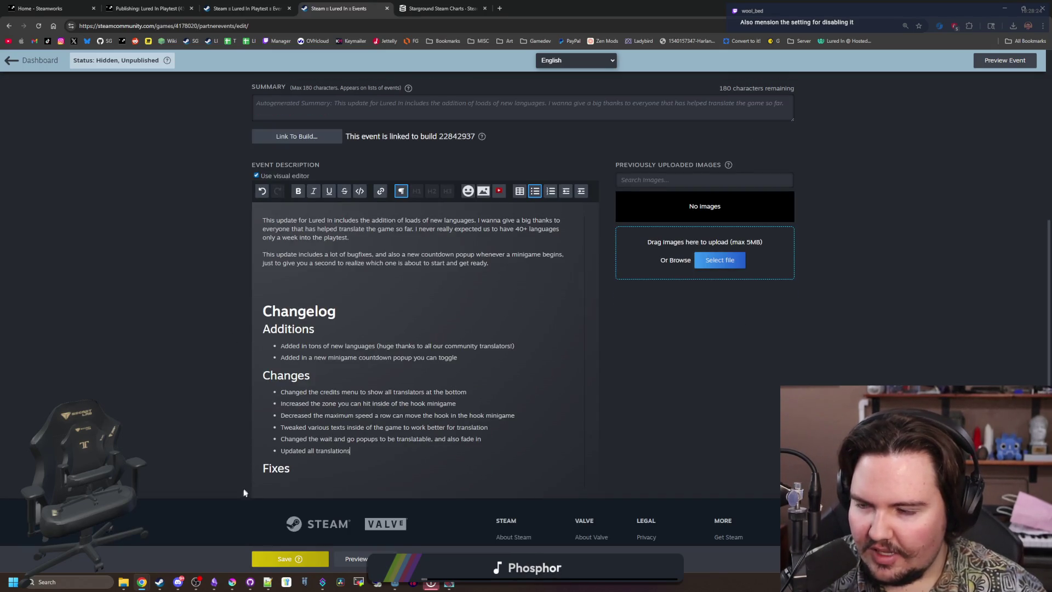
Copy the three Fixed lines from Obsidian and paste them as bullets under Fixes.
left_click(214, 582)
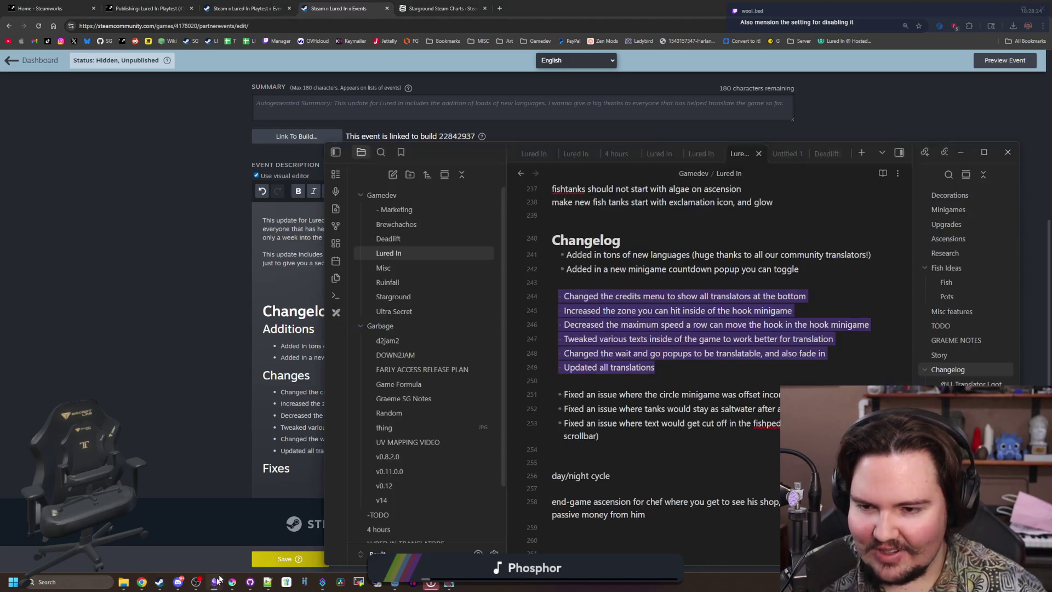
left_click_drag(626, 436, 559, 394)
left_click(215, 407)
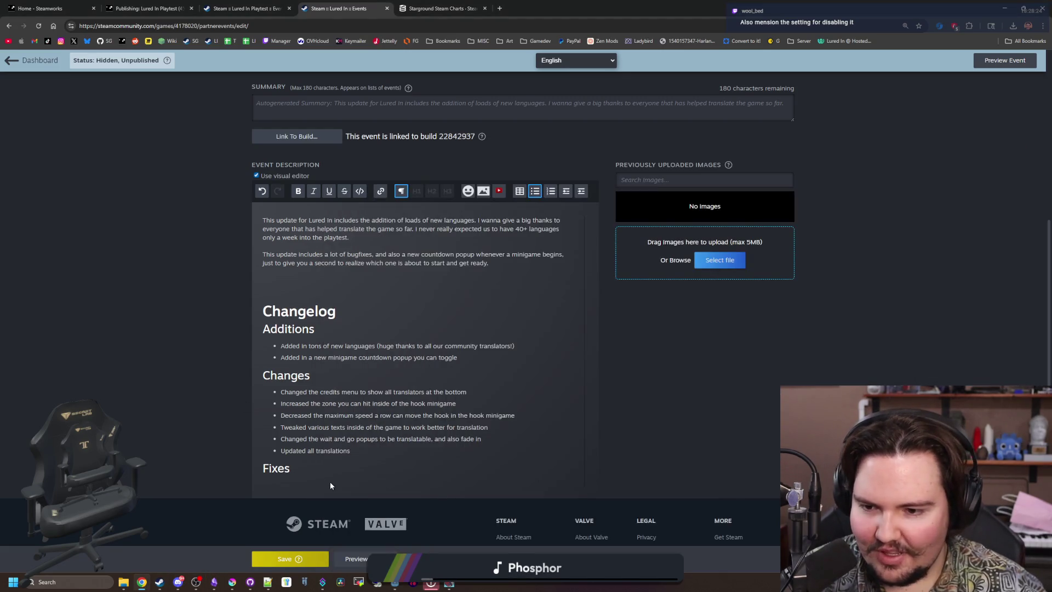
left_click(334, 472)
type("Fixed an issue where the circle minigame was offset incorrectly Fixed an issue where tanks would stay as saltwater after ascension Fixed an issue where text would get cut off in the fishpedia (it now creates a scrollbar)")
scroll(327, 462, "down", 1)
scroll(328, 384, "up", 1)
left_click(335, 280)
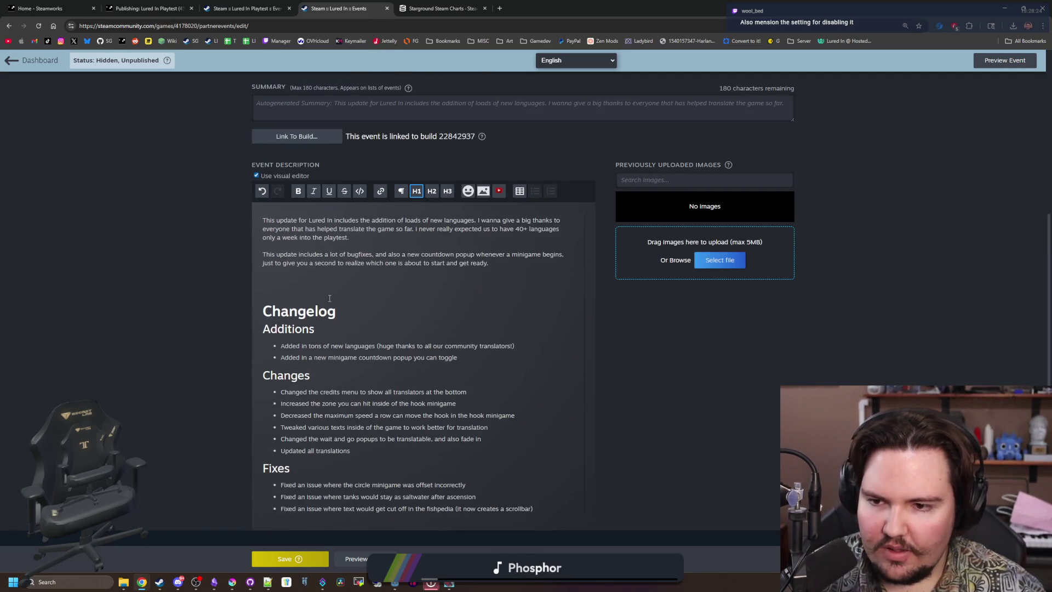
Restore Changelog as the main heading and tidy the blank line above it.
key("BackSpace")
left_click_drag(318, 288, 235, 299)
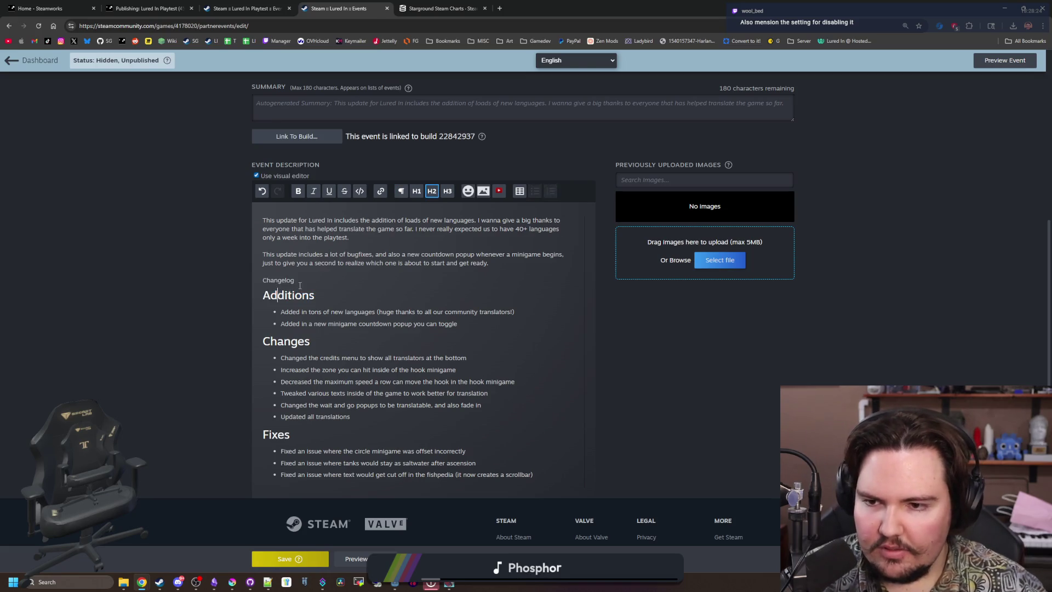
left_click_drag(295, 281, 251, 283)
key("ctrl+z")
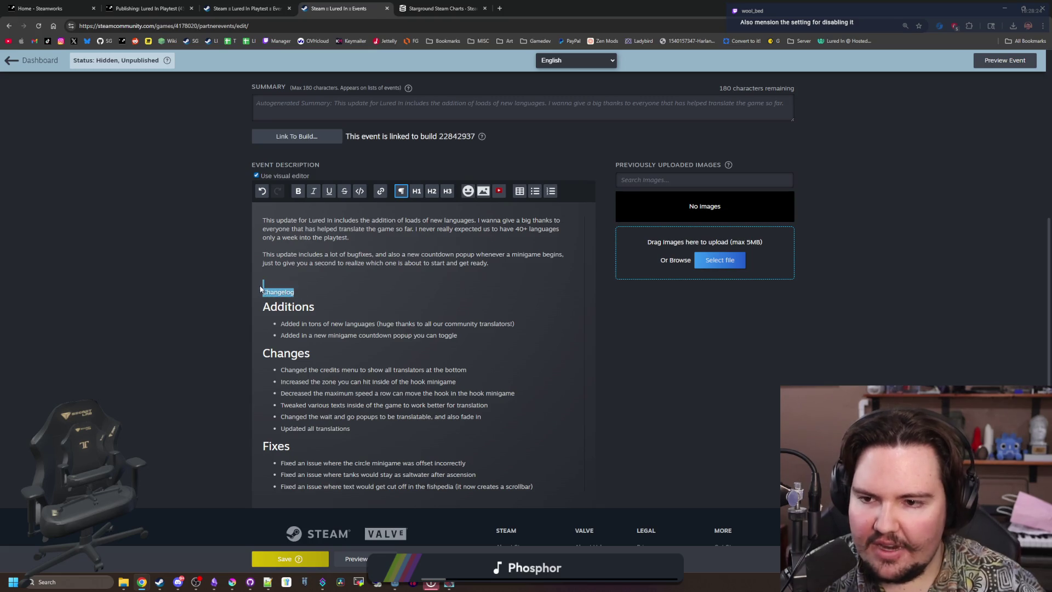
left_click(416, 191)
key("Up")
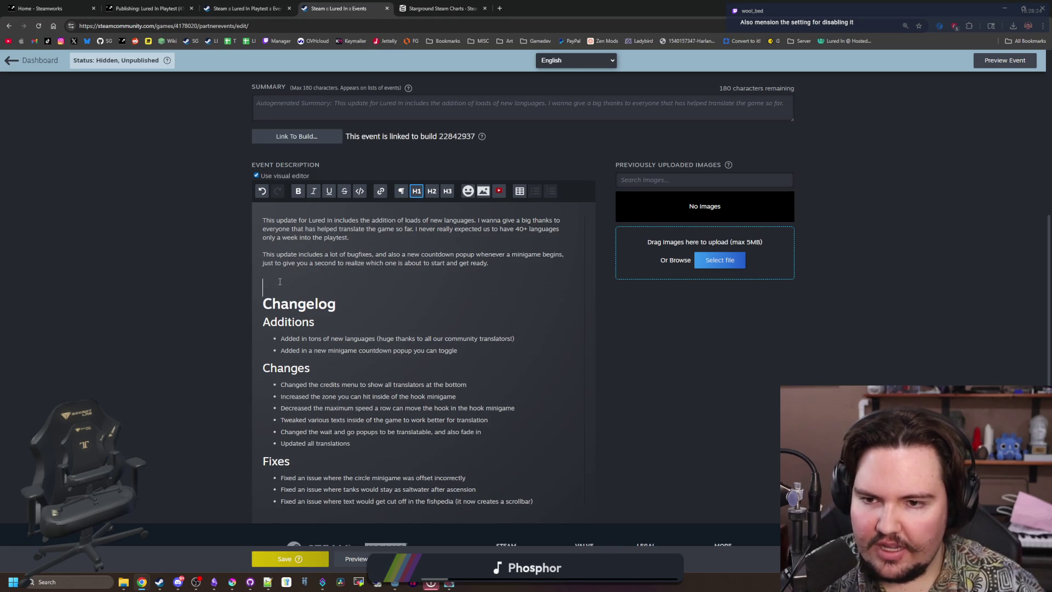
key("BackSpace")
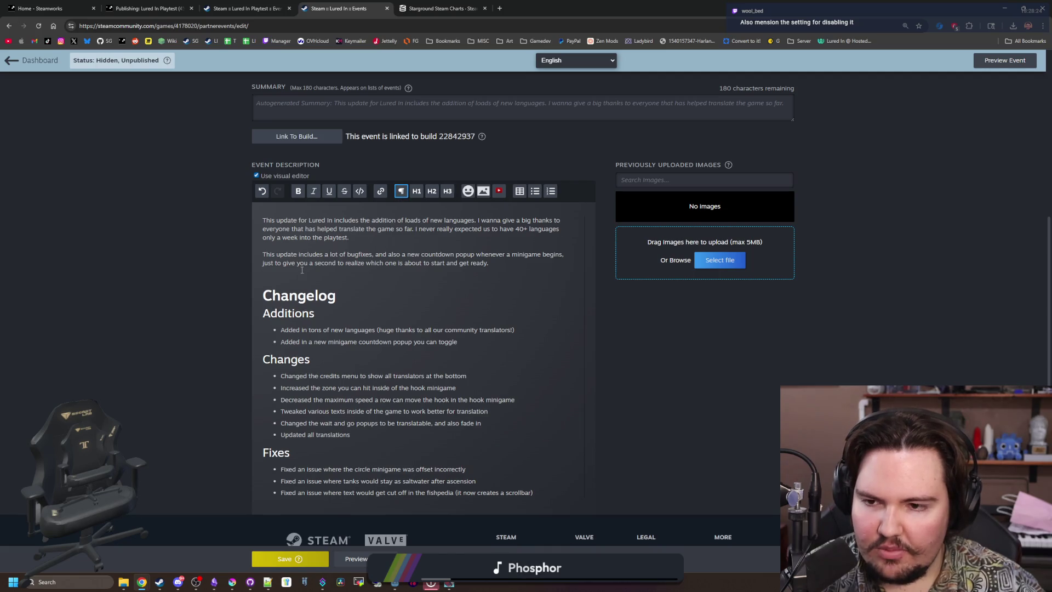
left_click(276, 279)
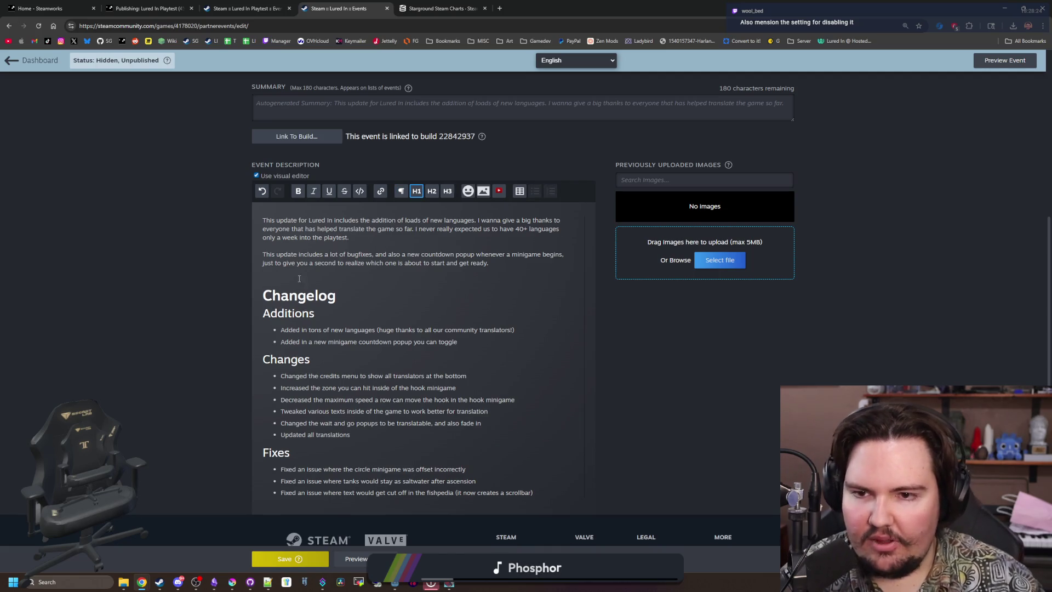
key("BackSpace")
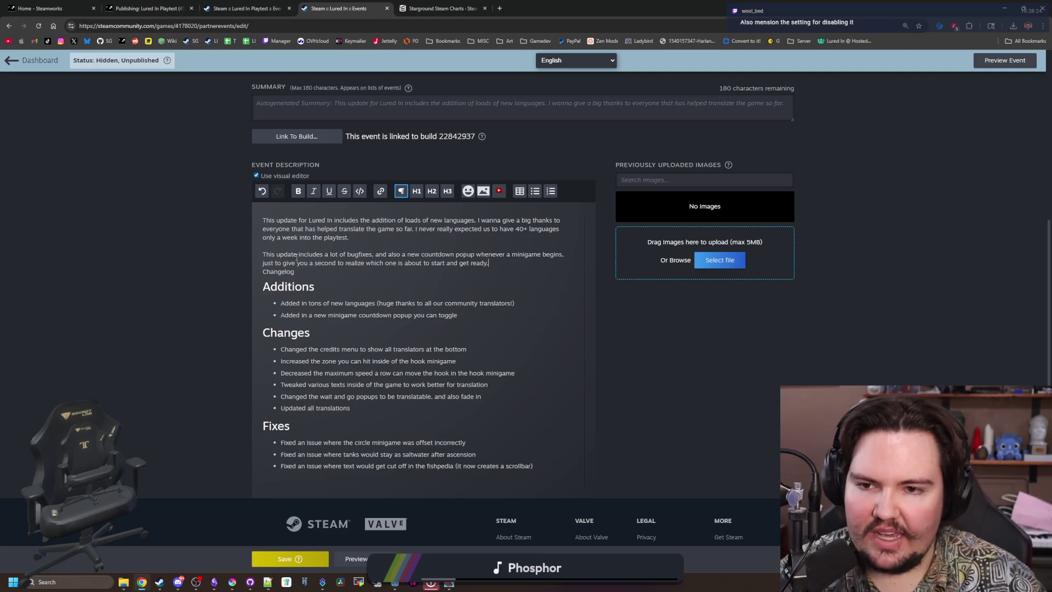
key("ctrl+z")
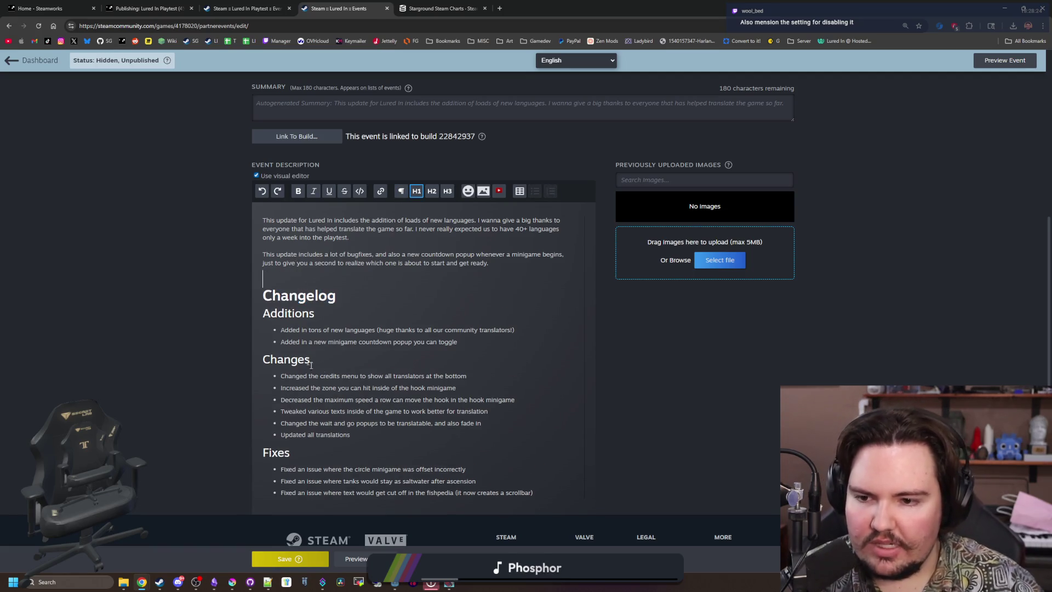
Review the description paragraphs and save the v0.3.3.0 Released event.
scroll(159, 381, "down", 2)
scroll(183, 349, "up", 3)
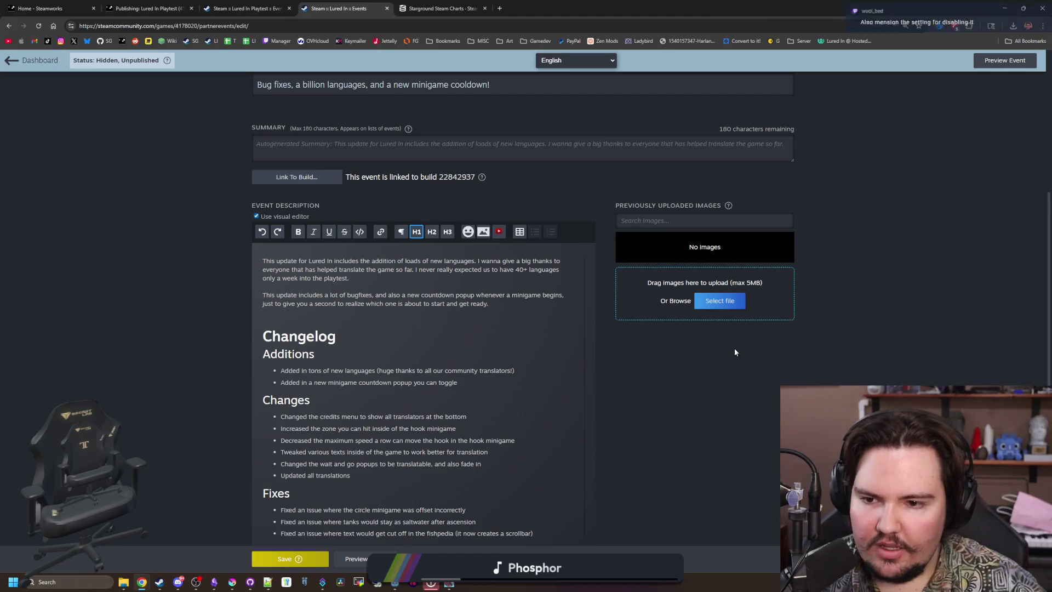
left_click(463, 310)
left_click(383, 305)
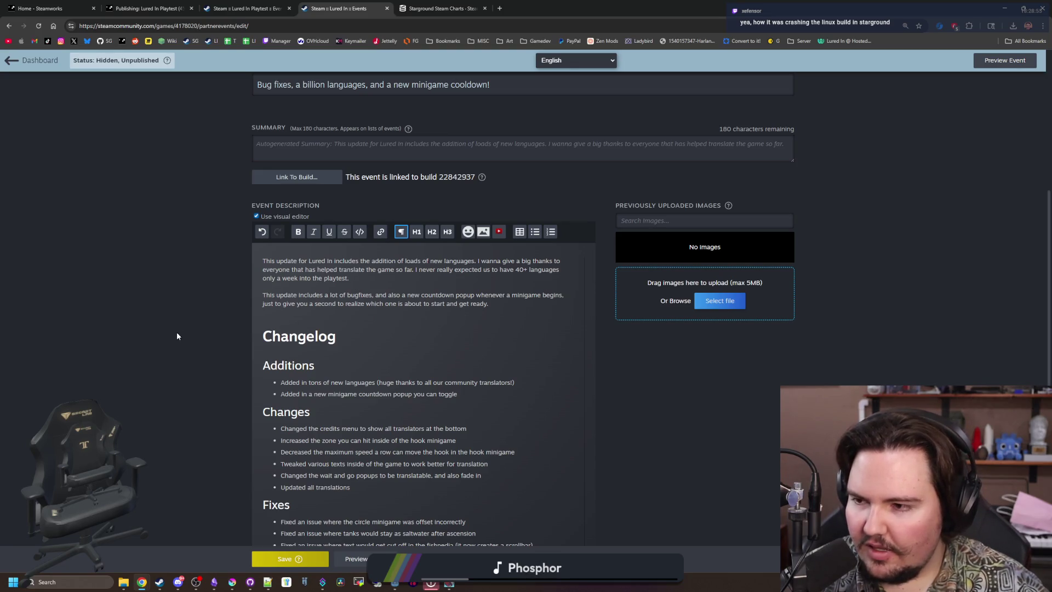
left_click(520, 310)
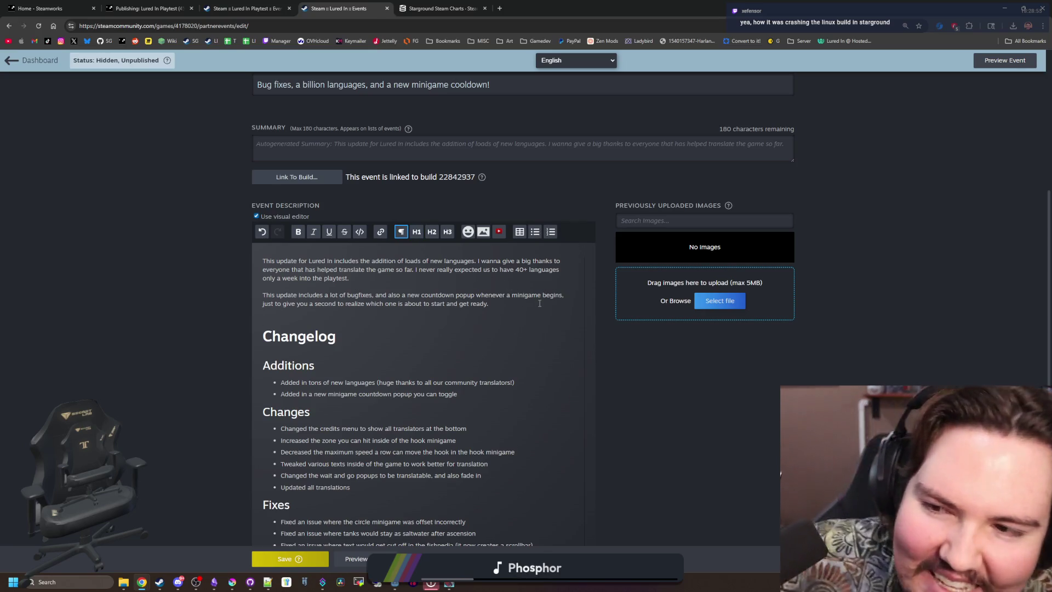
scroll(235, 339, "down", 2)
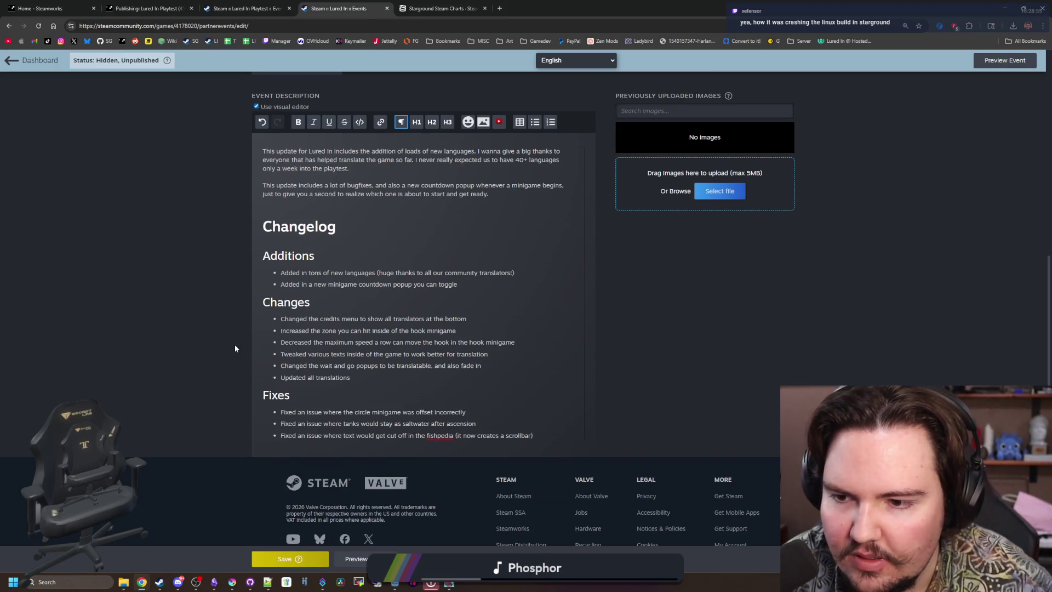
scroll(235, 347, "up", 6)
left_click(277, 559)
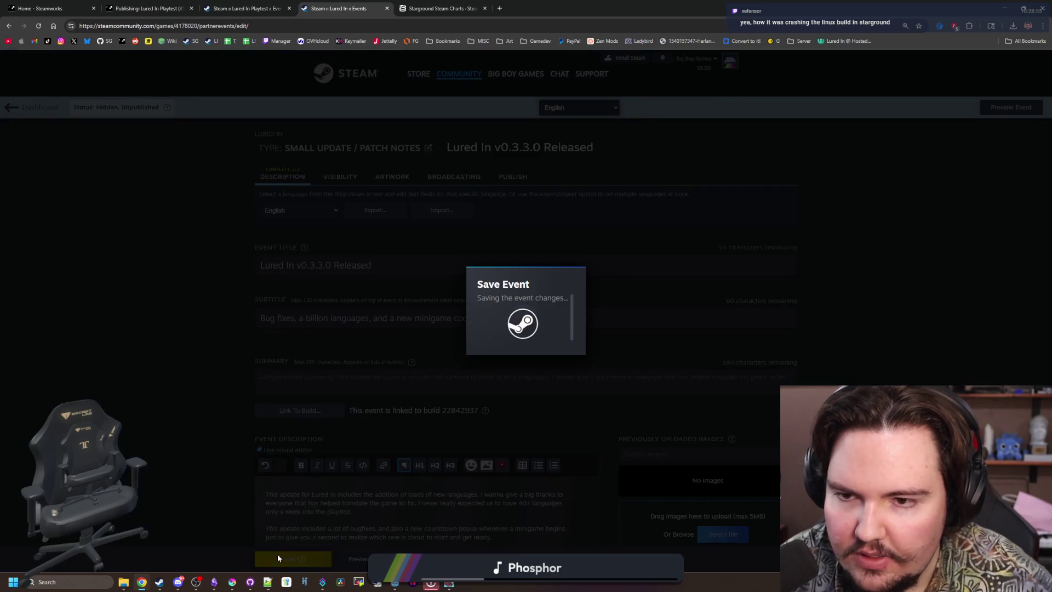
Publish the v0.3.3.0 Released event publicly, accepting the warnings and confirming.
left_click(541, 335)
left_click(510, 177)
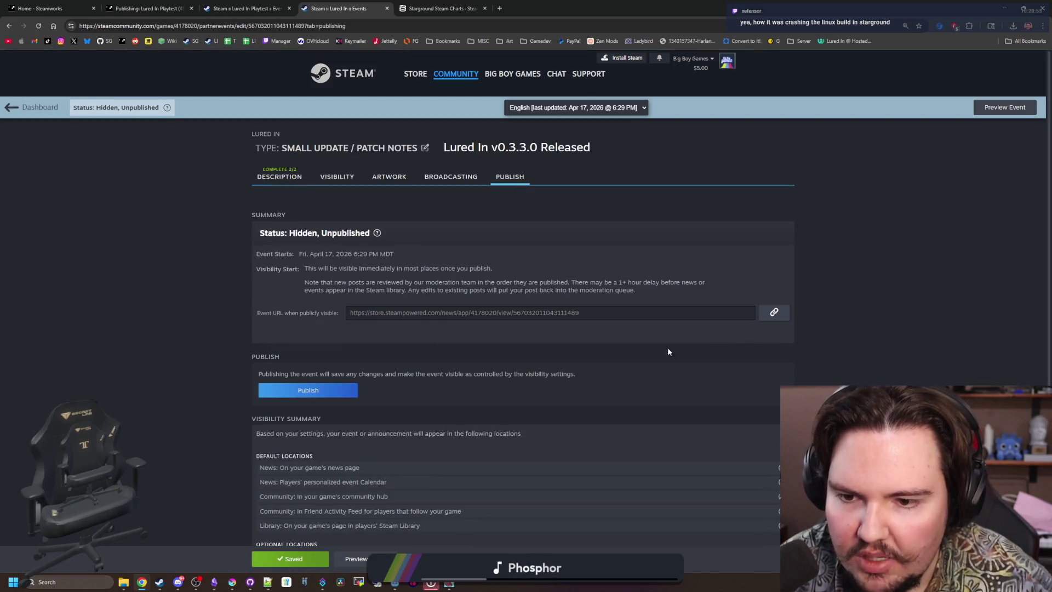
left_click(295, 392)
left_click(524, 366)
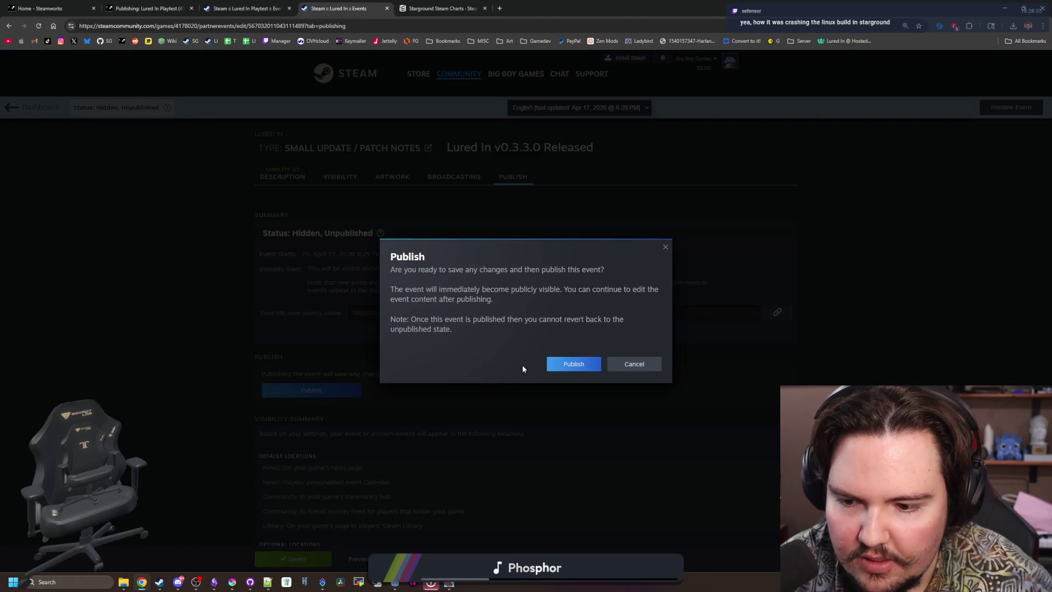
left_click(574, 367)
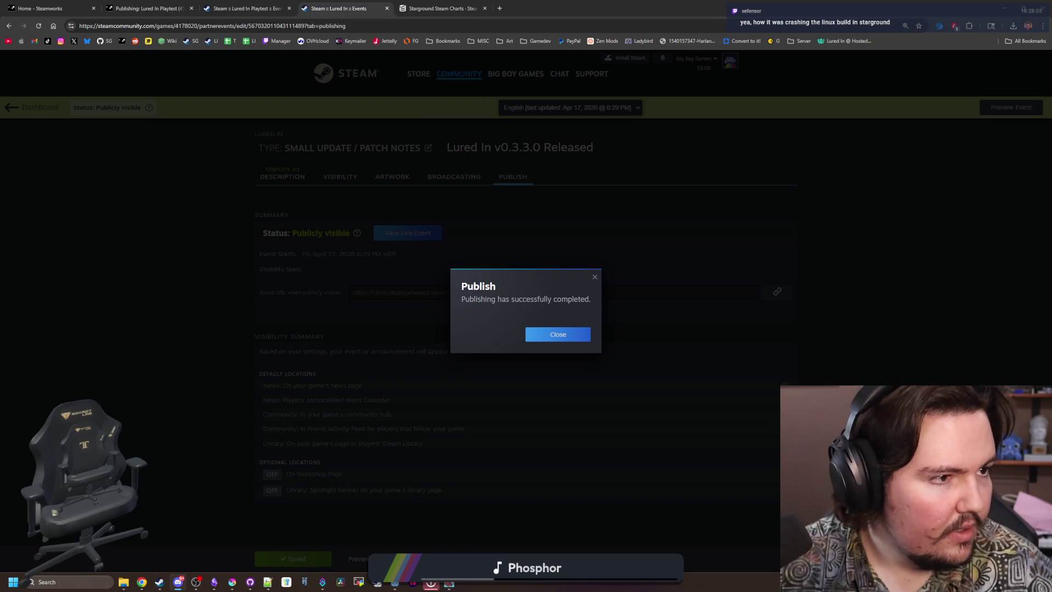
key("alt+Tab")
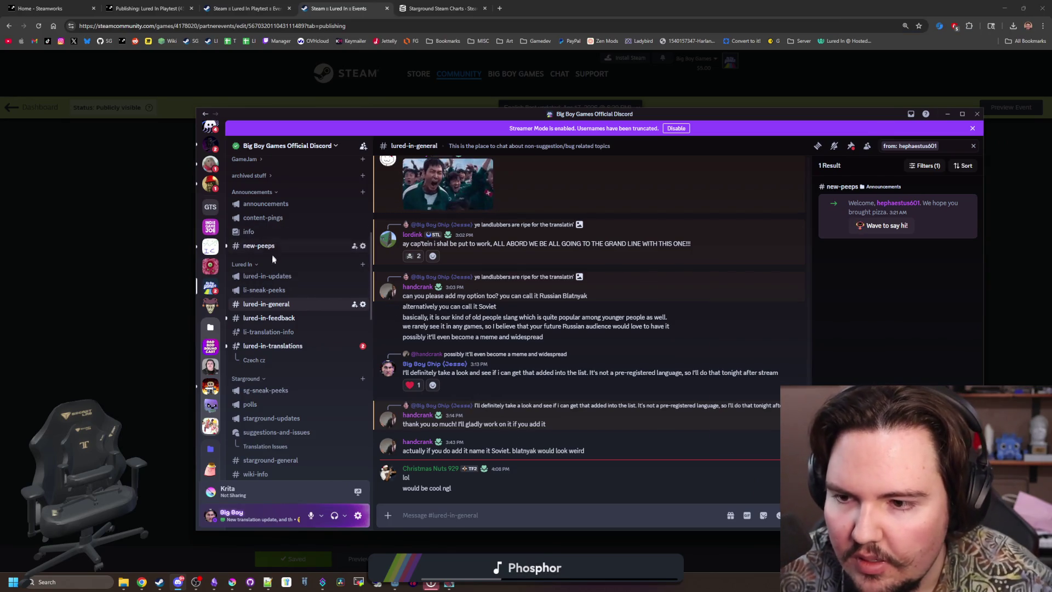
left_click(291, 277)
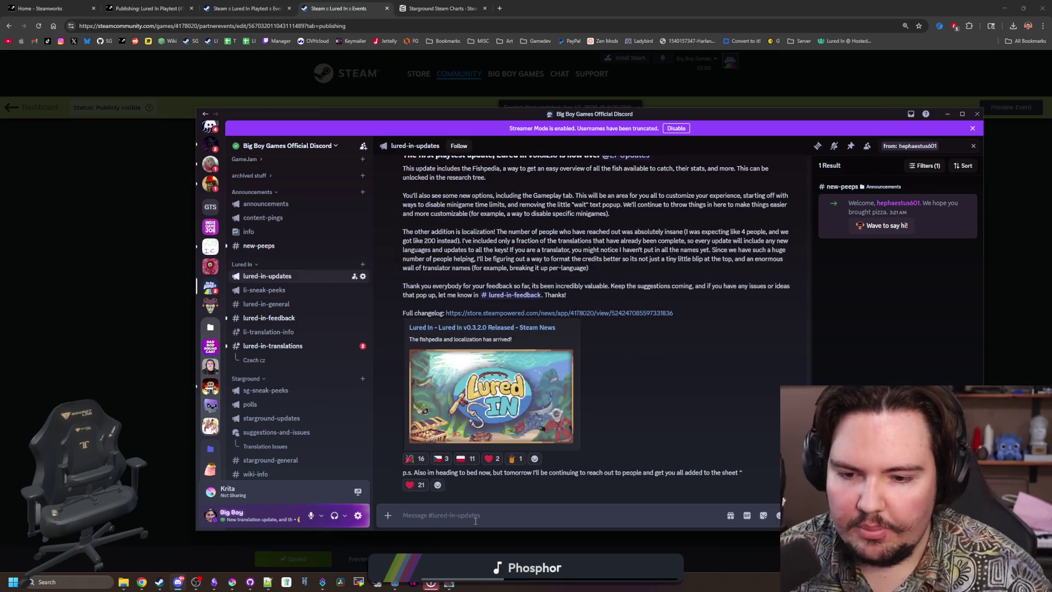
type("@lured")
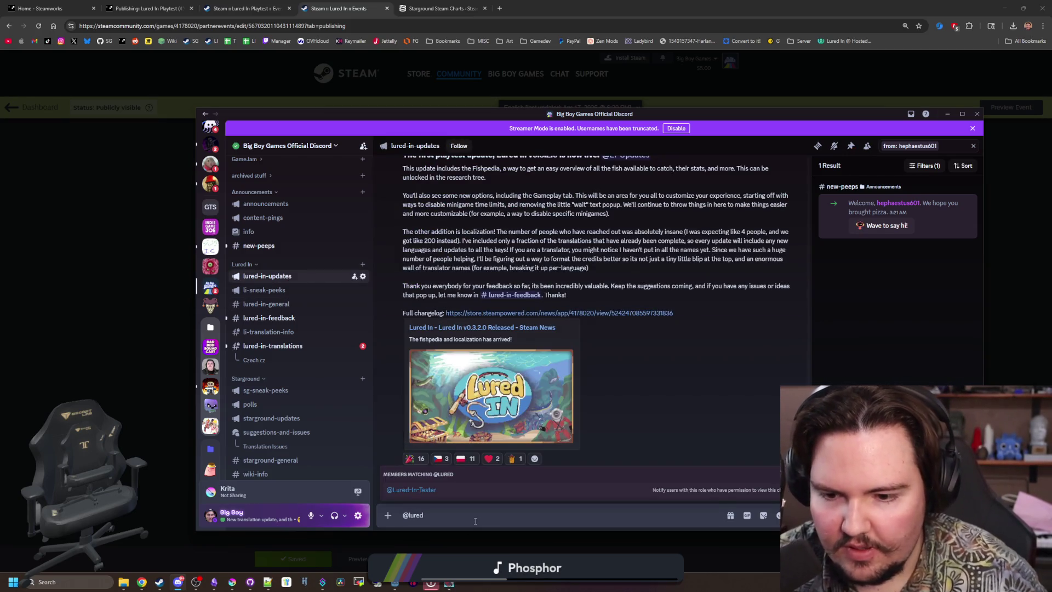
key("Tab")
key("BackSpace")
key("BackSpace")
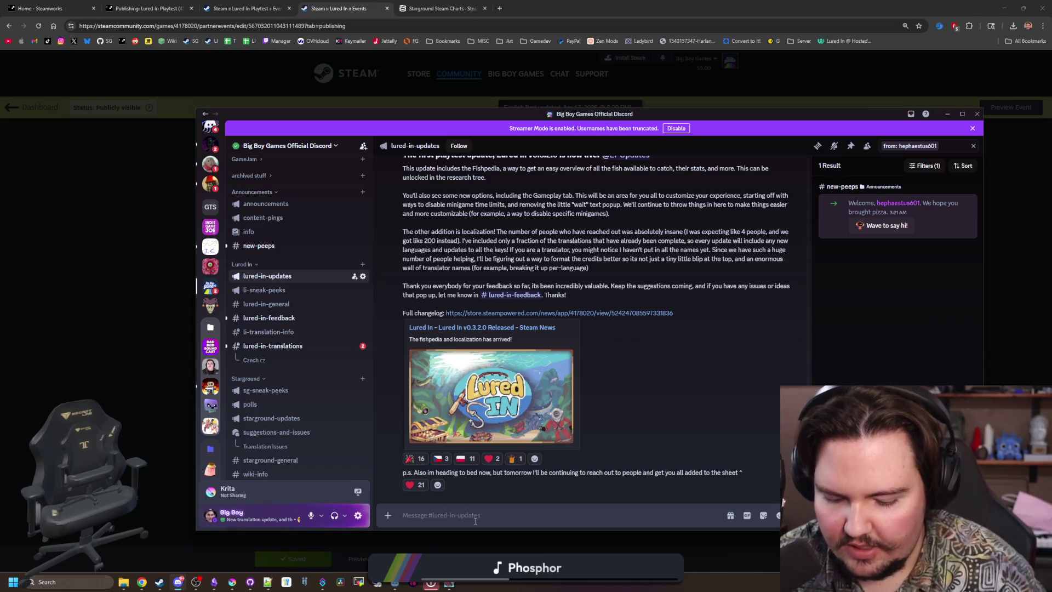
type("@li")
type("-u")
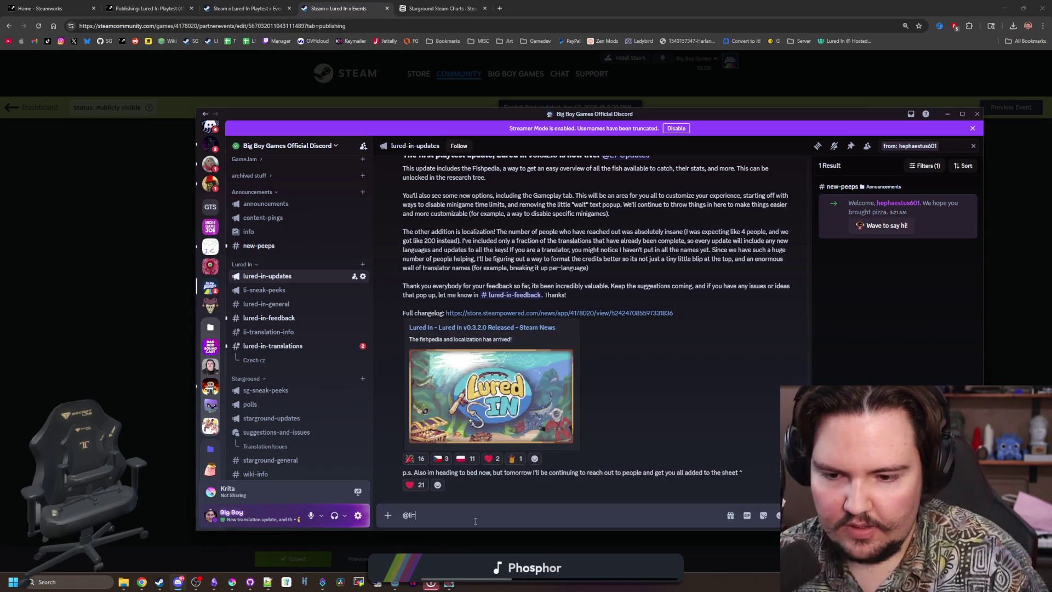
key("Tab")
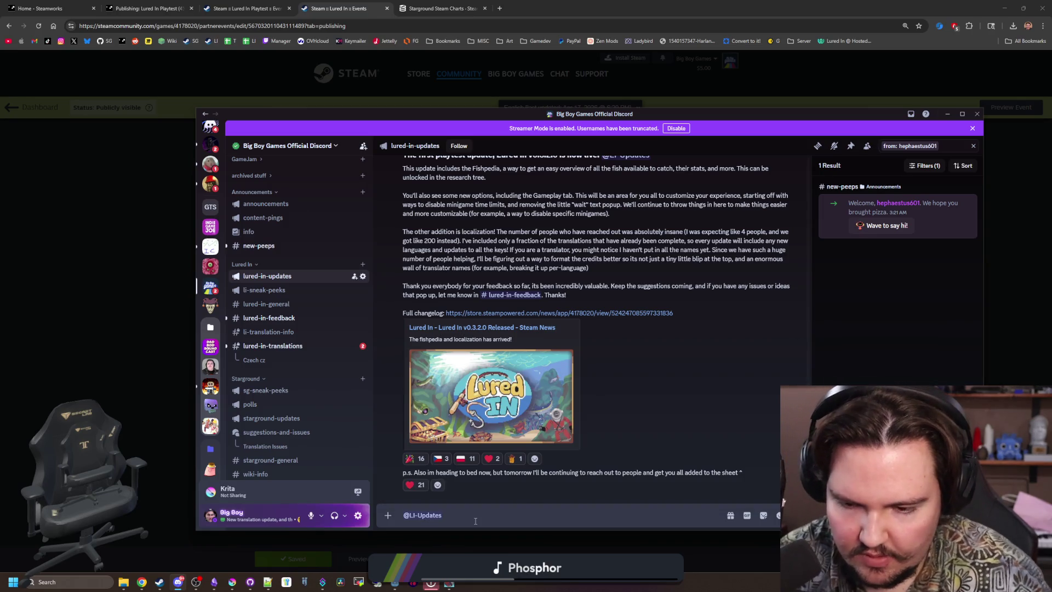
type("version 0.3.3.0 ")
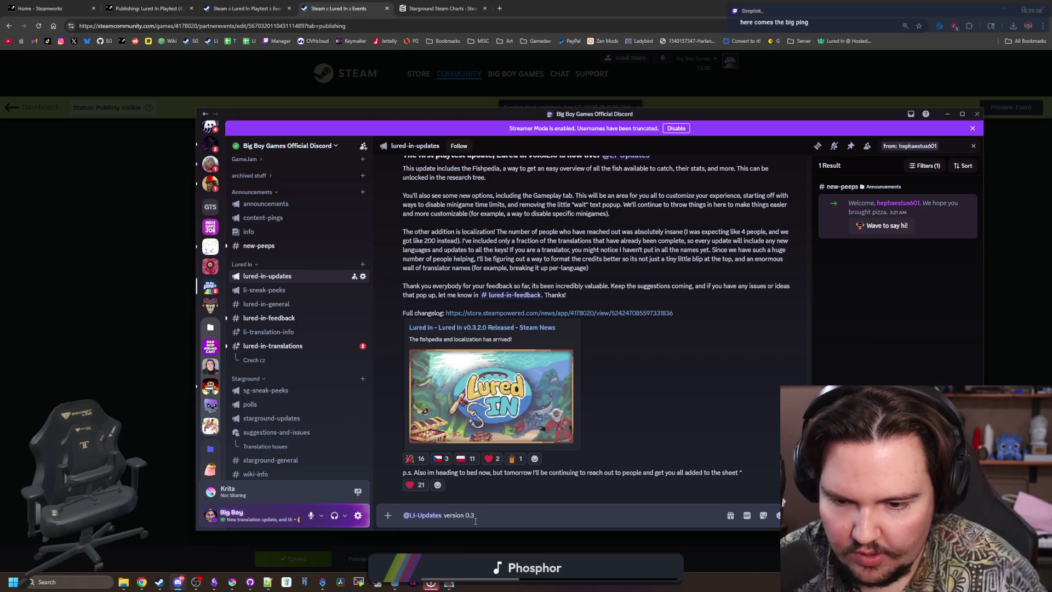
type("is her")
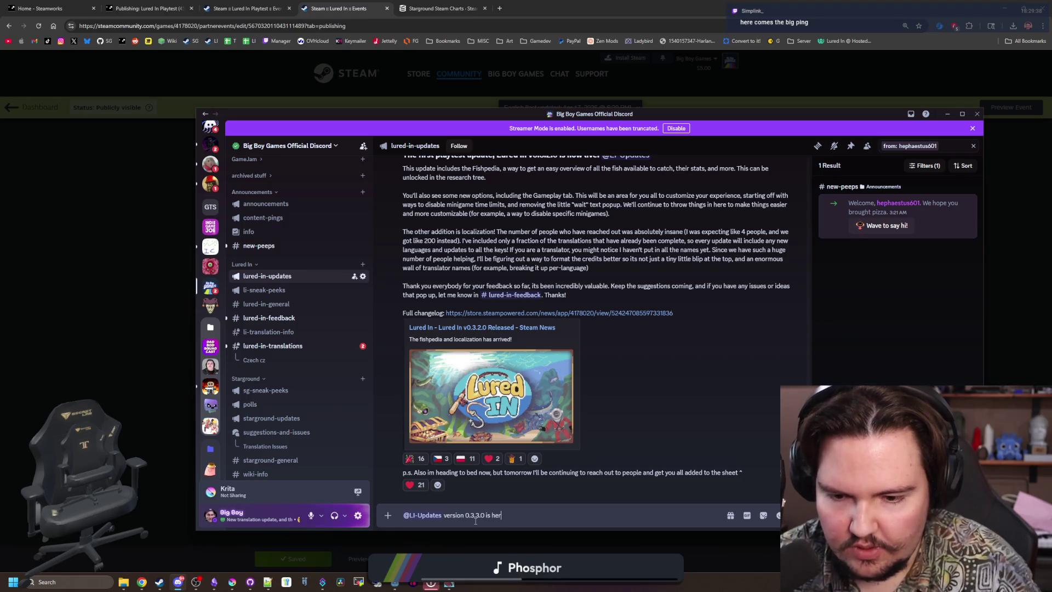
key("BackSpace")
key("BackSpace")
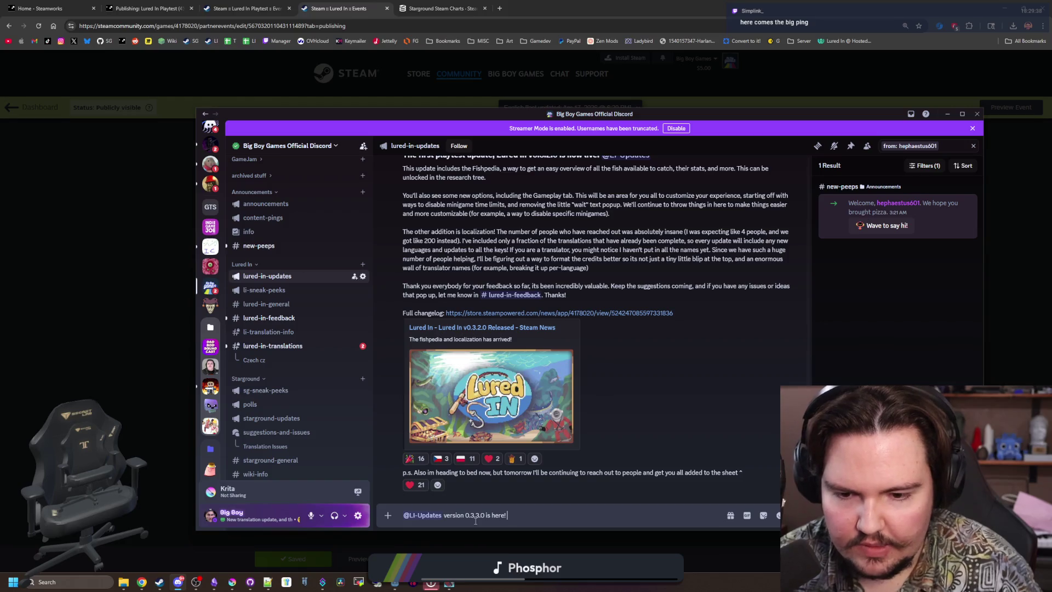
key("shift+Return")
Summarise the update's translations, credits, countdown popup and bugfixes, and note the next update's jungle zone content.
type("This update includes all ")
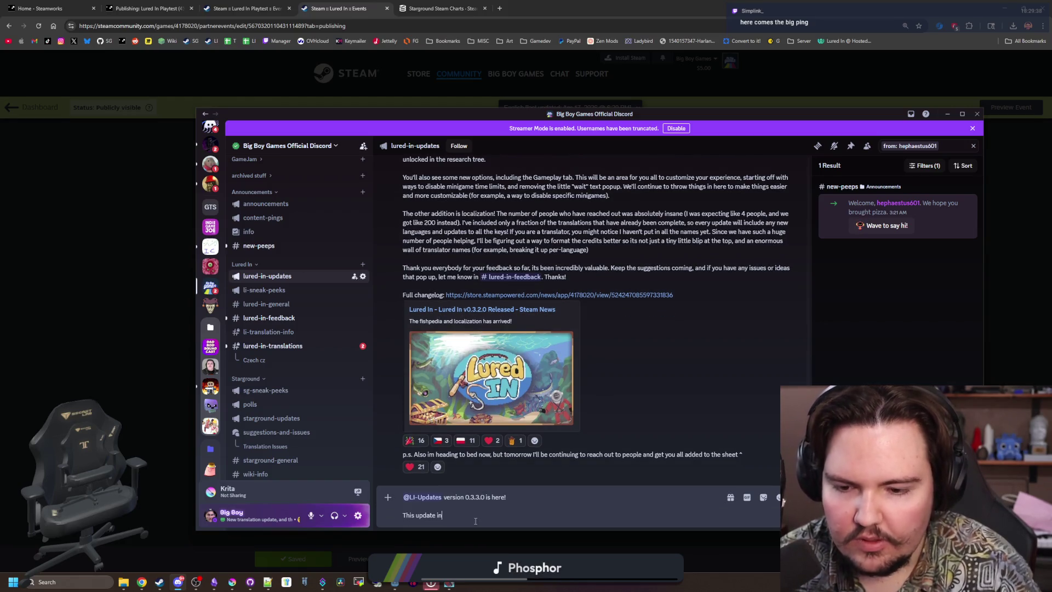
type("of our")
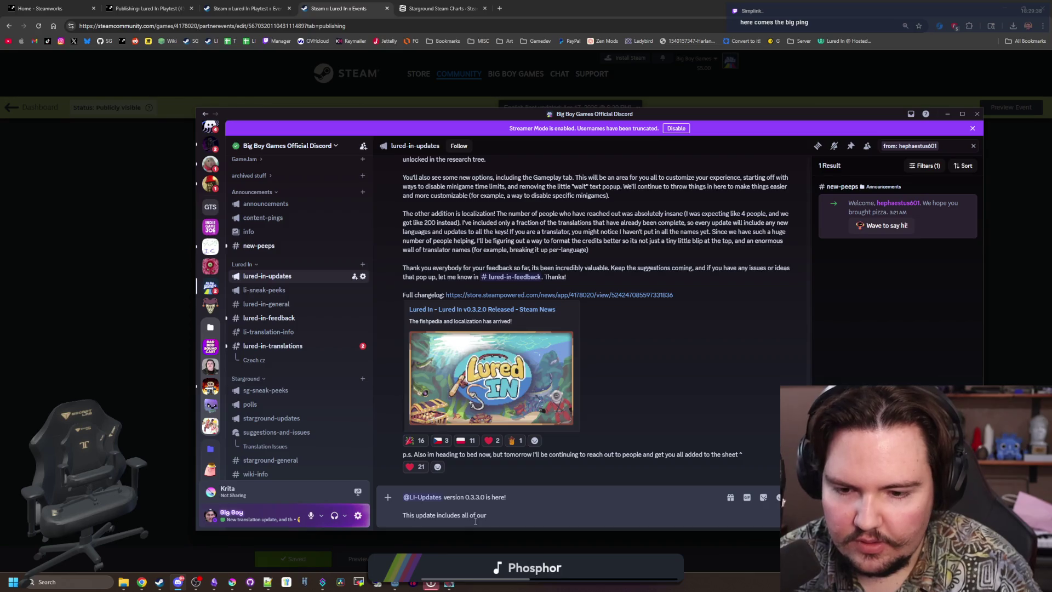
type(" new translations, as well as your names ")
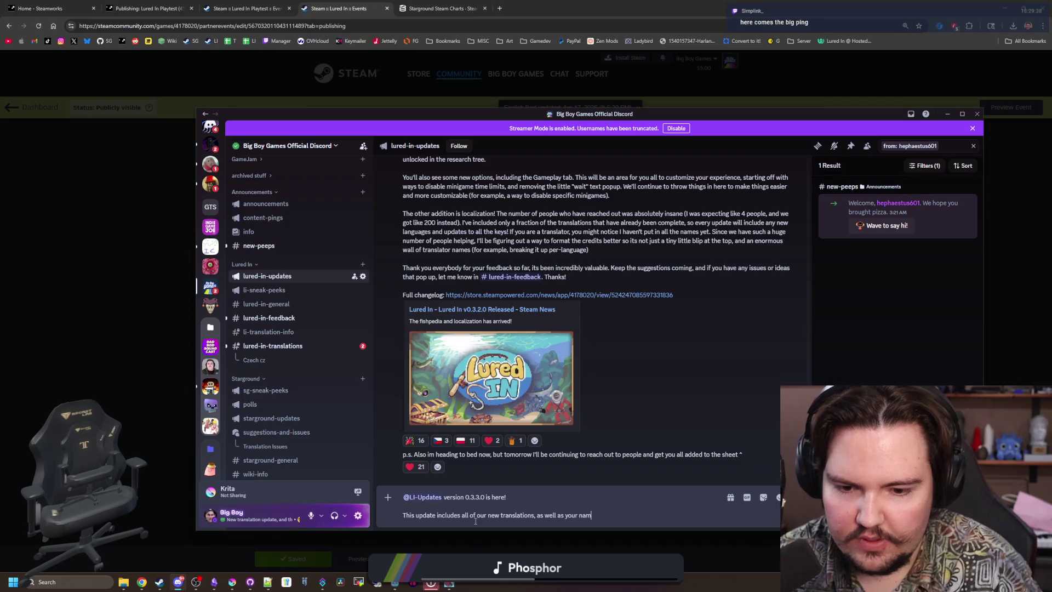
type("in the credits. I")
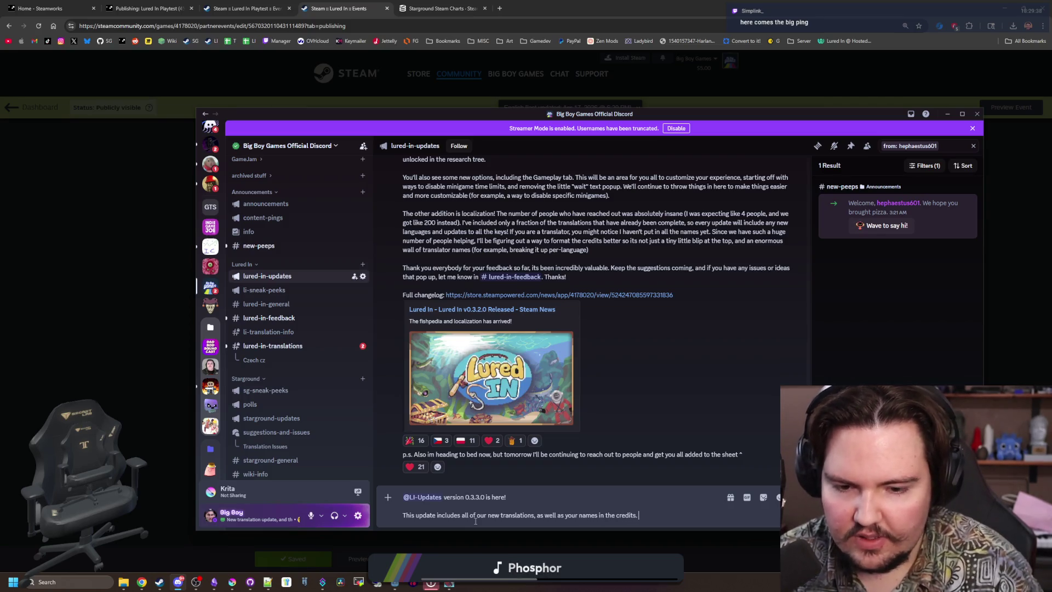
type("'ve also added a minigame coo")
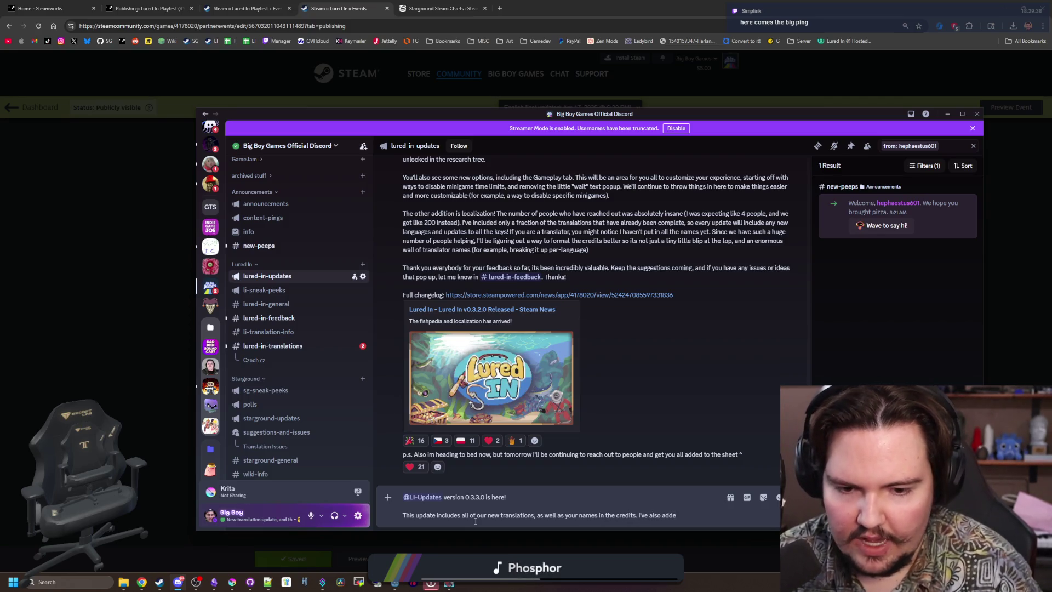
type("ldown popup so you get a")
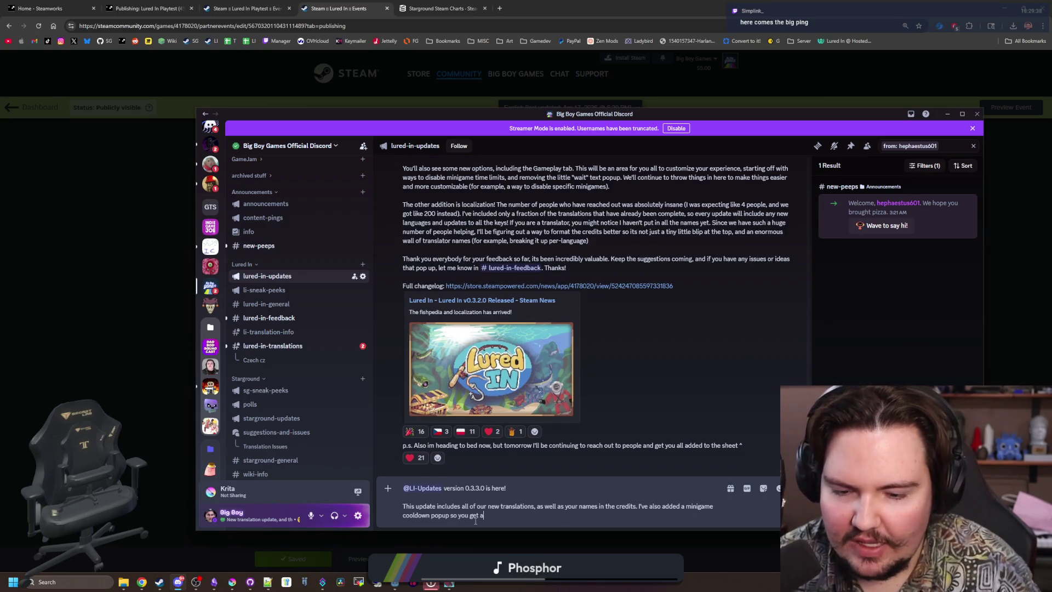
key("BackSpace")
key("BackSpace")
key("BackSpace")
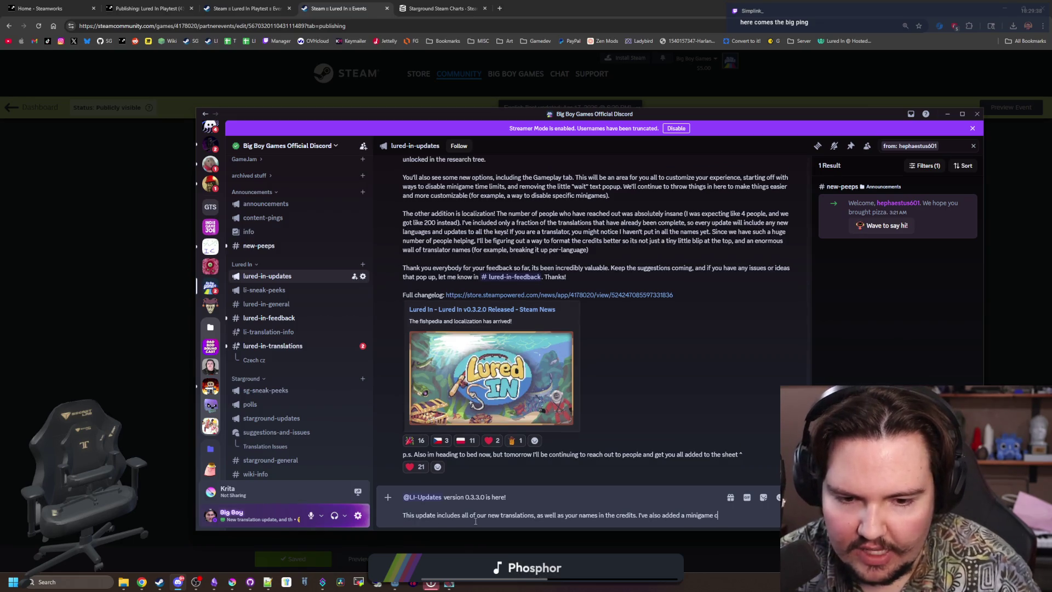
type("countdown poip")
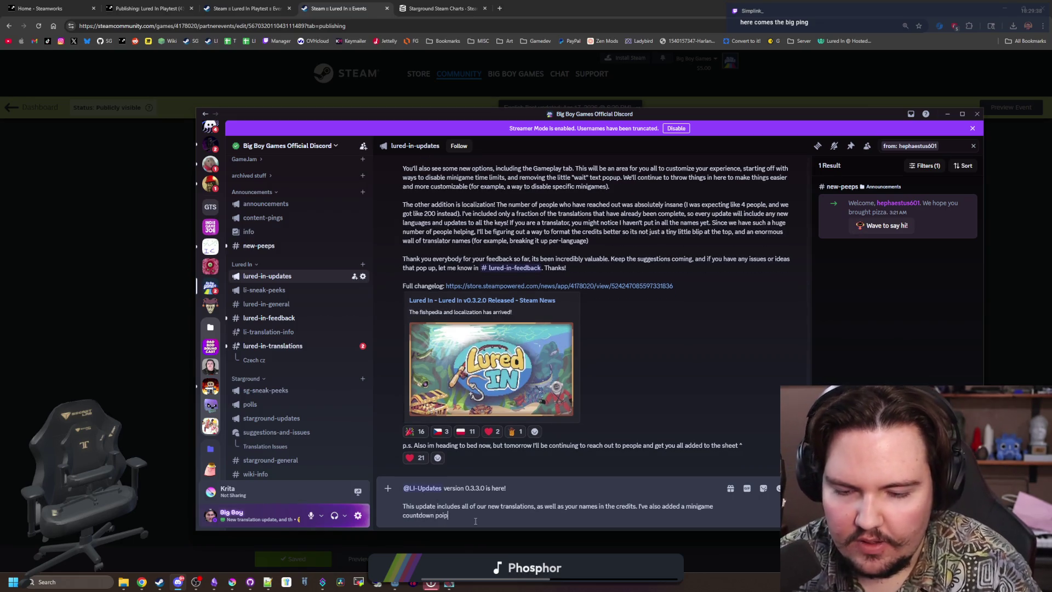
type("opup so you get a sec")
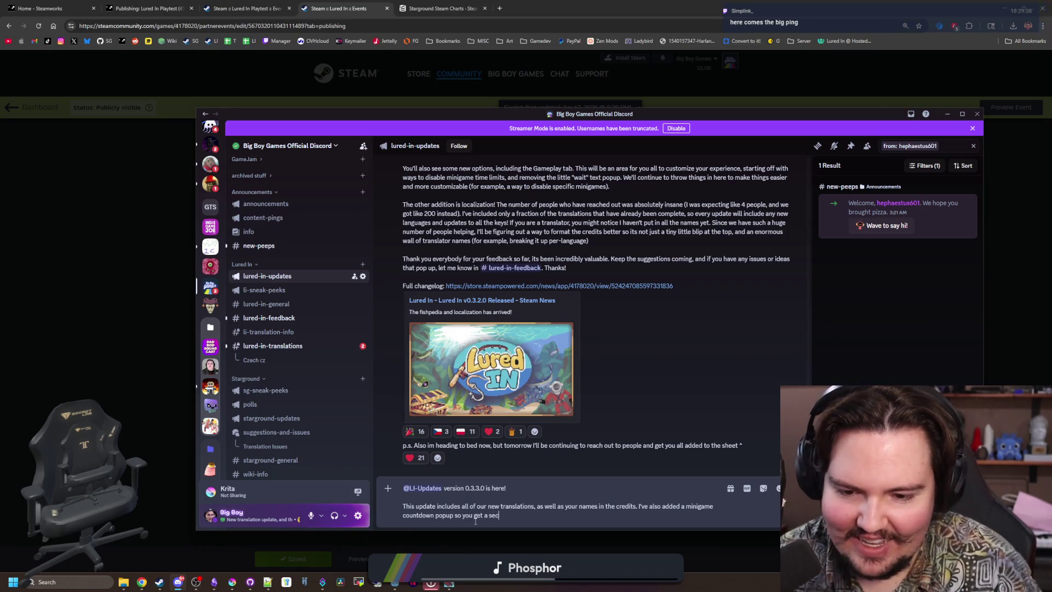
type("ond to react and g")
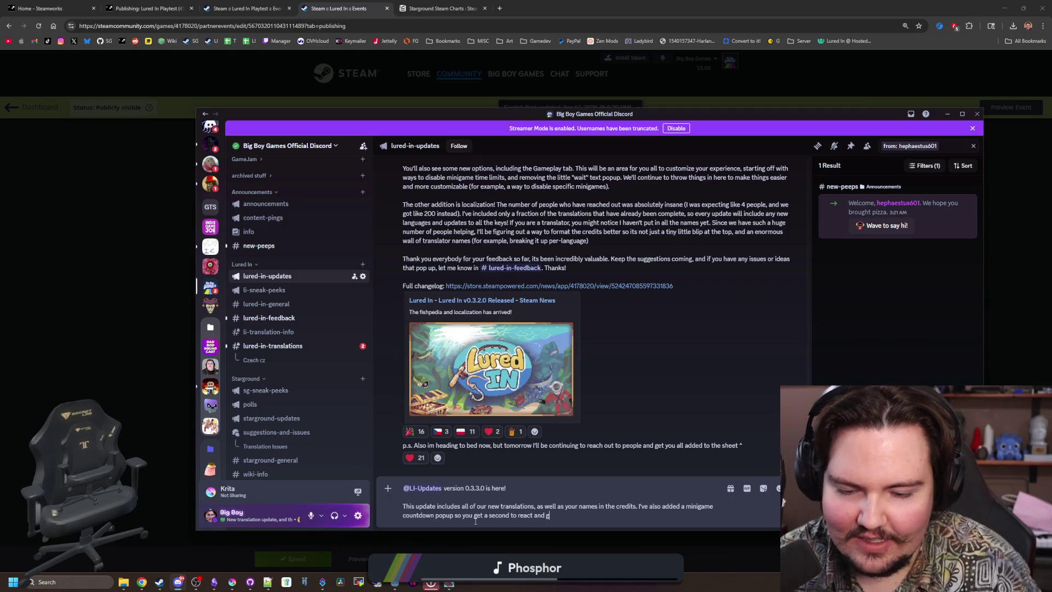
type("ady to go.")
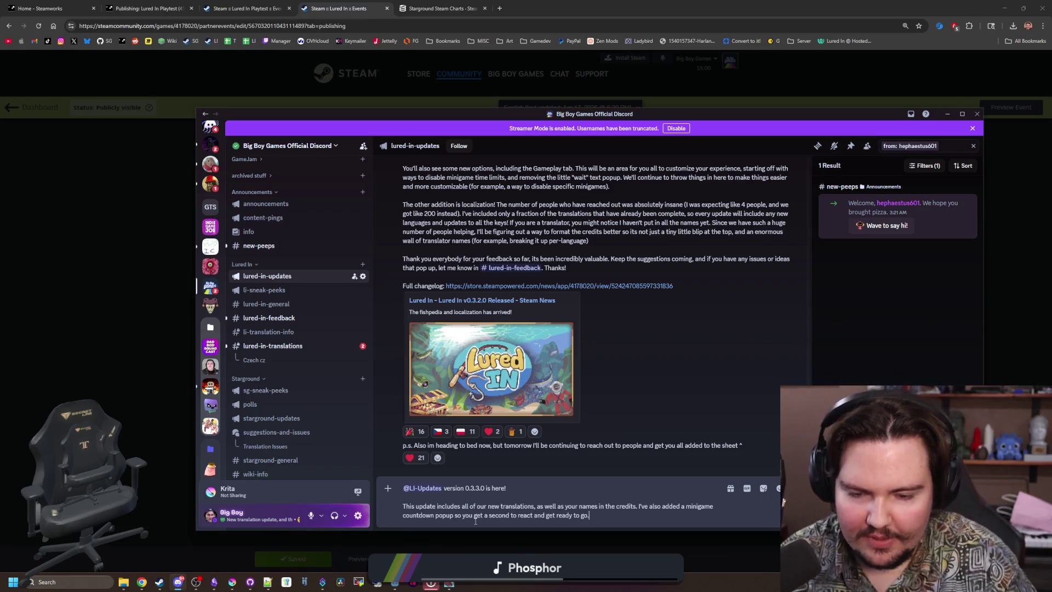
type("oads")
type("bugfi")
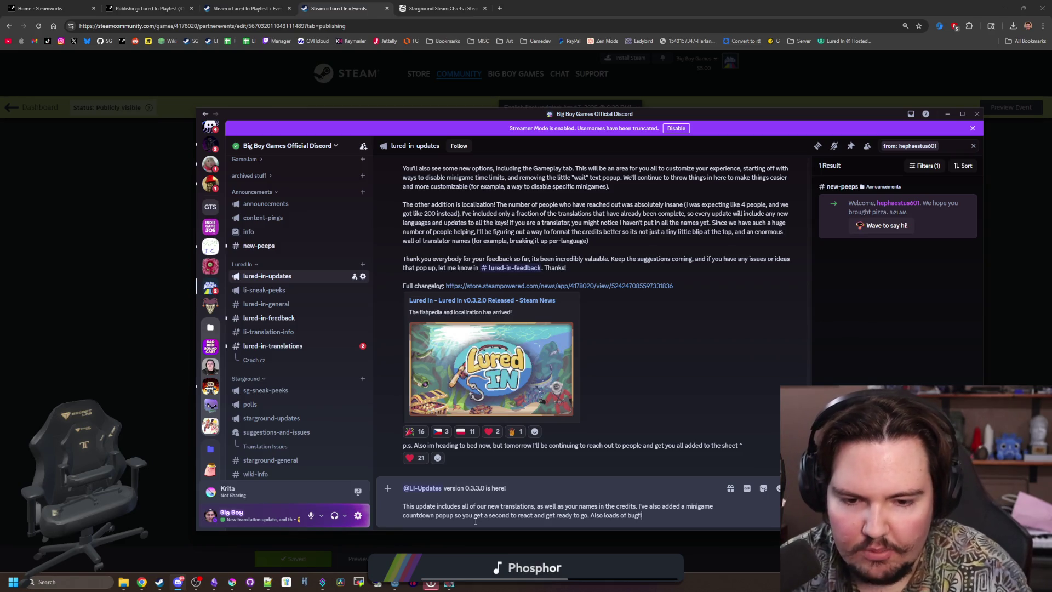
type("as well")
key("shift+Return")
key("shift+Return")
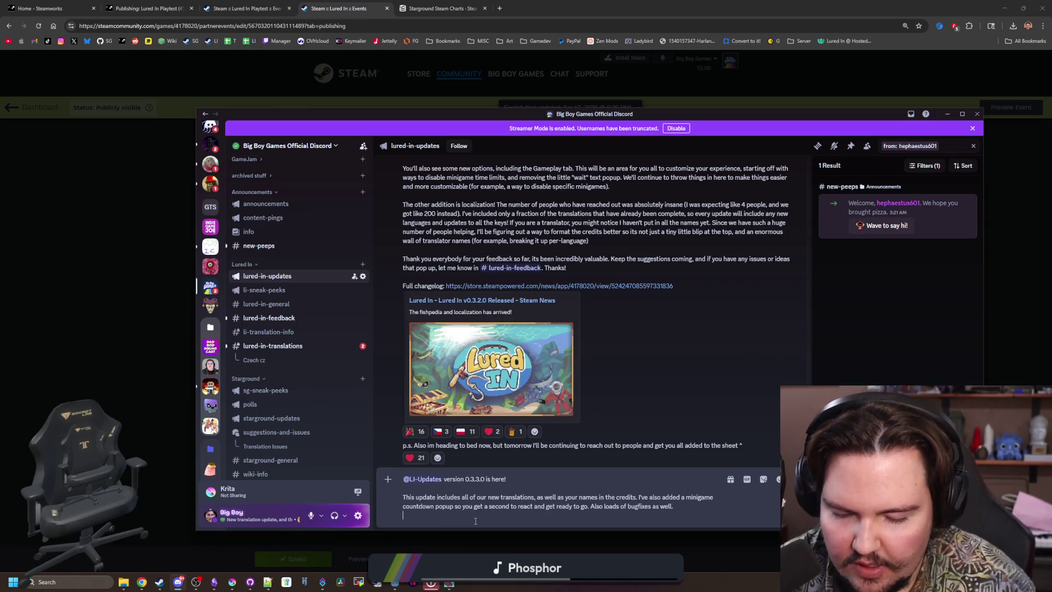
type("N")
type(" update will")
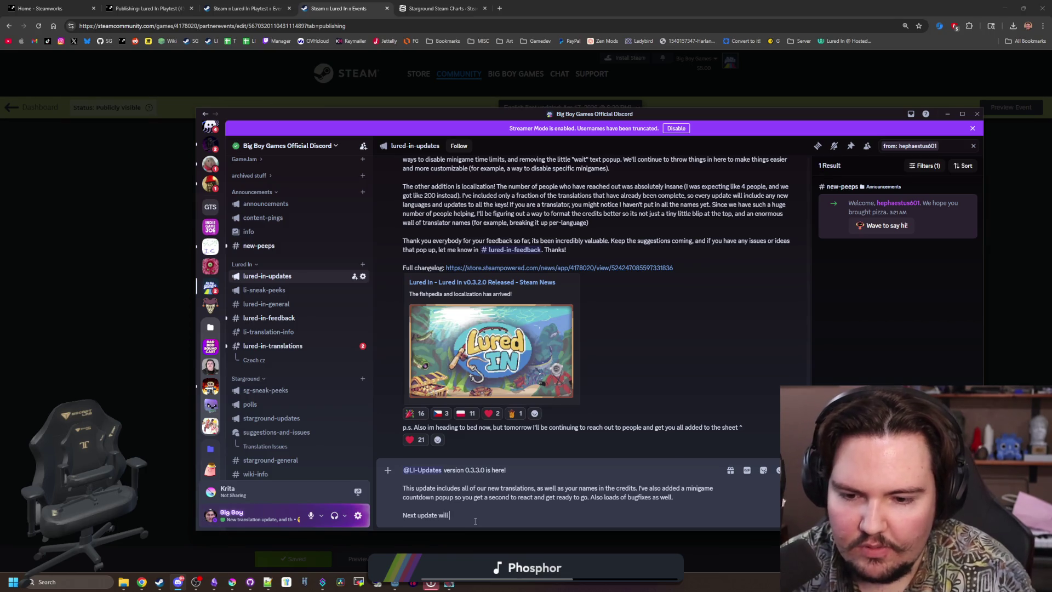
type("be focused on new content.")
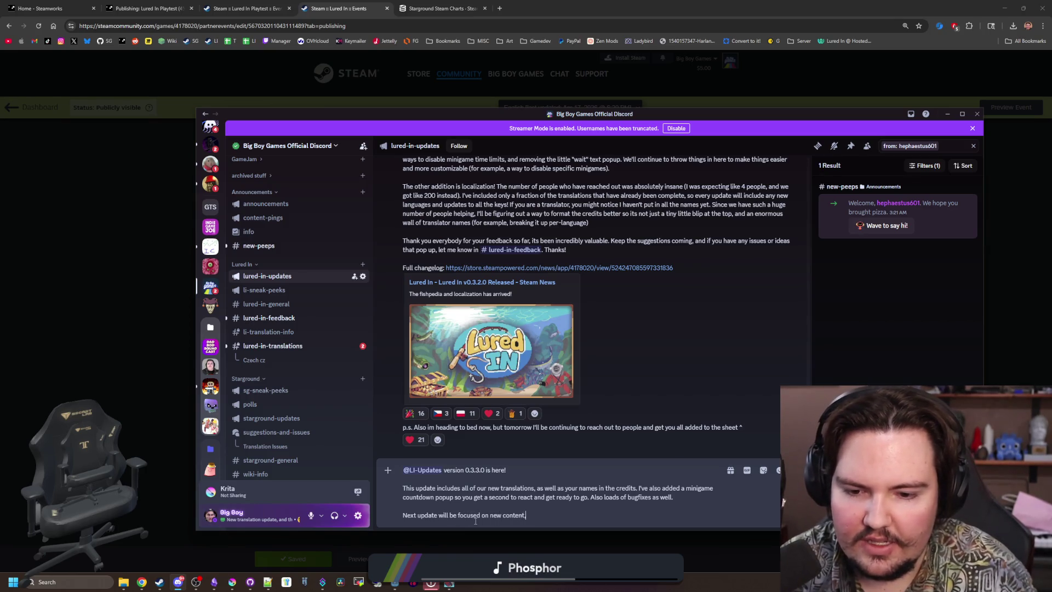
type(", including the jungl")
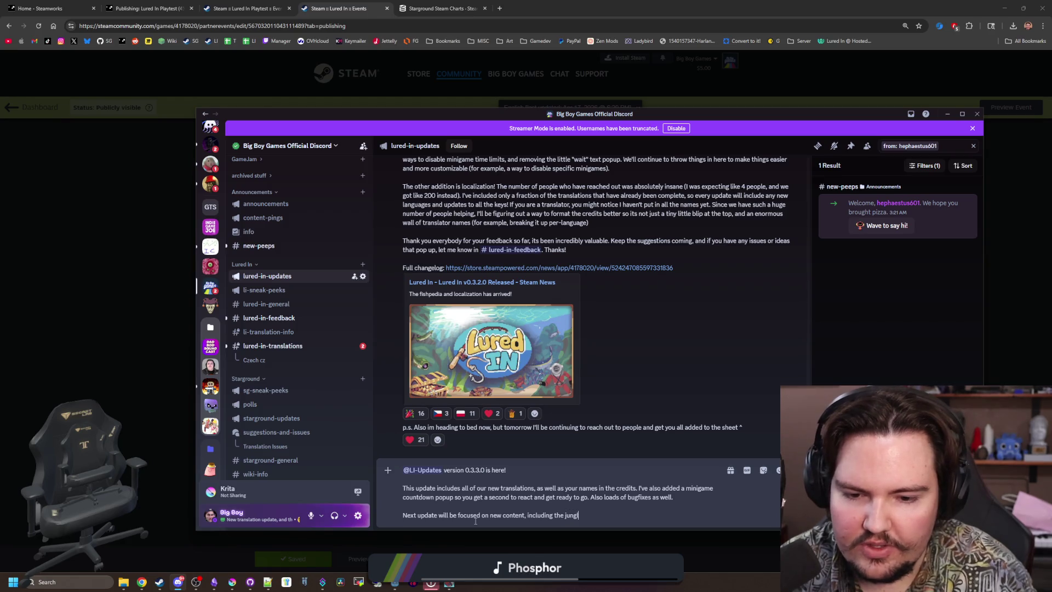
type("e zone, cosmetics, decorations, new fish, and more!")
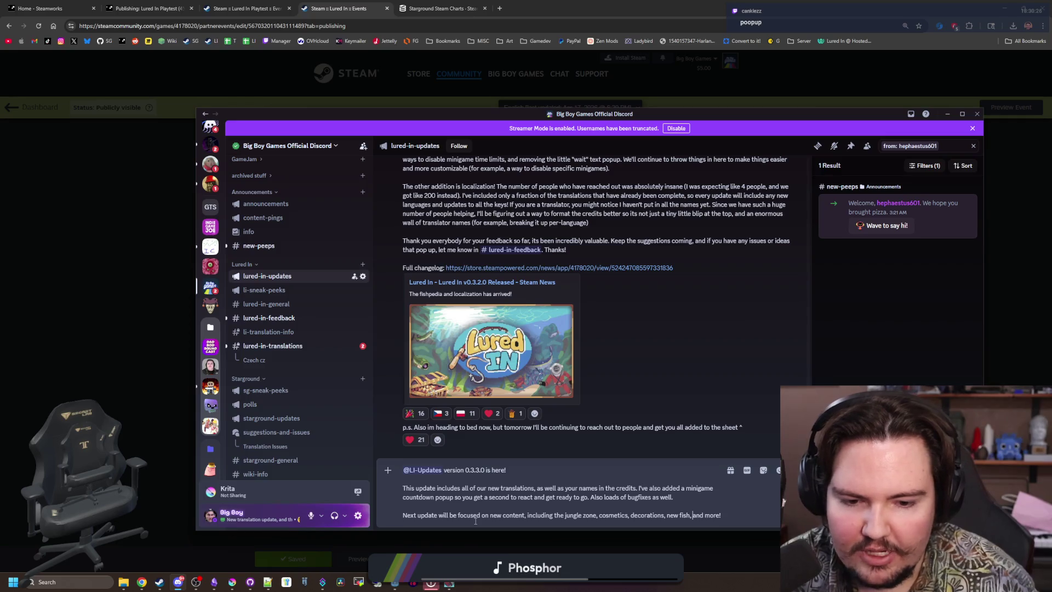
type("upgrades,")
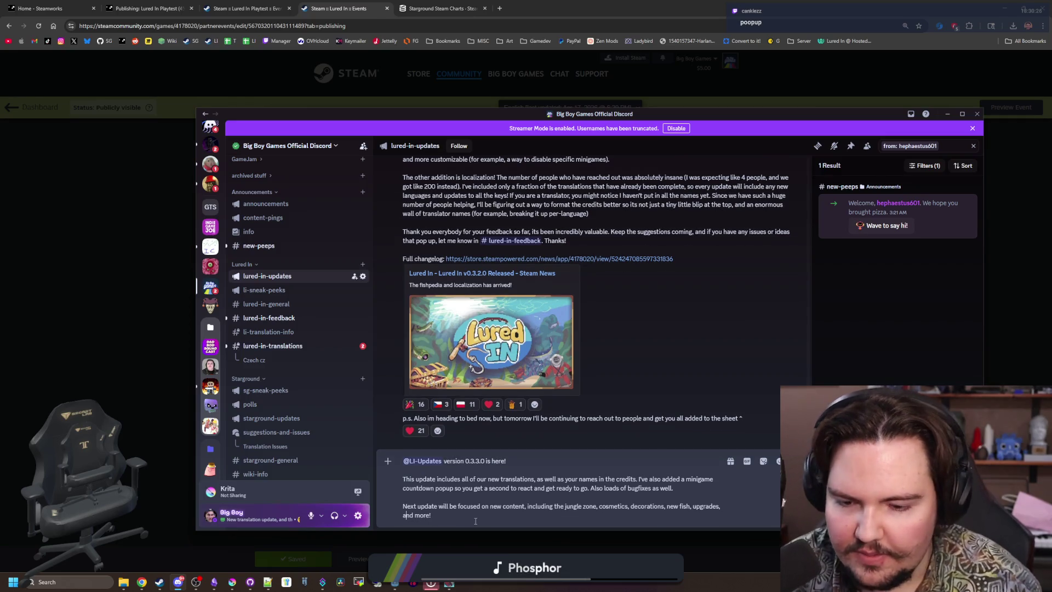
Add a thanks line pointing to #lured-in-feedback and a Full Changelog link.
key("shift+Return")
key("shift+Return")
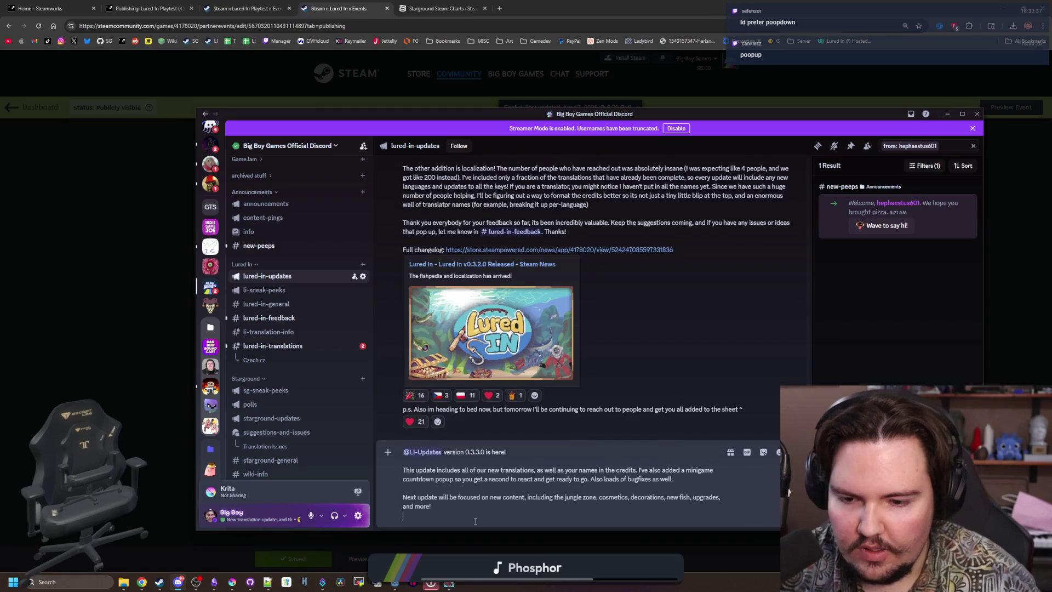
type("Thanks gamers, and if you have any")
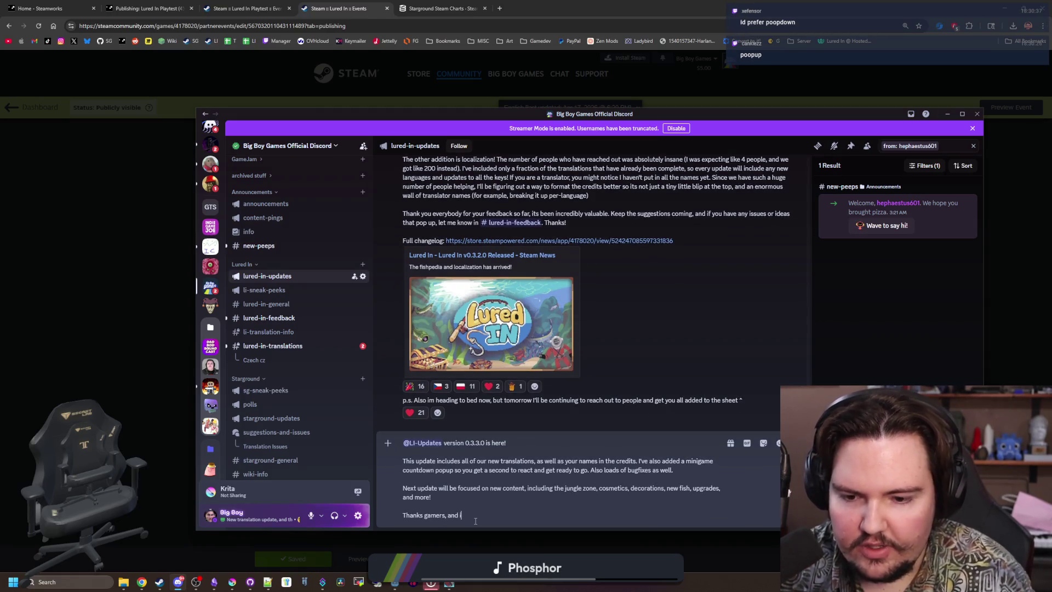
type(" problems, please ")
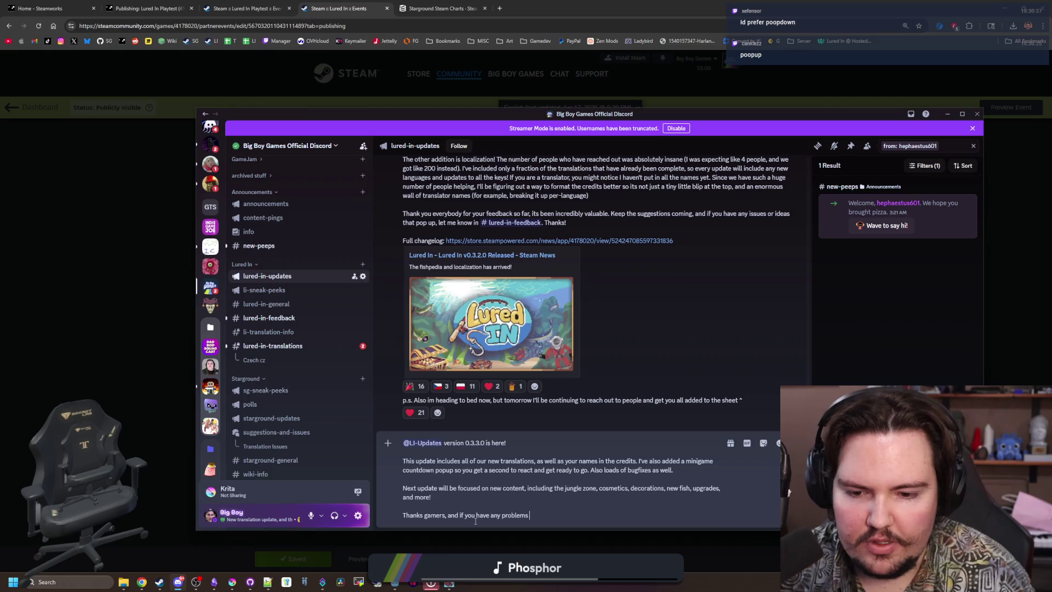
type("let me know in ")
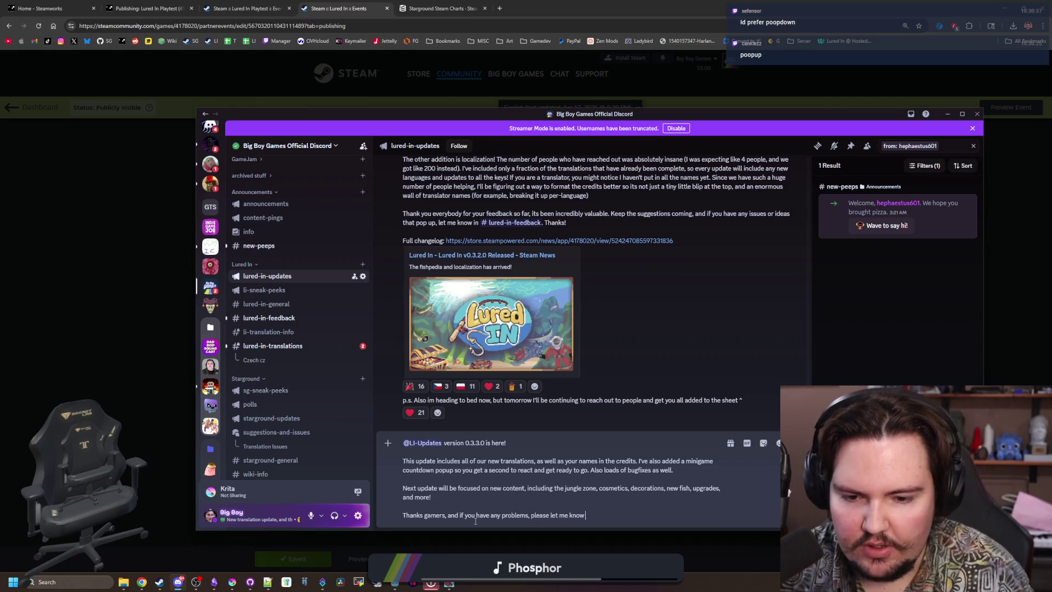
type("#lured-in-f")
key("Return")
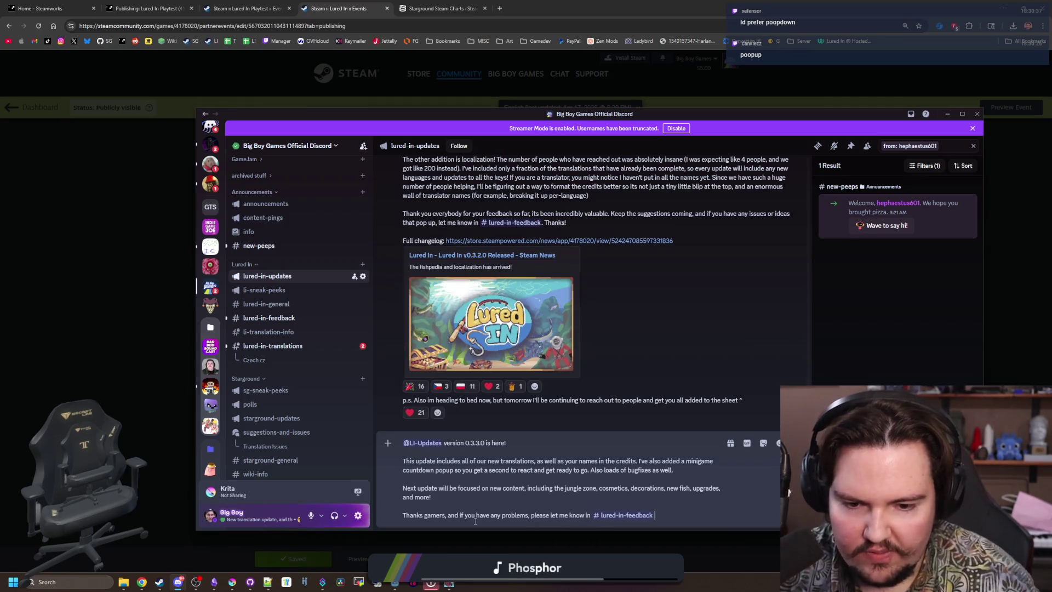
key("shift+Return")
key("shift+Return")
type("ull Changelog:")
key("ctrl+v")
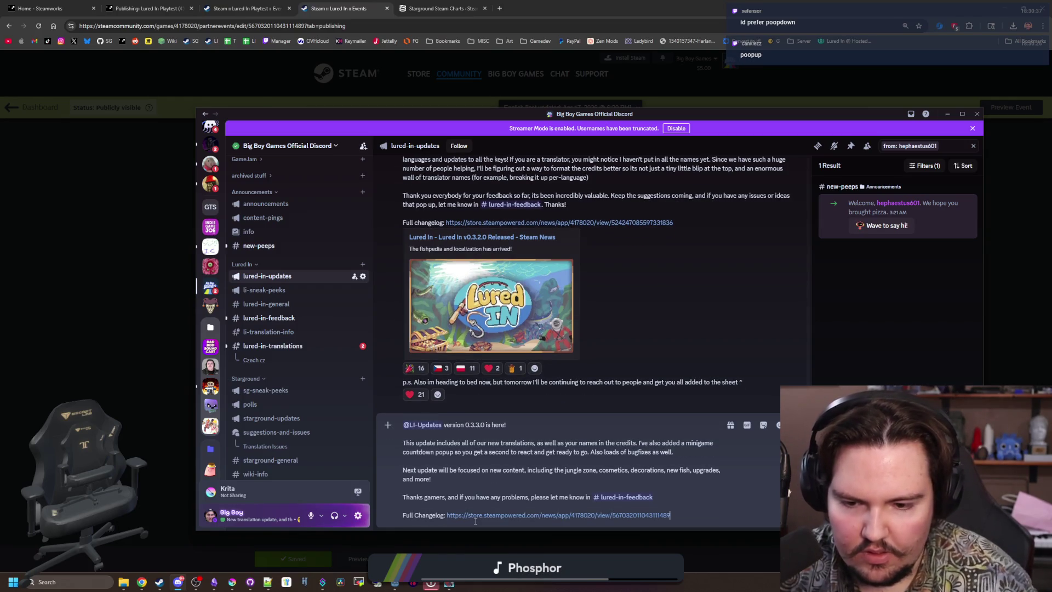
Make the first line a ## heading and send the announcement.
left_click(489, 489)
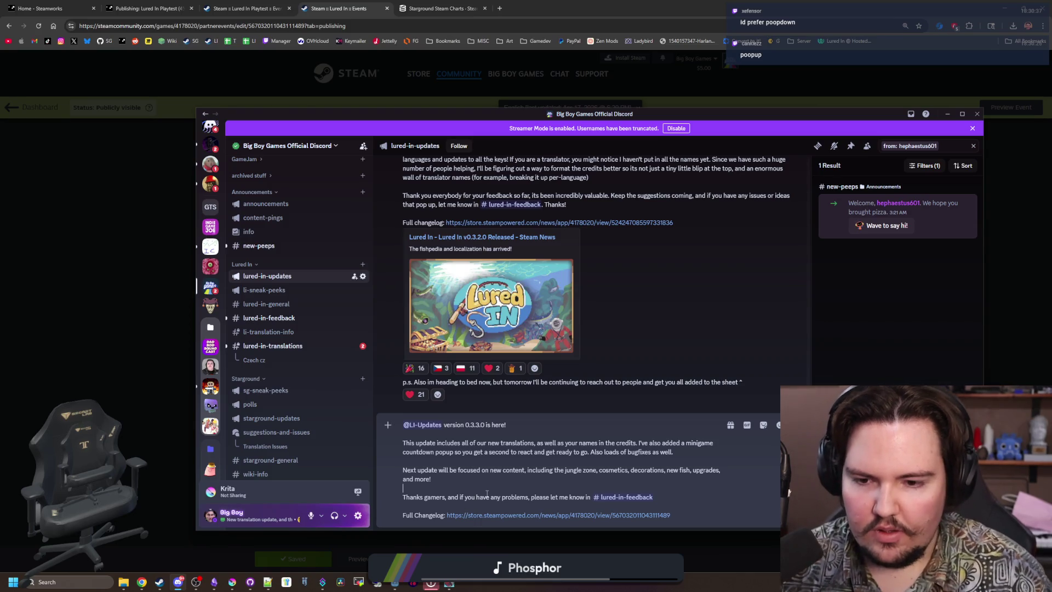
left_click(404, 425)
type("##")
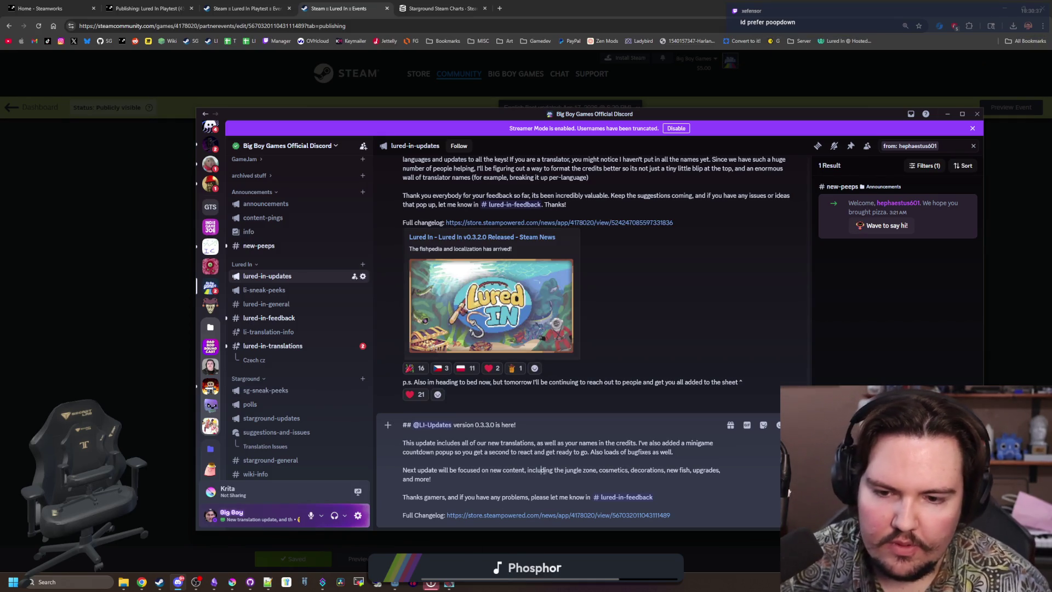
key("Return")
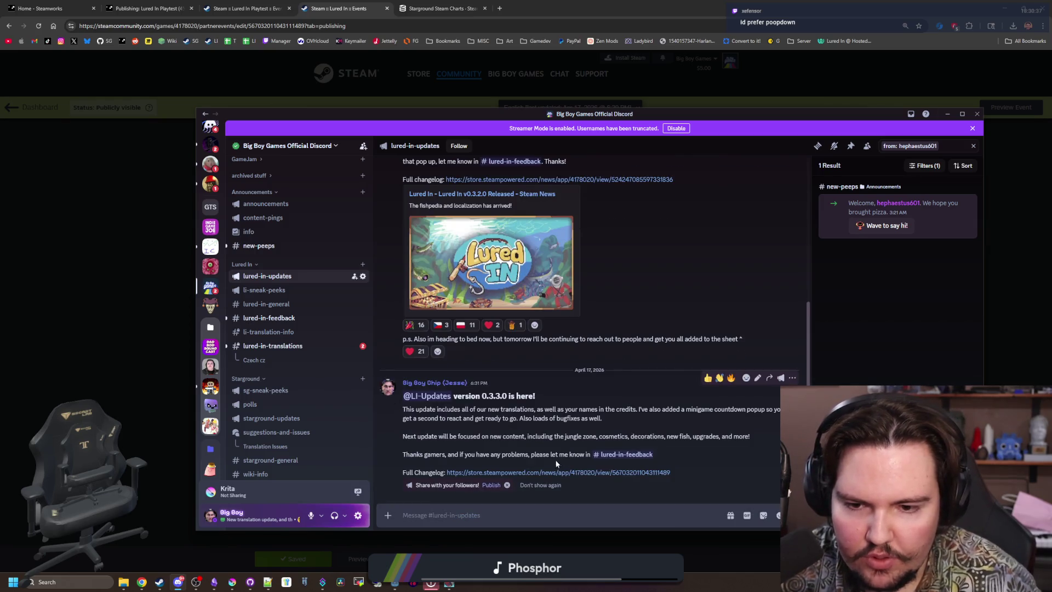
Publish the 0.3.3.0 announcement to following servers, then reply to the jukebox suggestion in lured-in-feedback.
left_click(491, 485)
left_click(660, 351)
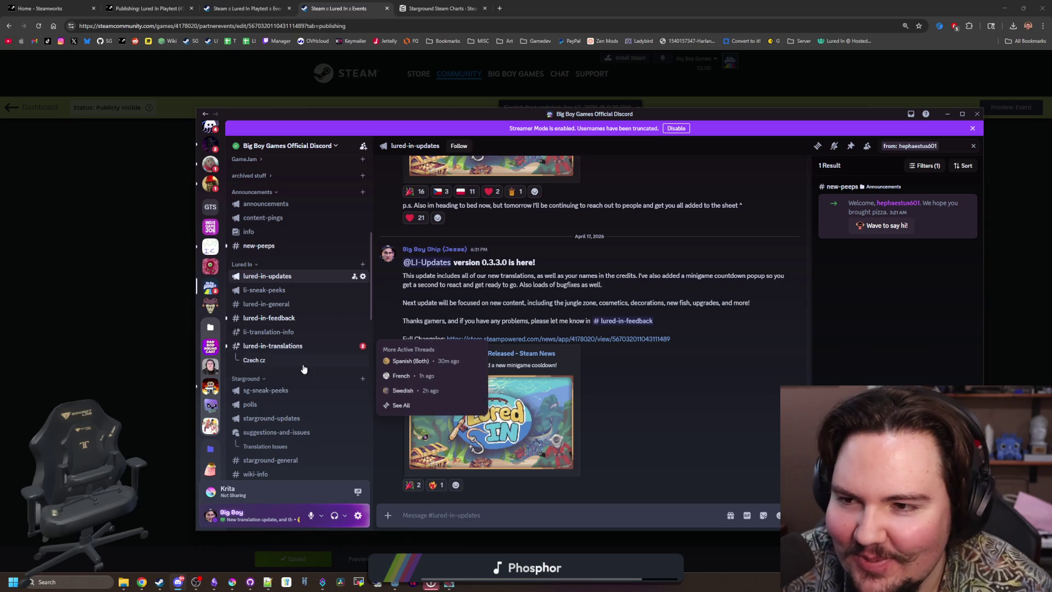
left_click(299, 318)
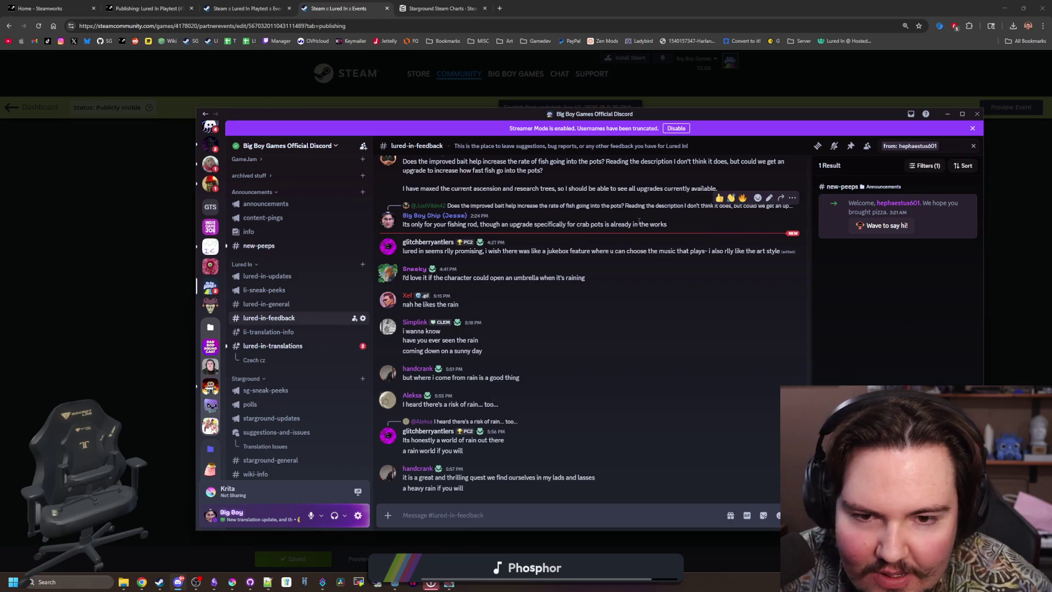
left_click(767, 239)
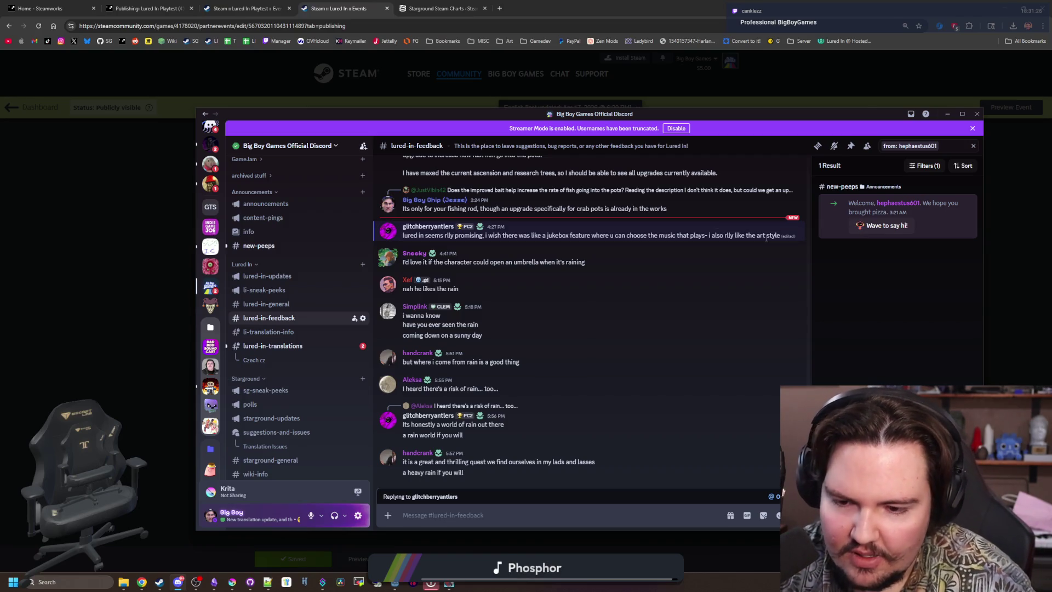
Reply that a folder for your own music was considered before and will definitely be looked at.
type("I actually thought about do")
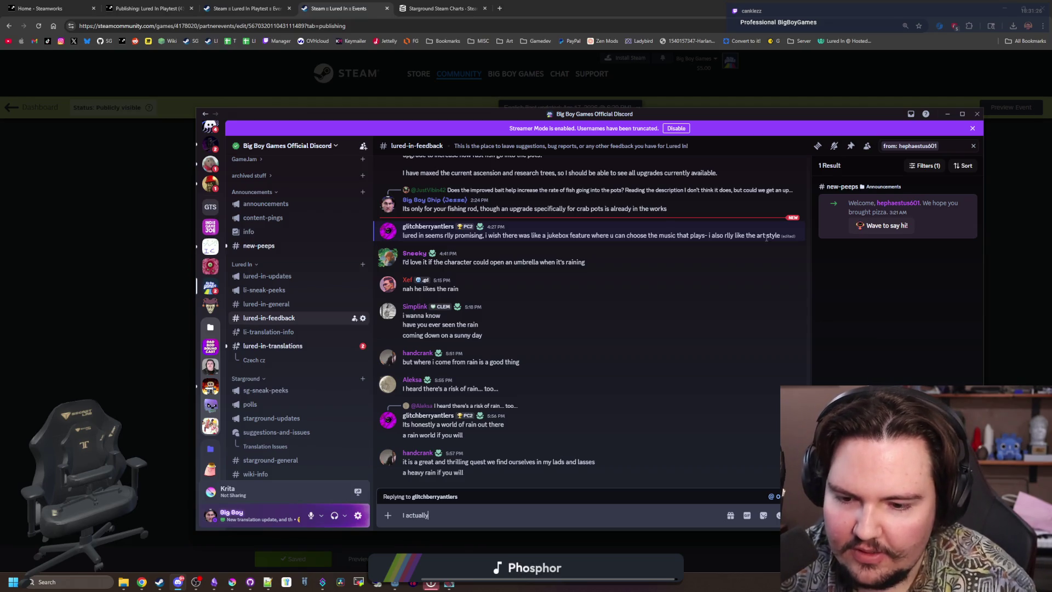
type("ing something like that in a")
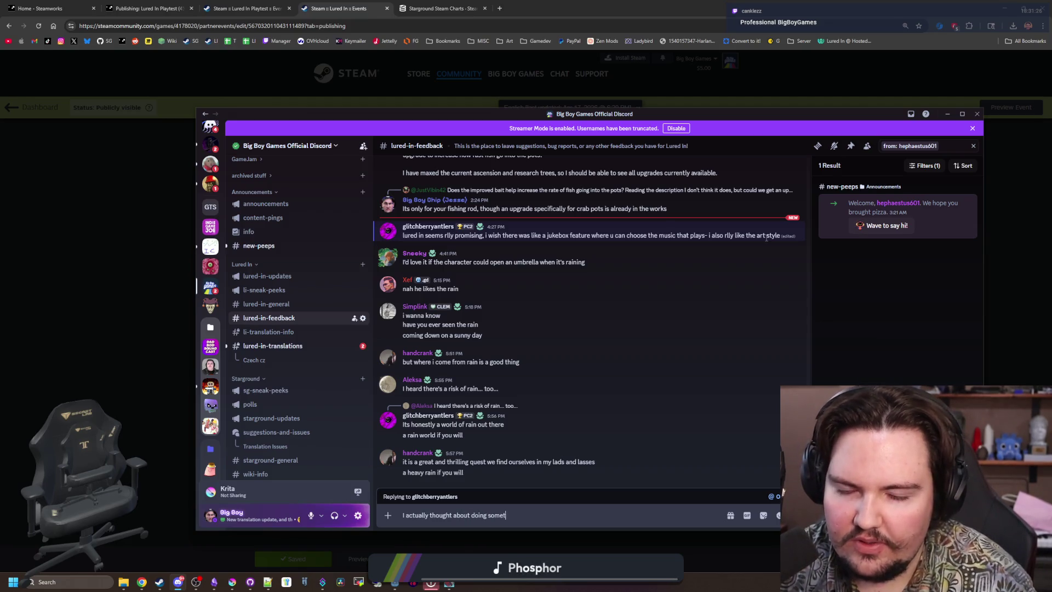
key("BackSpace")
key("BackSpace")
type("the past. Maybe just a folder you can ")
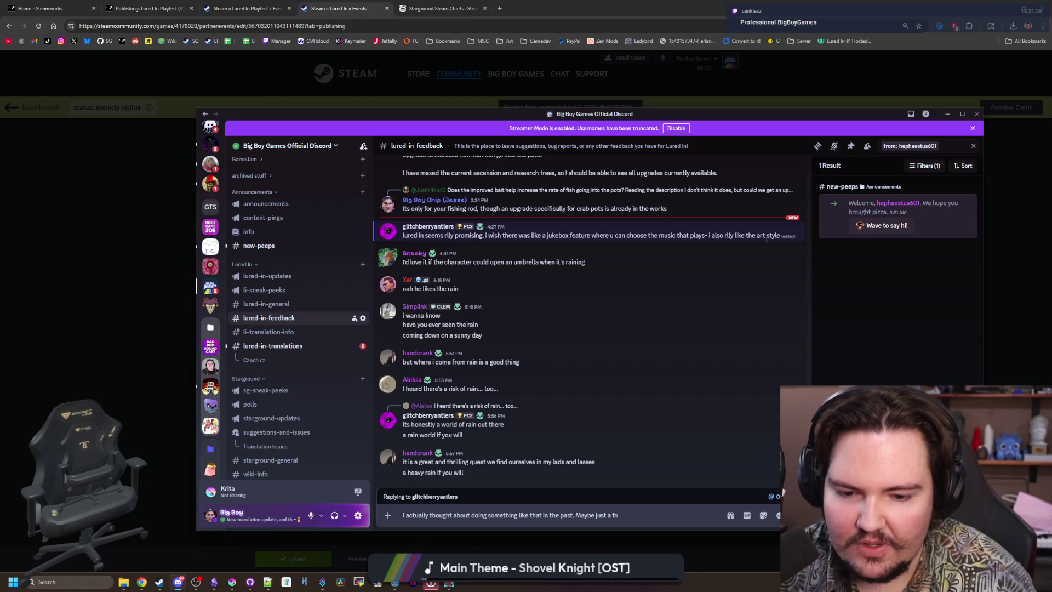
type("put your music")
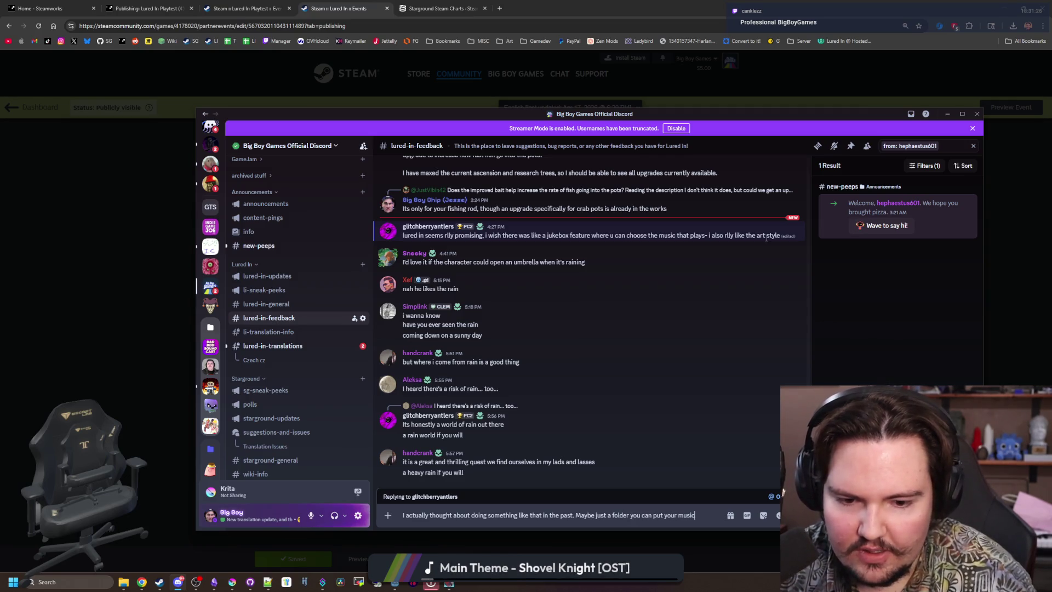
key("BackSpace")
key("BackSpace")
key("BackSpace")
type("own")
type("ic in")
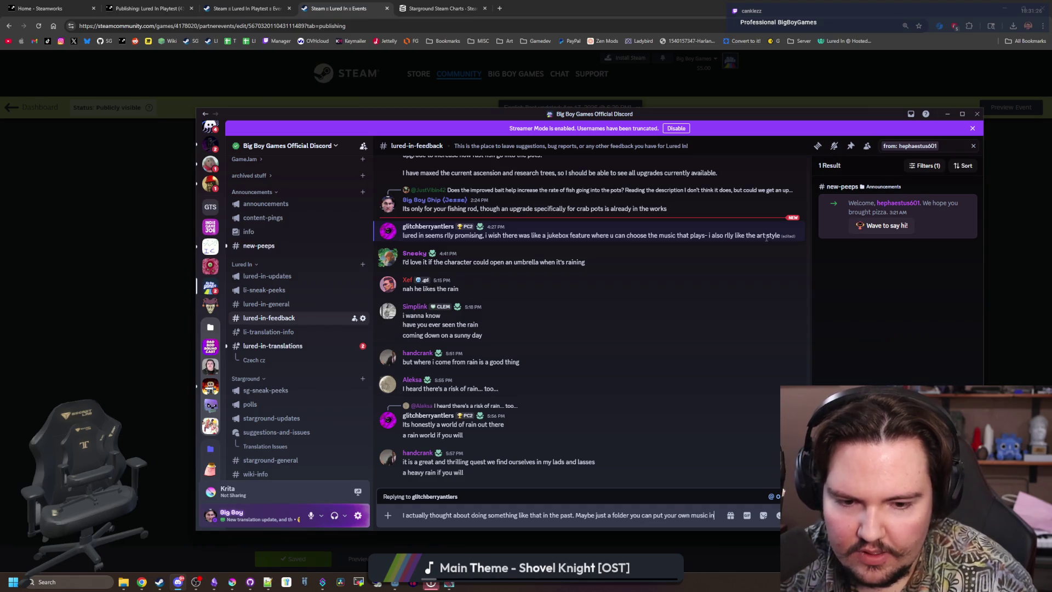
type("Definitely will take a lo")
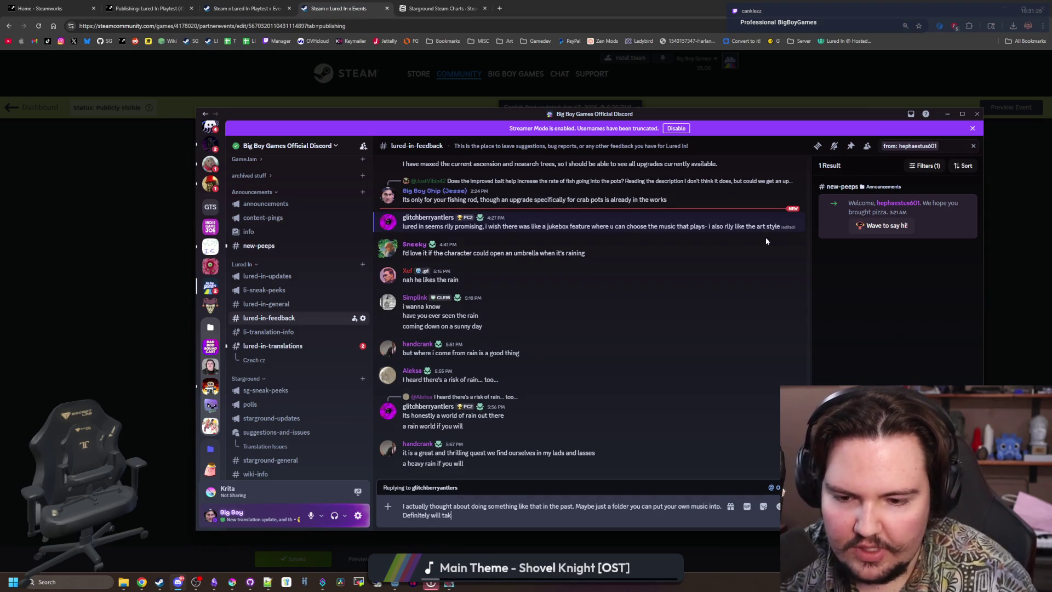
type("ok!")
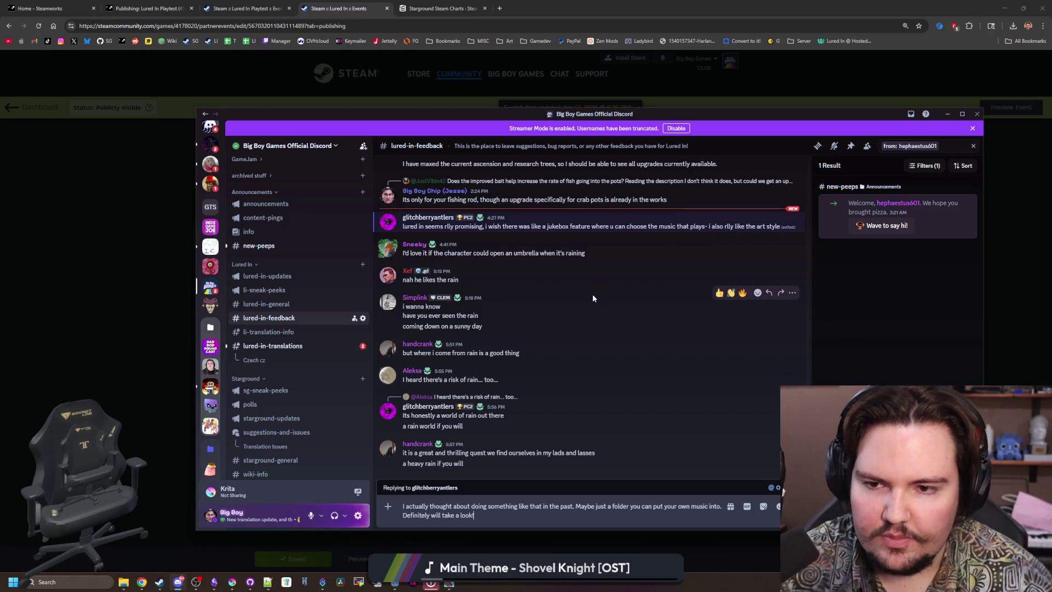
key("Return")
left_click(209, 583)
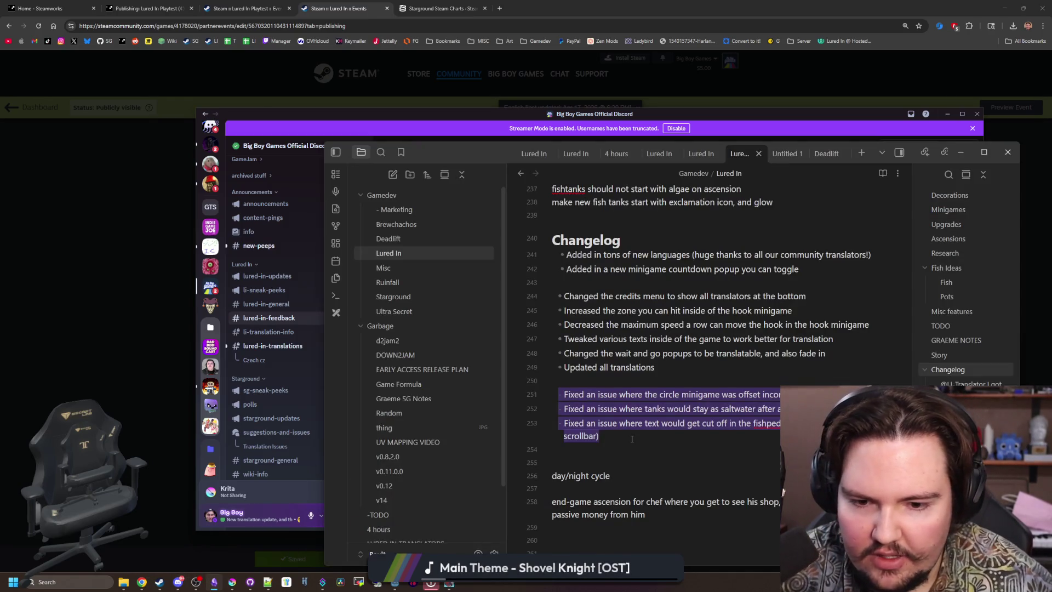
Add 'ability to put music into a folder and play them in-game' below the bug fixes.
left_click(613, 449)
key("Return")
type("ability to ")
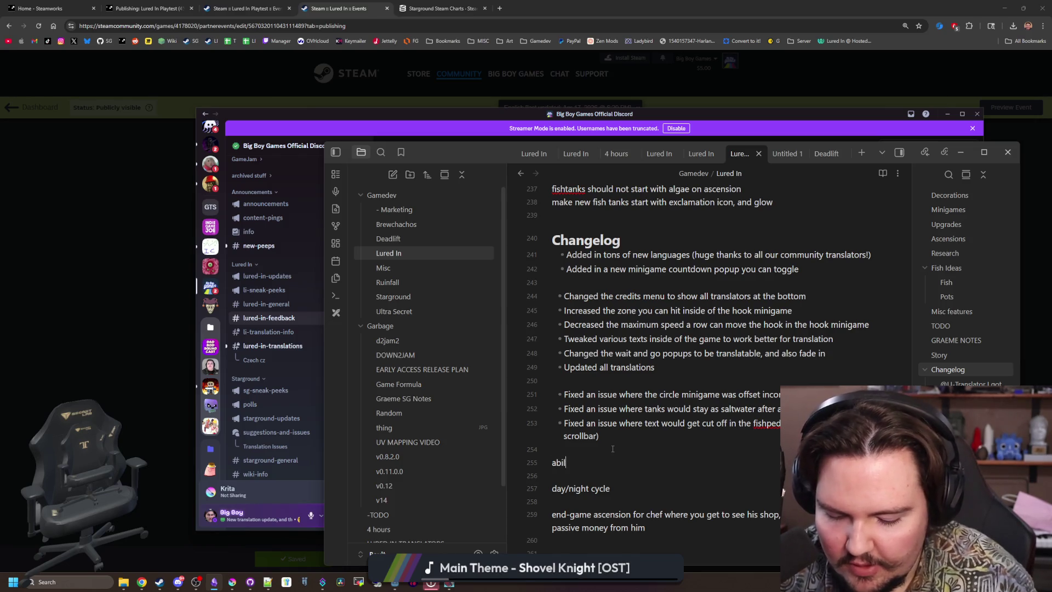
type("put music into a fo")
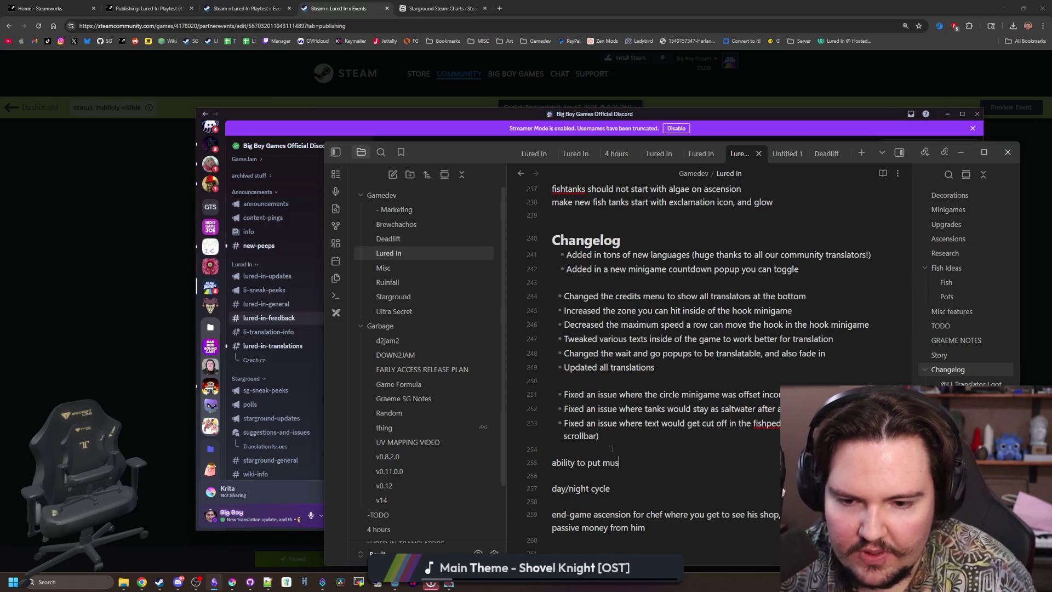
type("lder and play them in-")
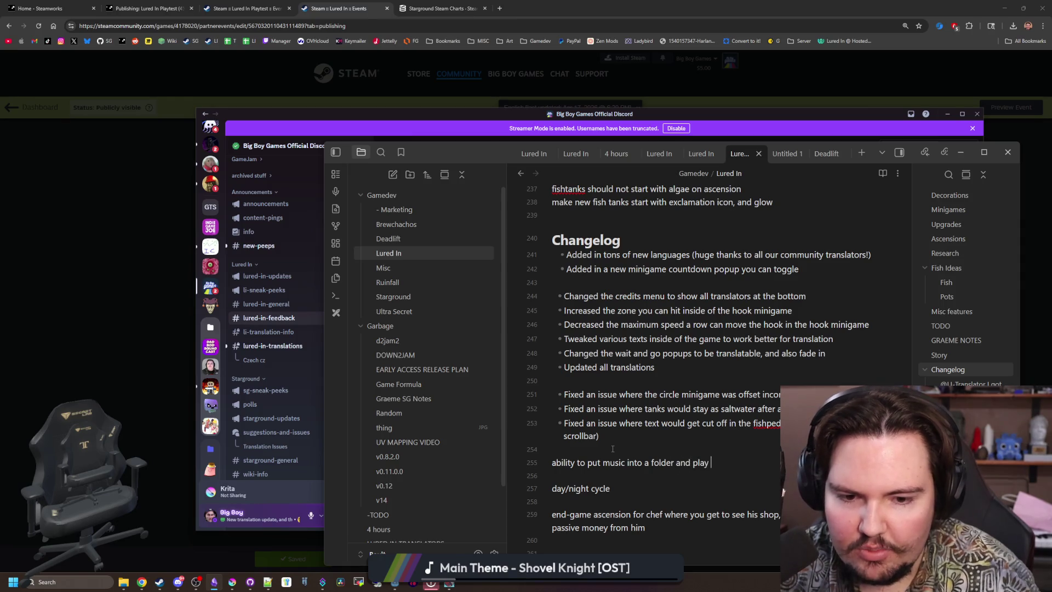
type("game")
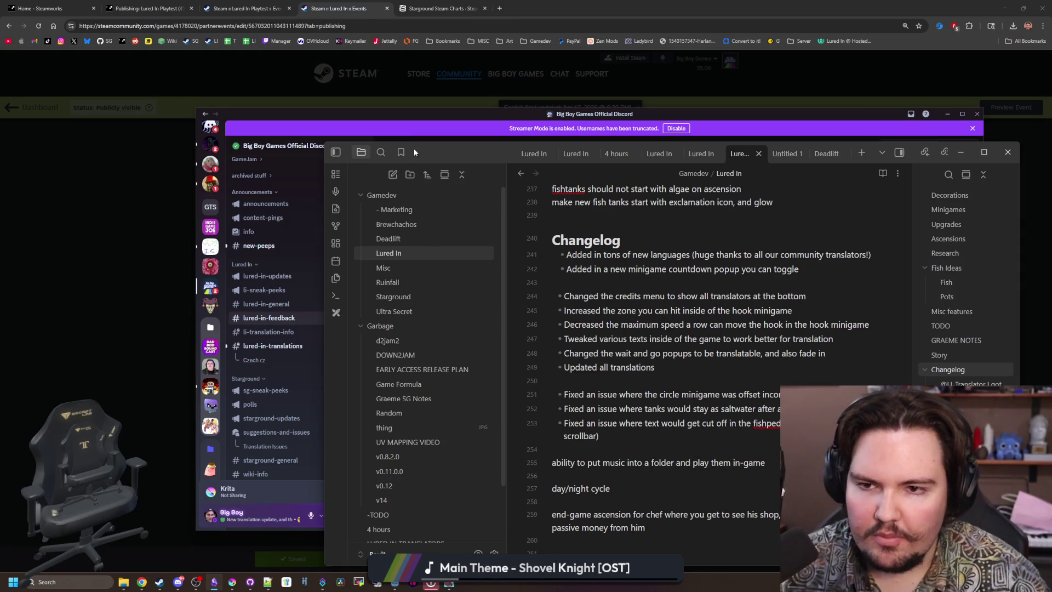
key("alt+Tab")
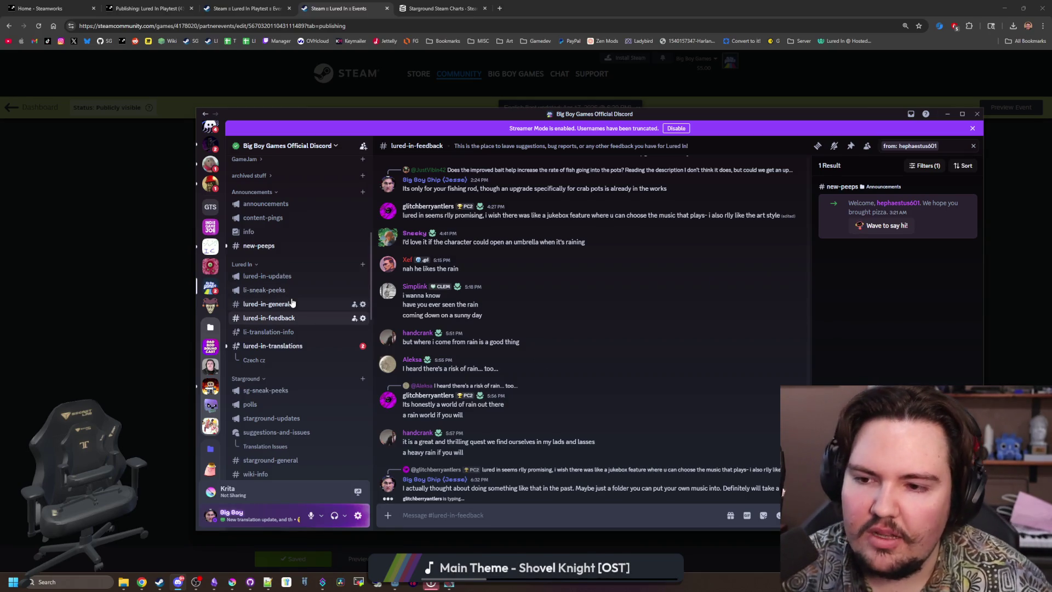
Look over the lured-in-updates and new-peeps channels, then open lured-in-feedback.
left_click(294, 278)
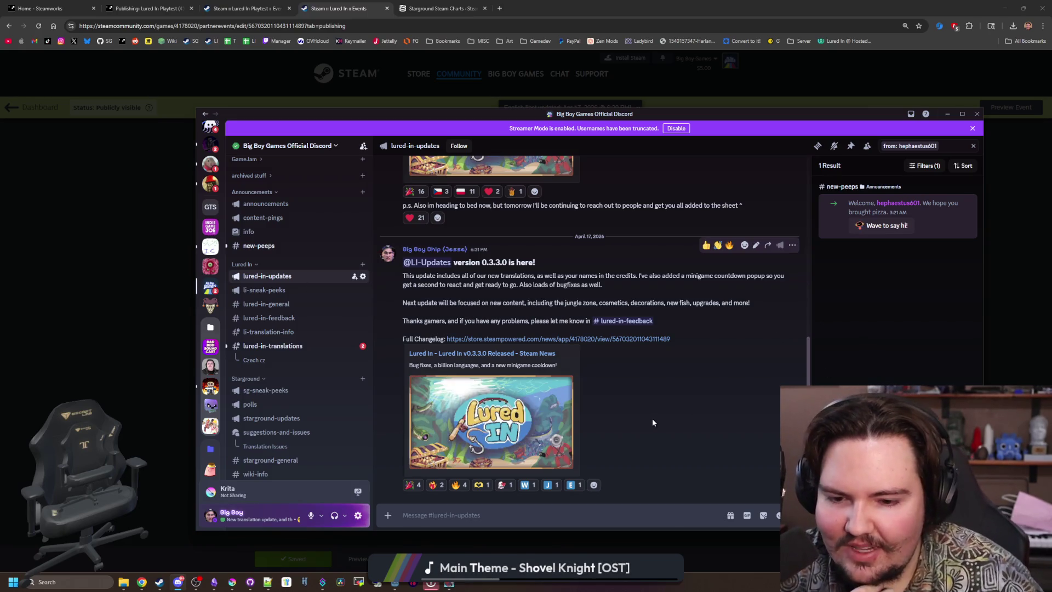
mouse_move(266, 345)
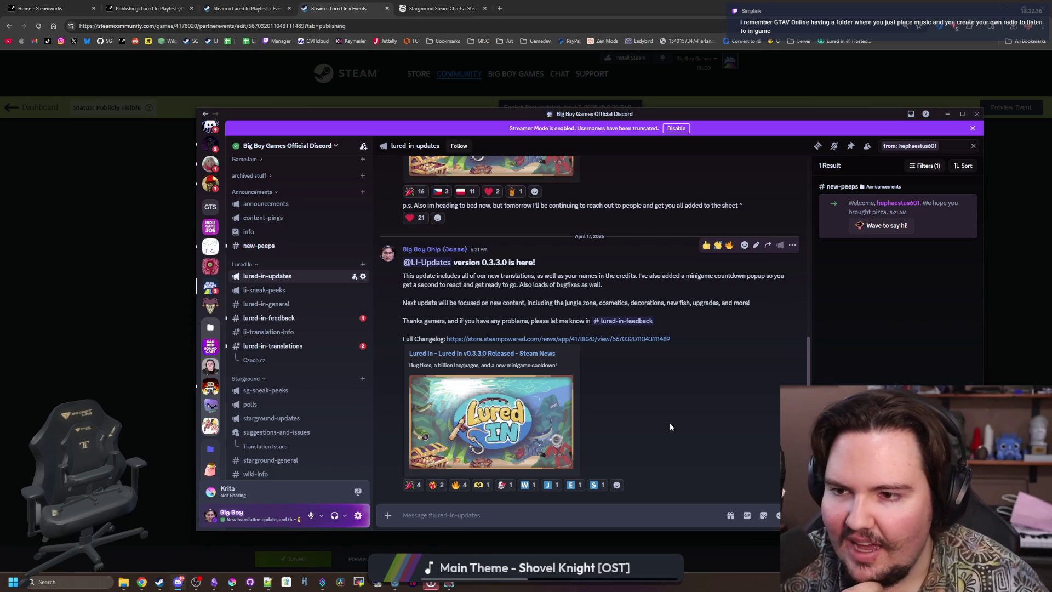
left_click(307, 249)
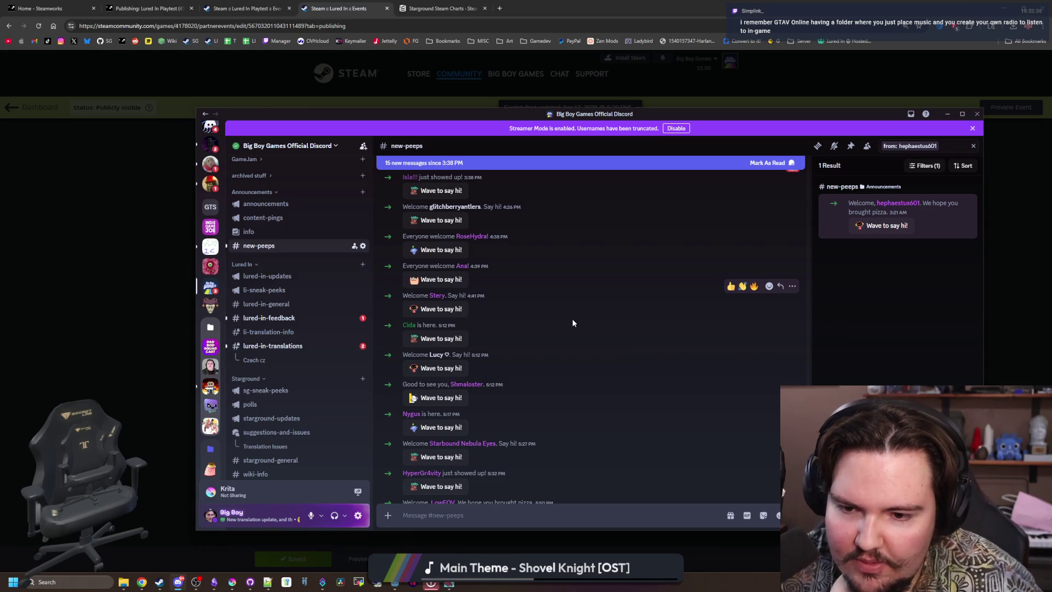
scroll(571, 321, "down", 1)
scroll(478, 402, "down", 1)
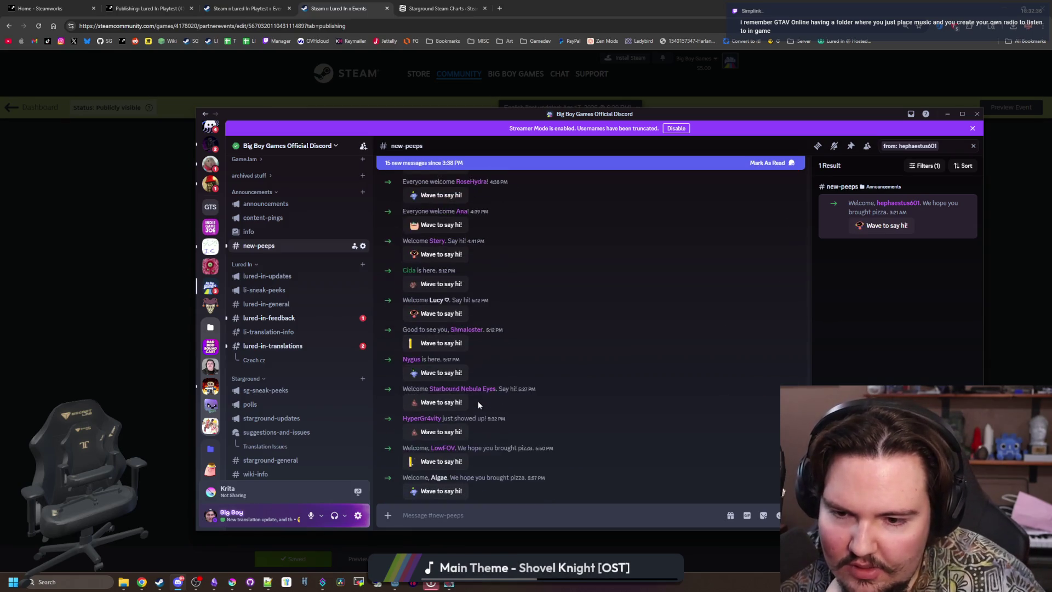
scroll(478, 405, "up", 3)
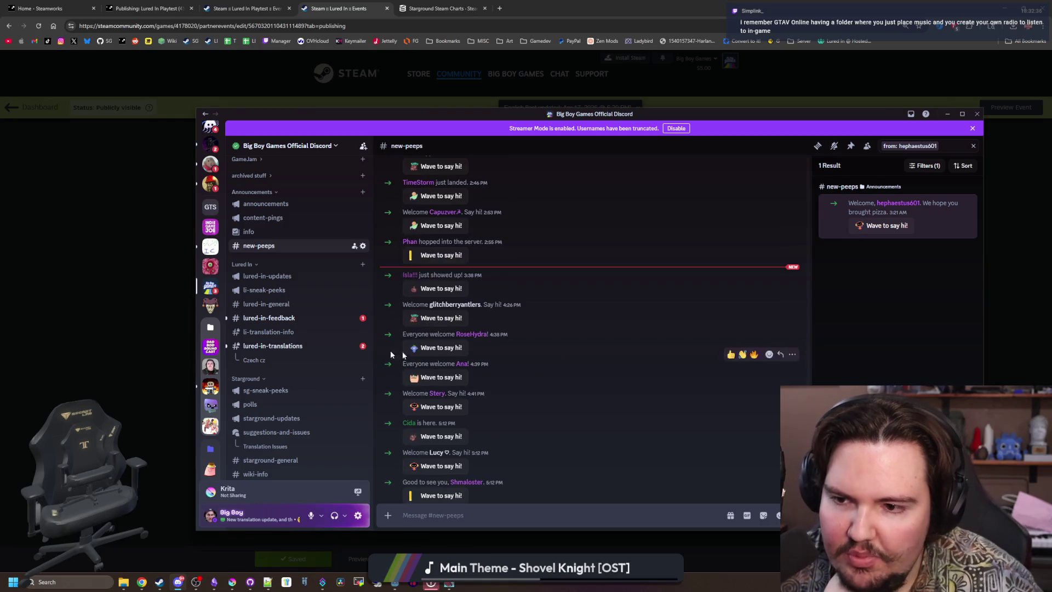
left_click(270, 317)
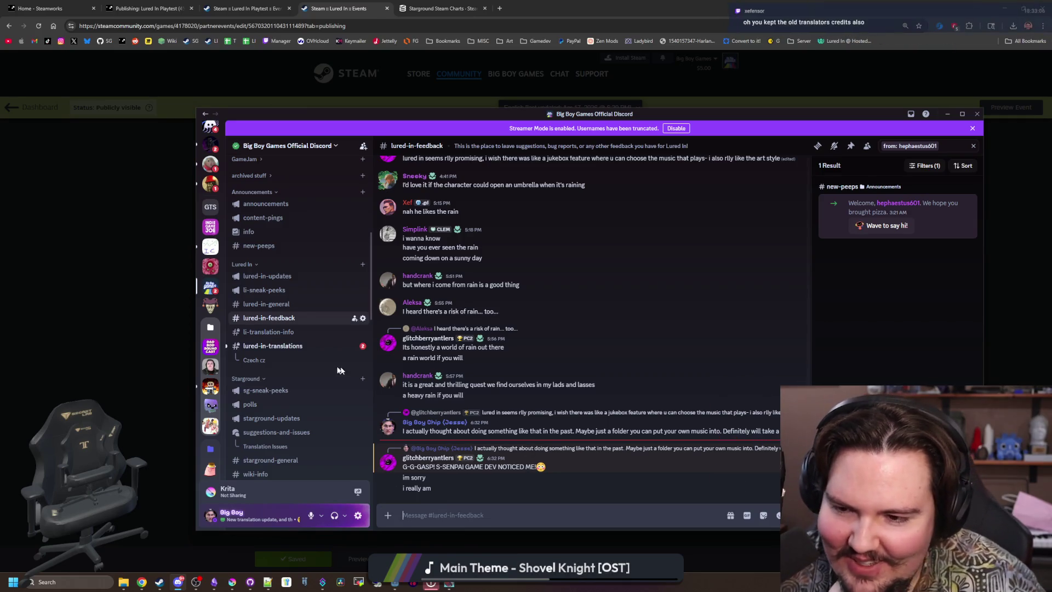
Bring the Godot editor back in front of Discord.
mouse_move(303, 353)
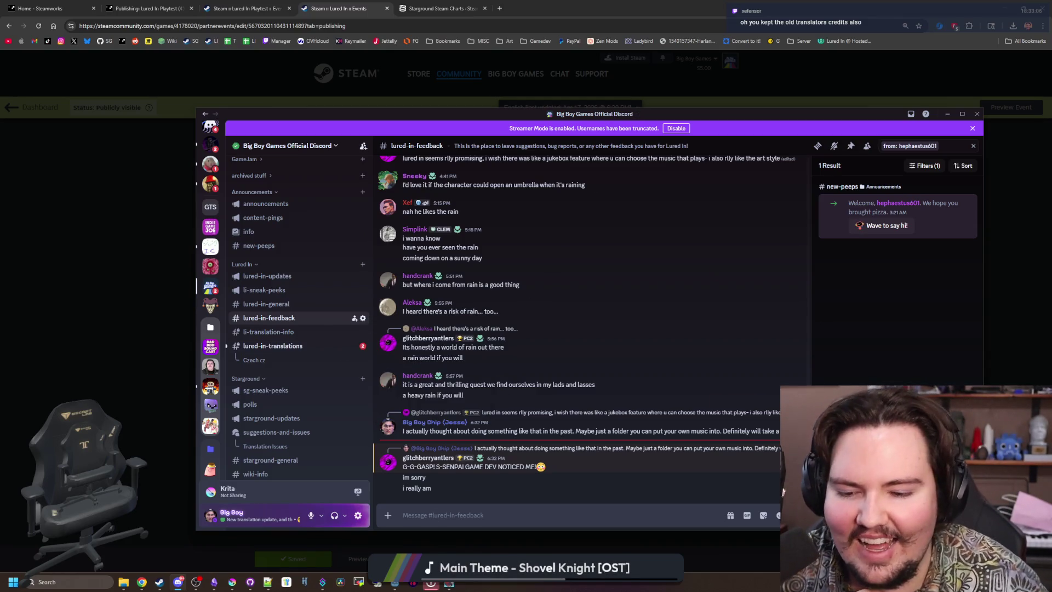
mouse_move(396, 585)
left_click(394, 529)
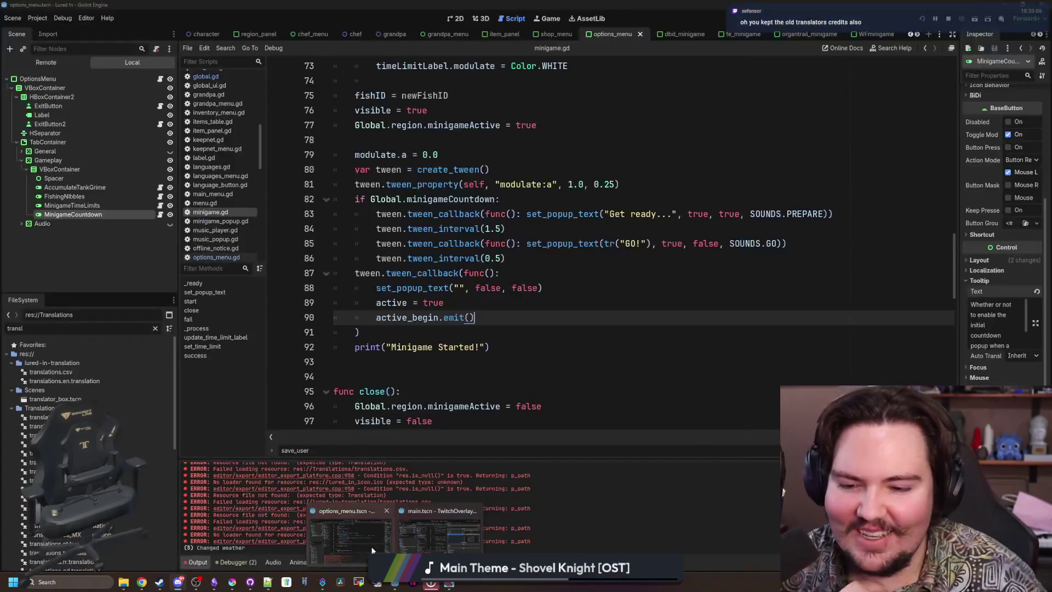
Filter the FileSystem for 'cred' and open the credits_menu scene to check its layout.
double_click(143, 328)
type("c")
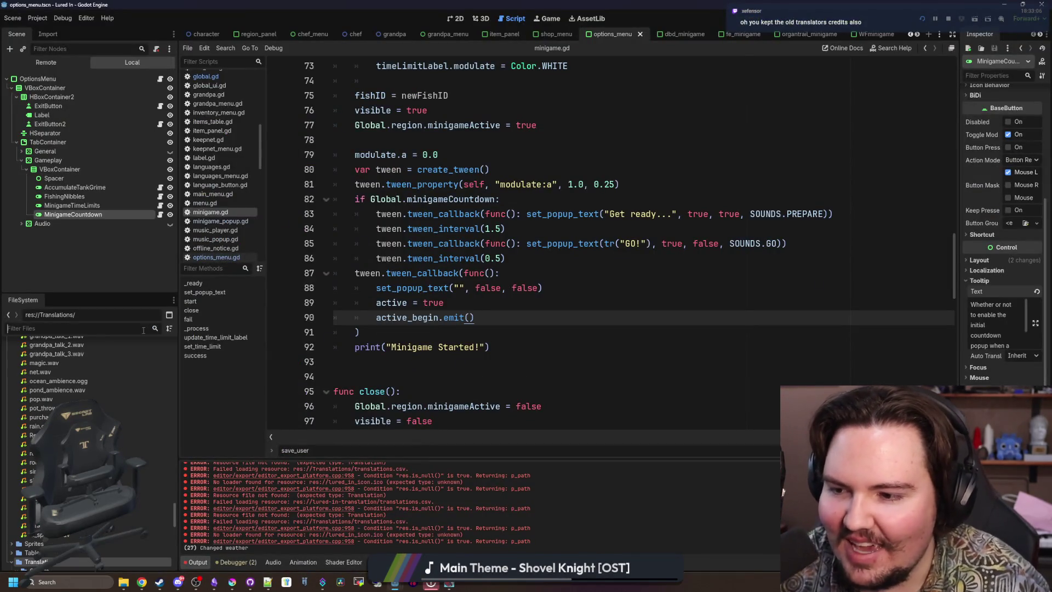
type("redit")
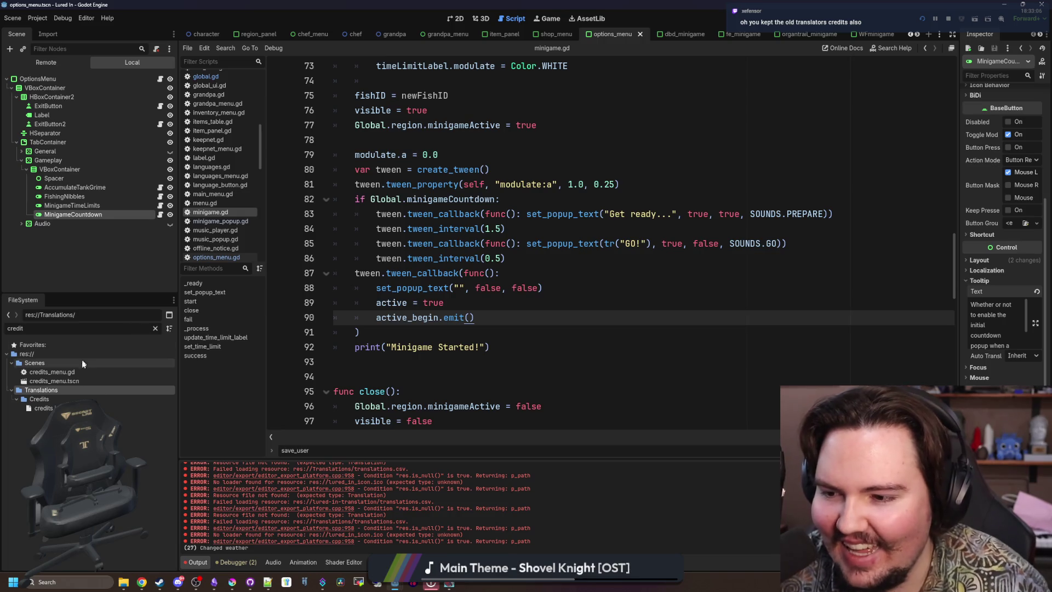
double_click(54, 381)
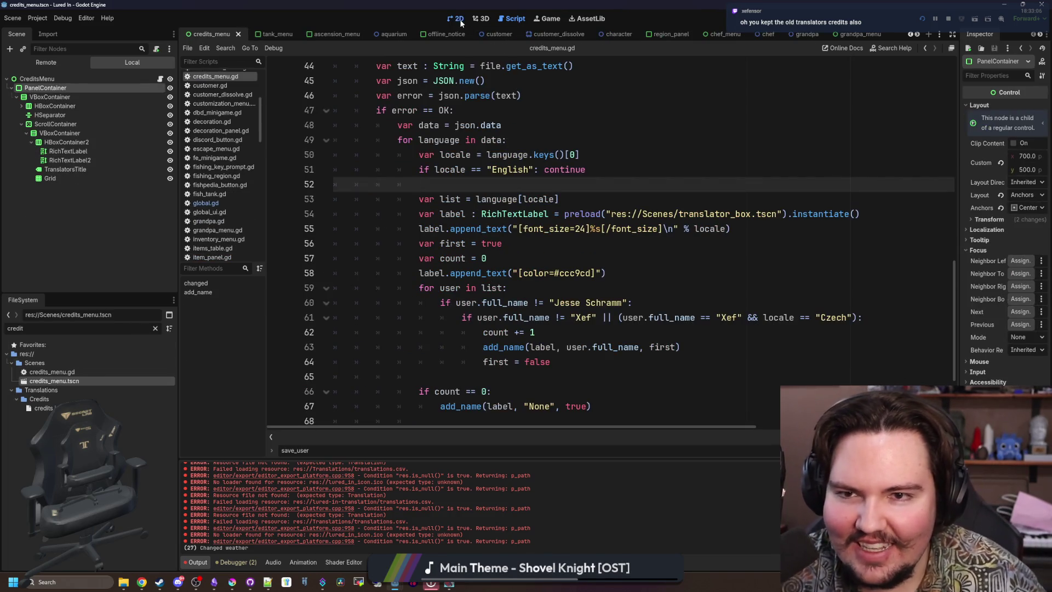
left_click(459, 20)
scroll(514, 256, "up", 3)
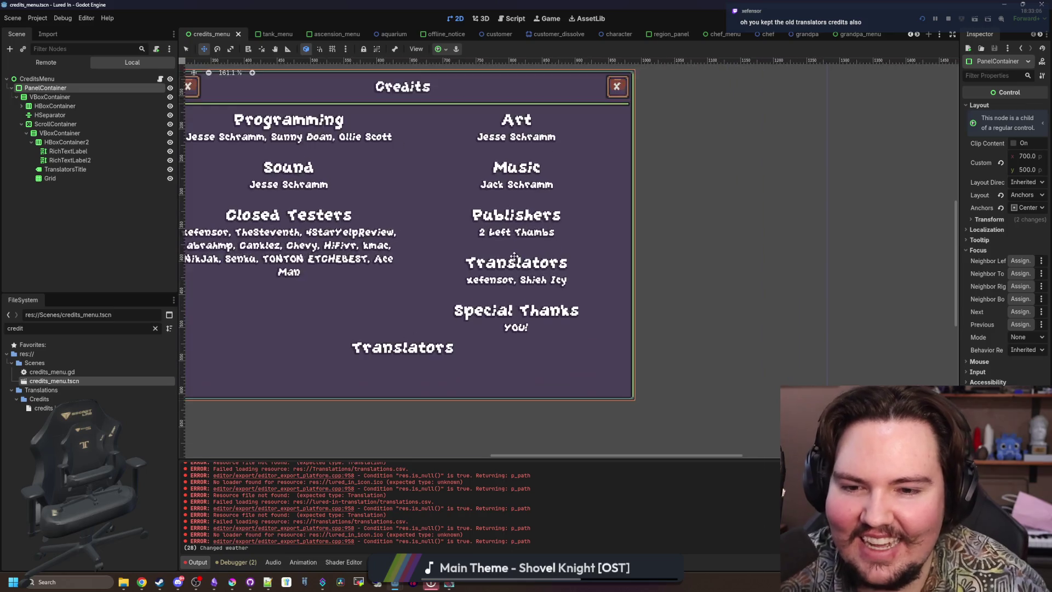
scroll(514, 256, "down", 3)
scroll(514, 256, "up", 3)
scroll(514, 256, "down", 3)
left_click(160, 79)
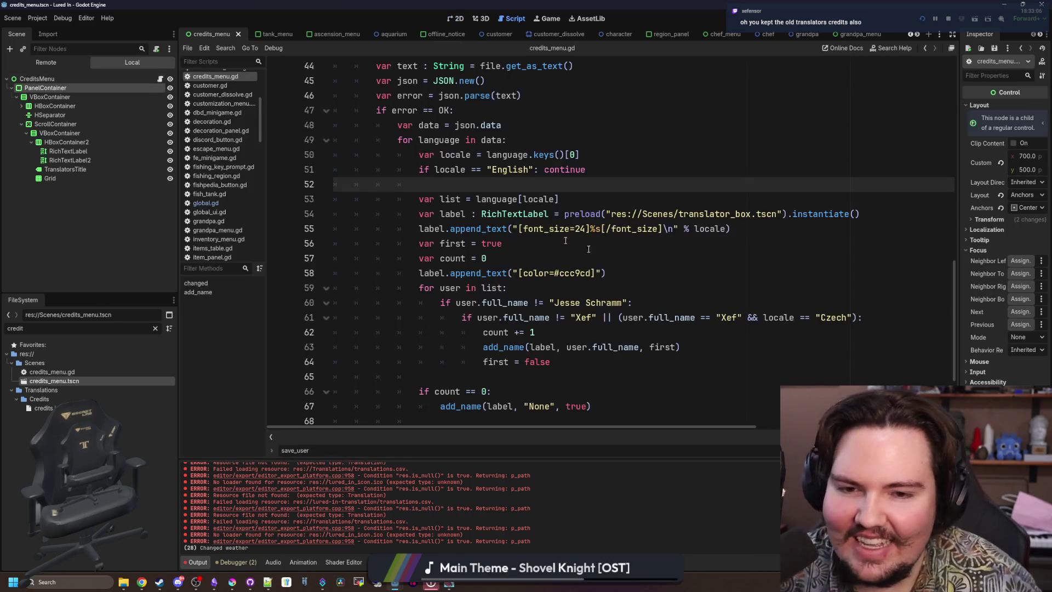
Comment out the hard-coded Translators lines 29–31 in credits_menu.gd and relaunch the game.
left_click(589, 252)
scroll(589, 250, "down", 3)
scroll(630, 254, "up", 8)
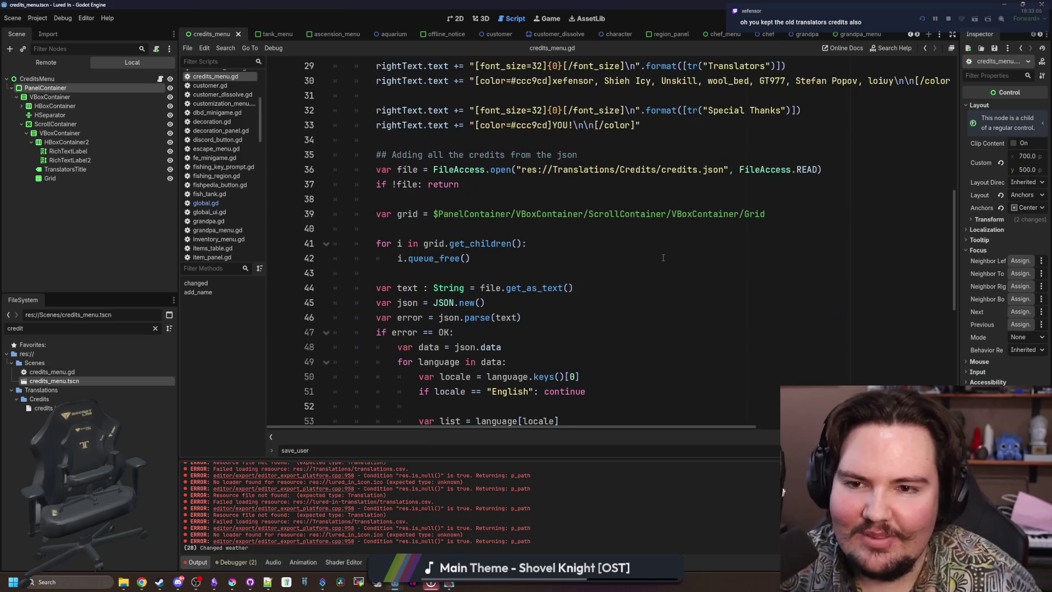
scroll(663, 257, "up", 3)
scroll(663, 257, "up", 2)
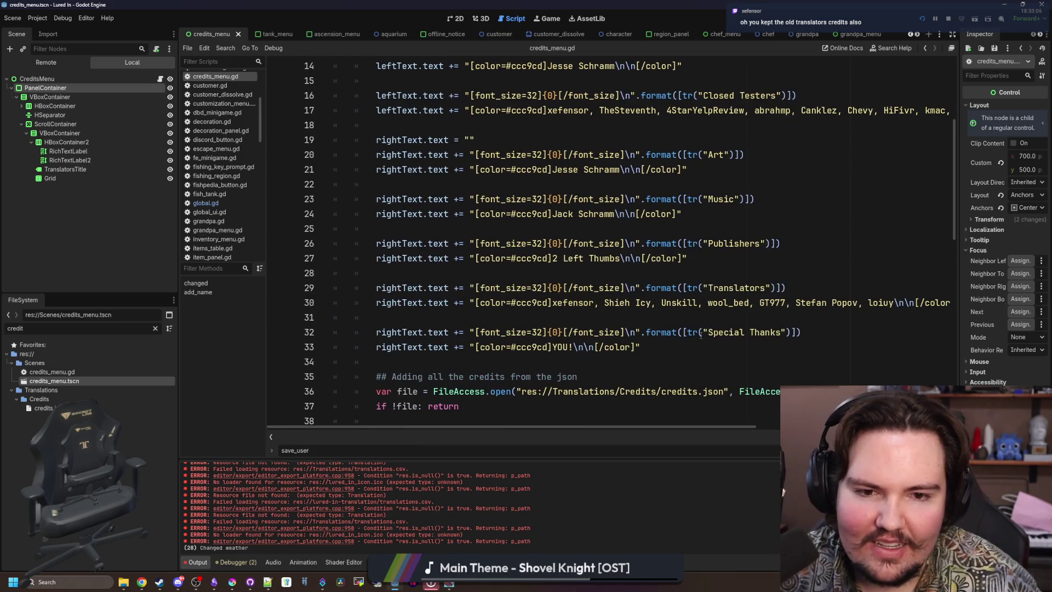
scroll(701, 334, "up", 1)
left_click(401, 359)
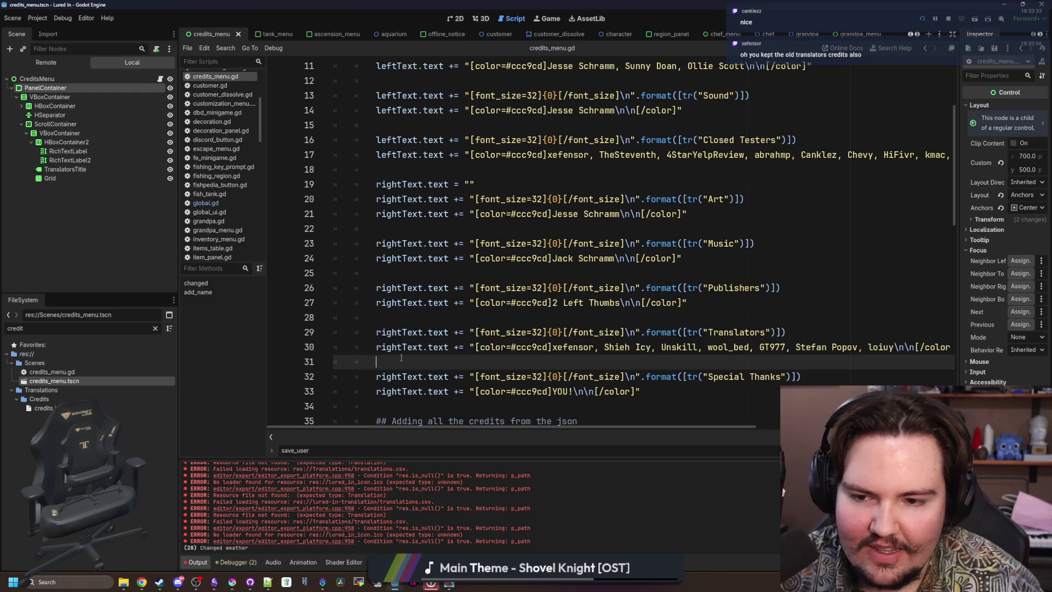
left_click_drag(401, 357, 301, 325)
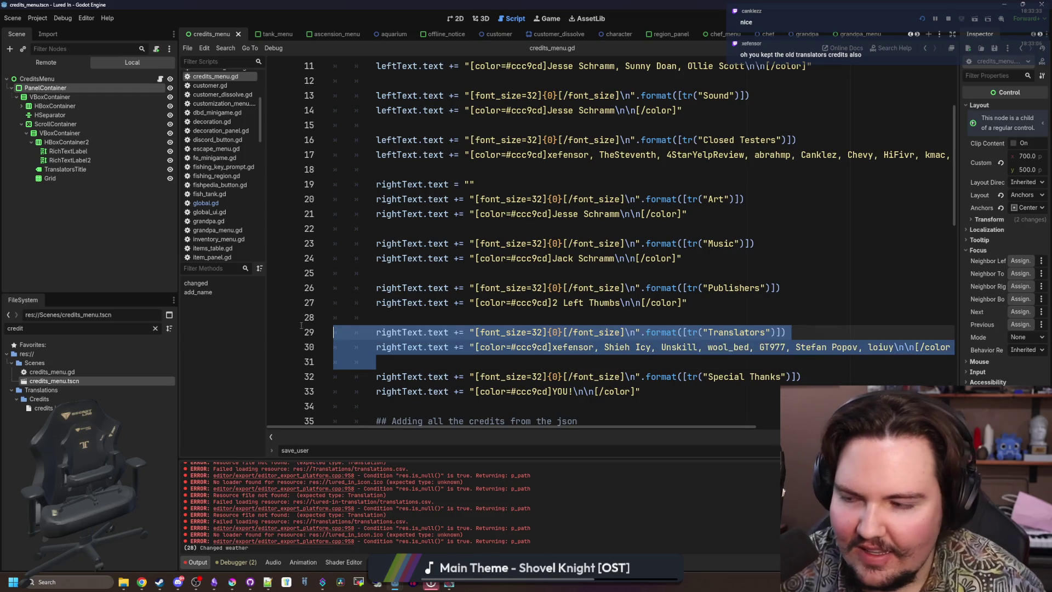
key("ctrl+k")
left_click(411, 323)
left_click(924, 19)
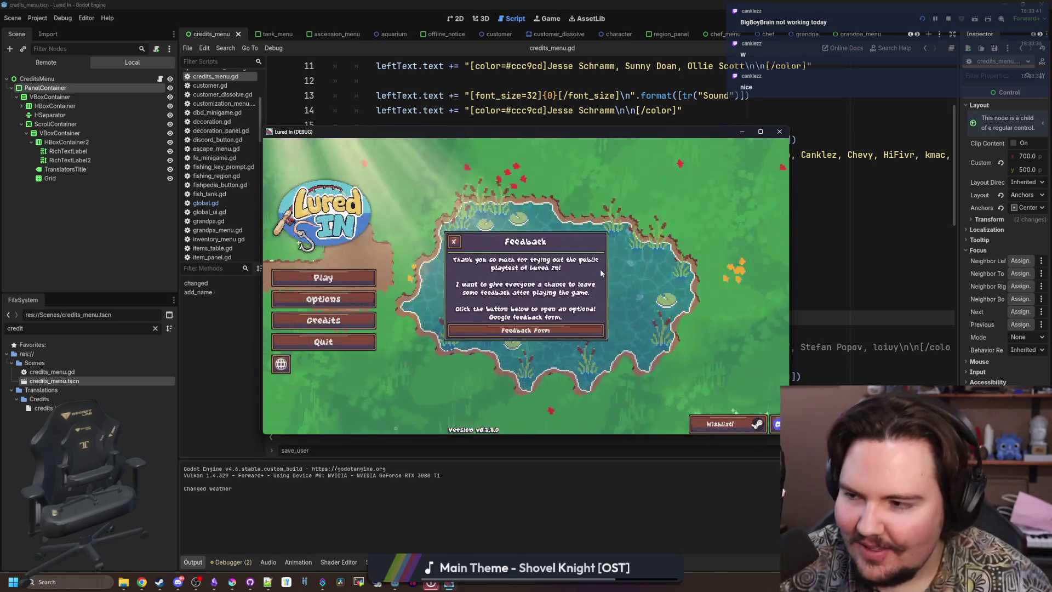
Dismiss the Feedback popup and check the Languages picker in the running game.
left_click(454, 241)
left_click(281, 364)
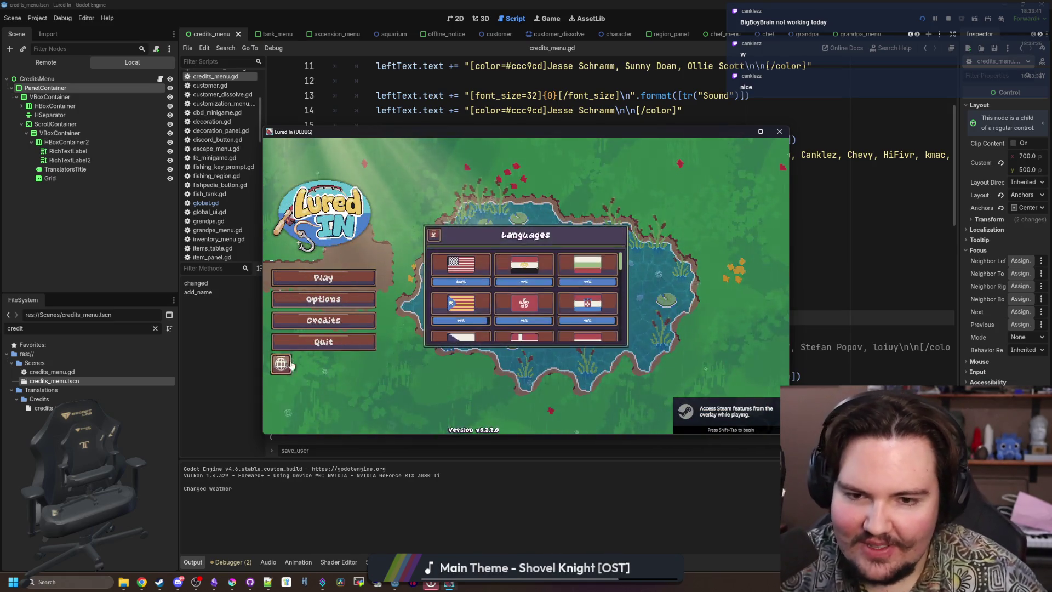
left_click(434, 235)
left_click(280, 364)
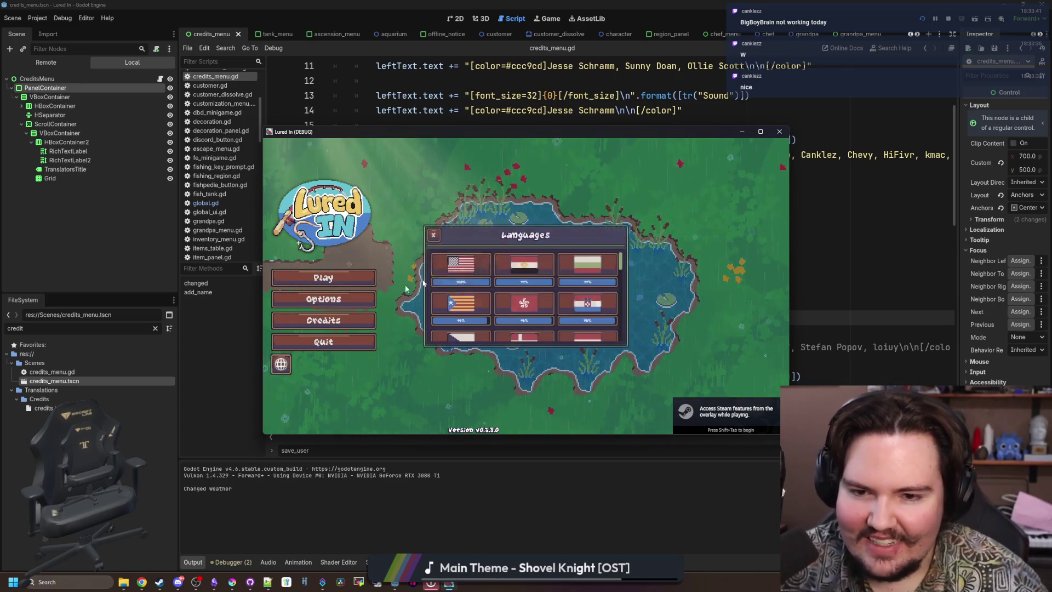
left_click(434, 235)
Review the Credits screen's per-language translator list, then close the game.
left_click(329, 320)
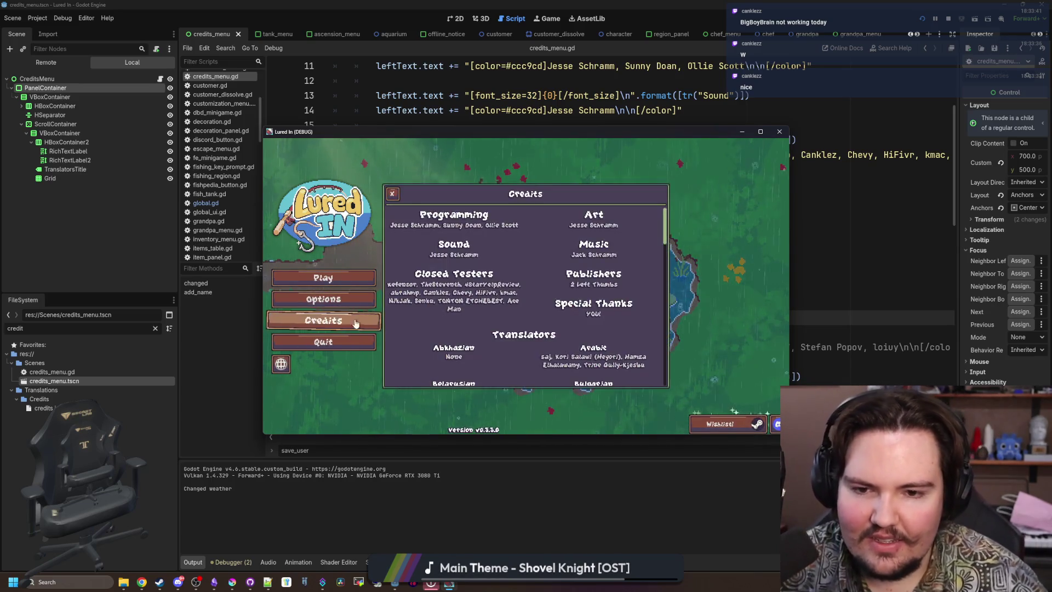
scroll(559, 274, "down", 10)
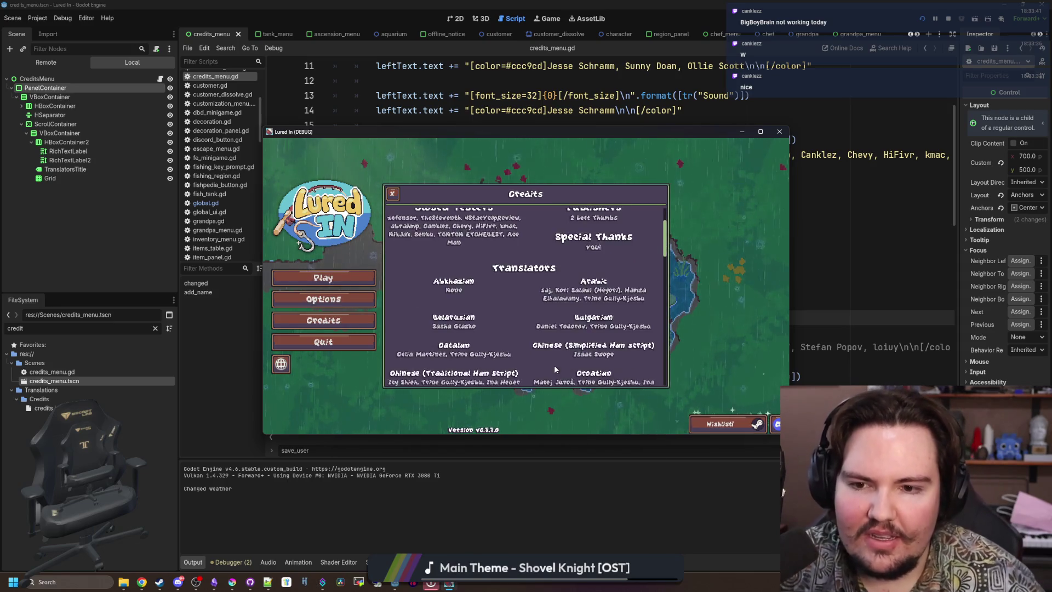
scroll(559, 271, "up", 10)
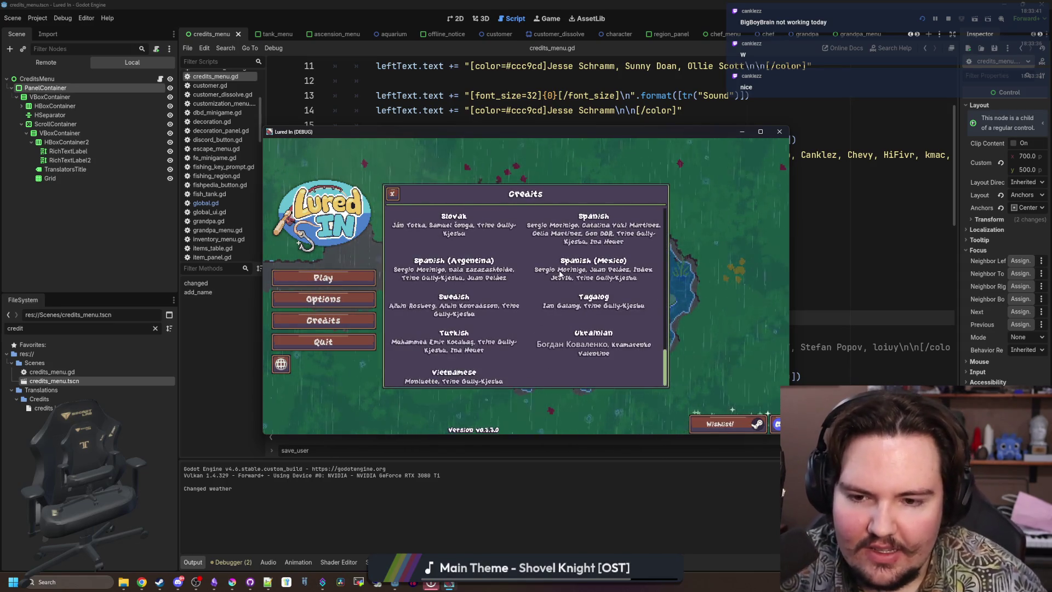
left_click(787, 131)
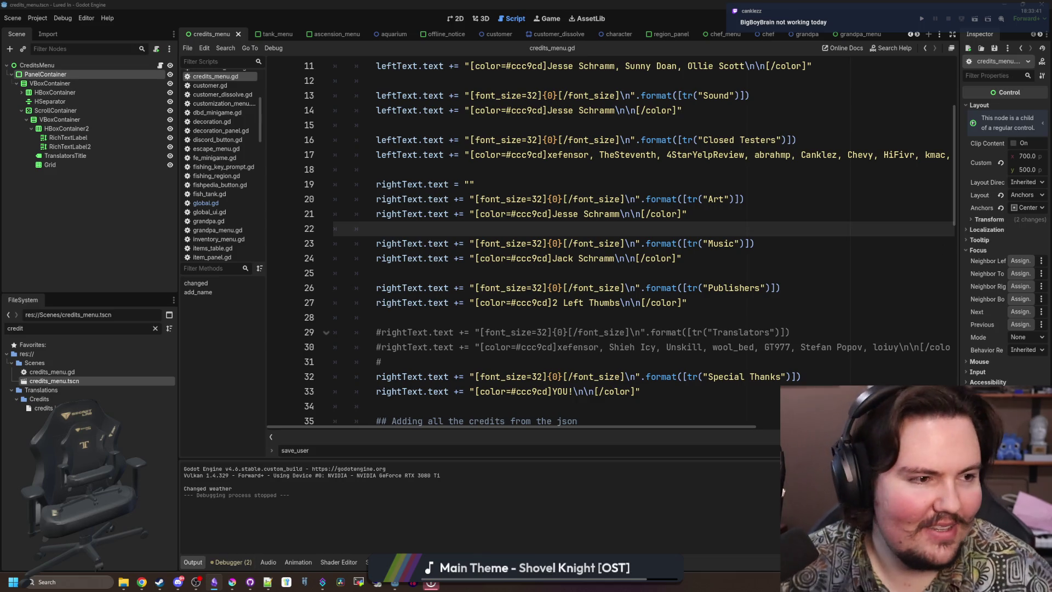
Add a 'luredin v4:' checklist with a 'jungle zone' task and an empty task below it.
key("alt+Tab")
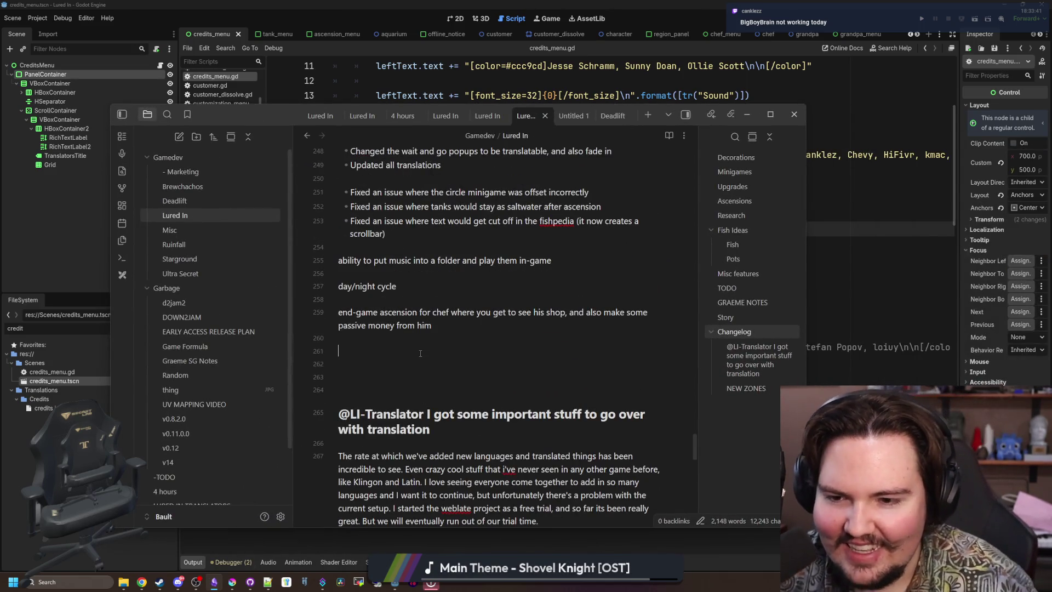
key("Return")
key("Return")
type("star")
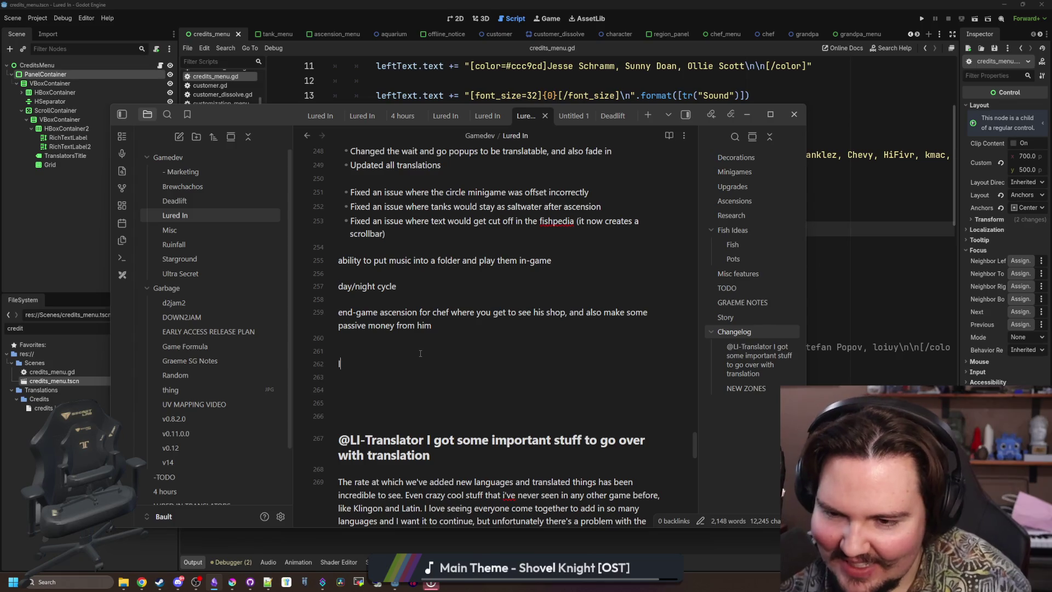
key("Return")
type("-")
key("BackSpace")
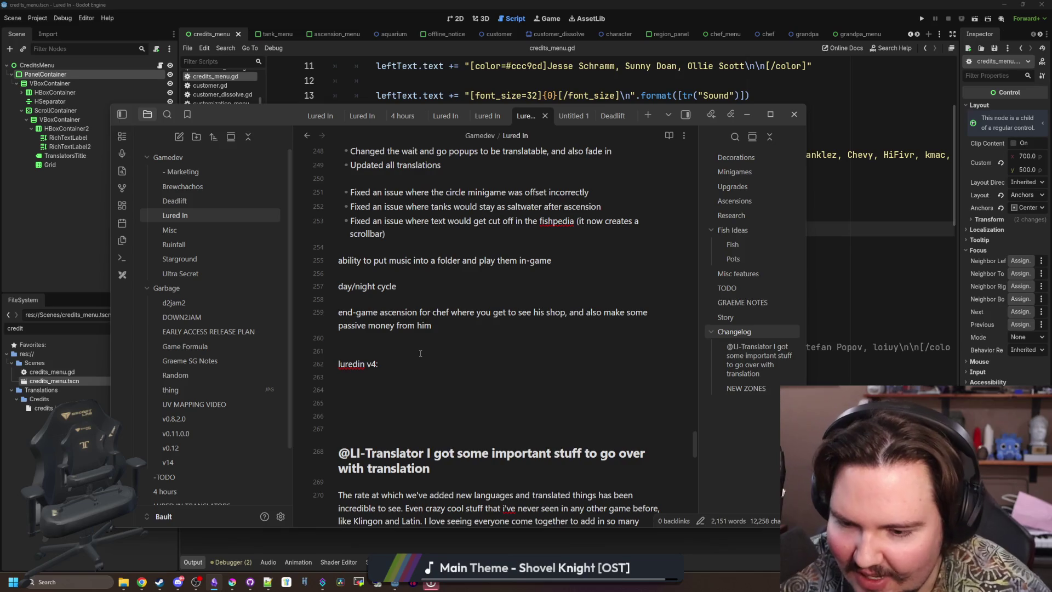
type("[ ] ")
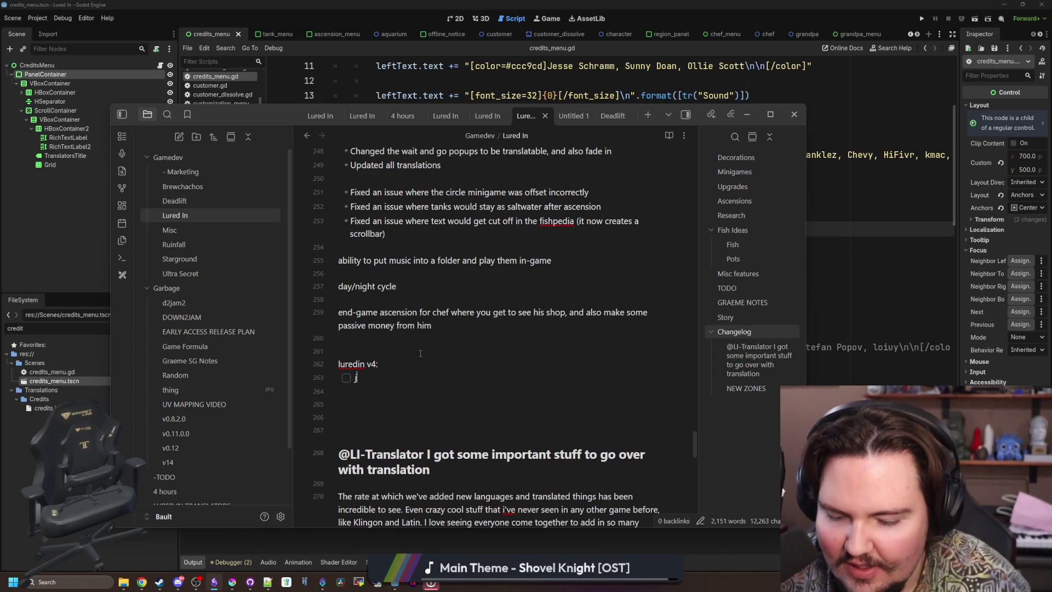
type("ungle")
key("BackSpace")
key("BackSpace")
key("BackSpace")
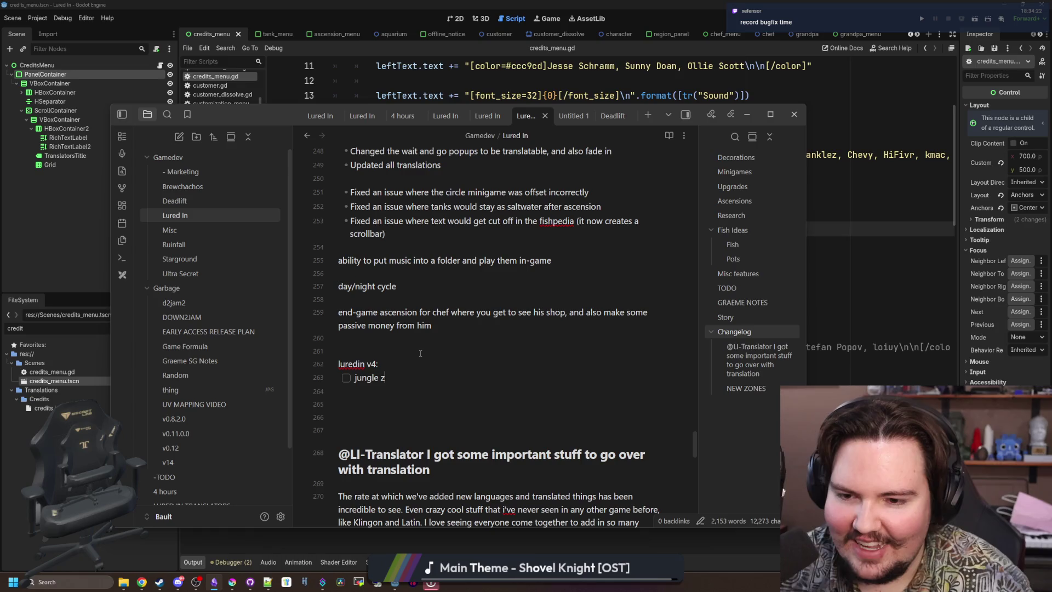
key("Return")
scroll(421, 354, "down", 5)
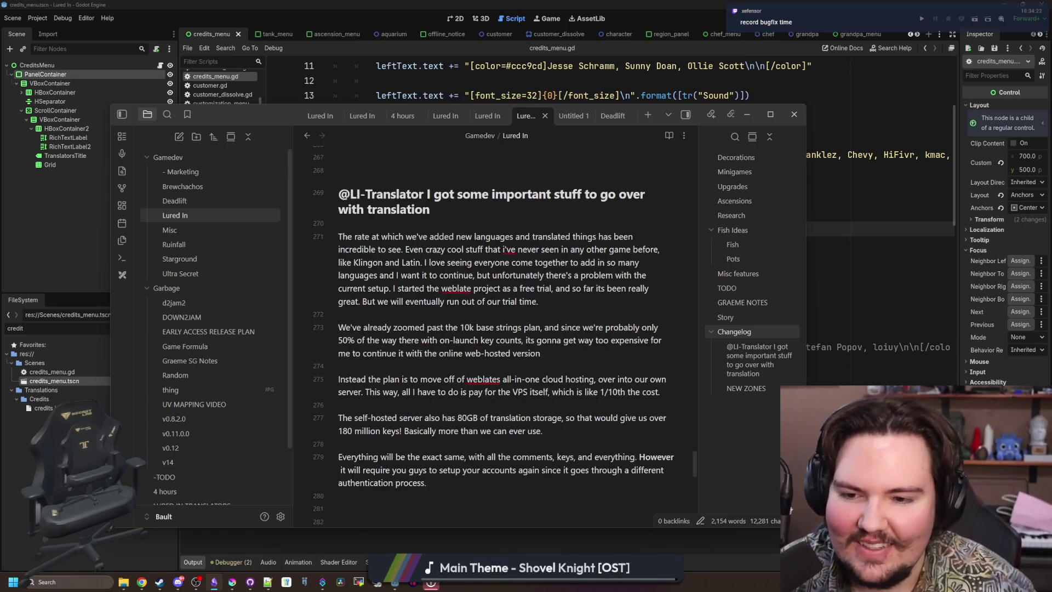
scroll(467, 277, "up", 3)
scroll(419, 323, "down", 3)
mouse_move(608, 466)
left_mouse_down()
mouse_move(340, 353)
mouse_move(331, 199)
left_mouse_up()
key("BackSpace")
scroll(493, 329, "up", 3)
key("BackSpace")
key("BackSpace")
key("BackSpace")
key("BackSpace")
scroll(407, 296, "down", 7)
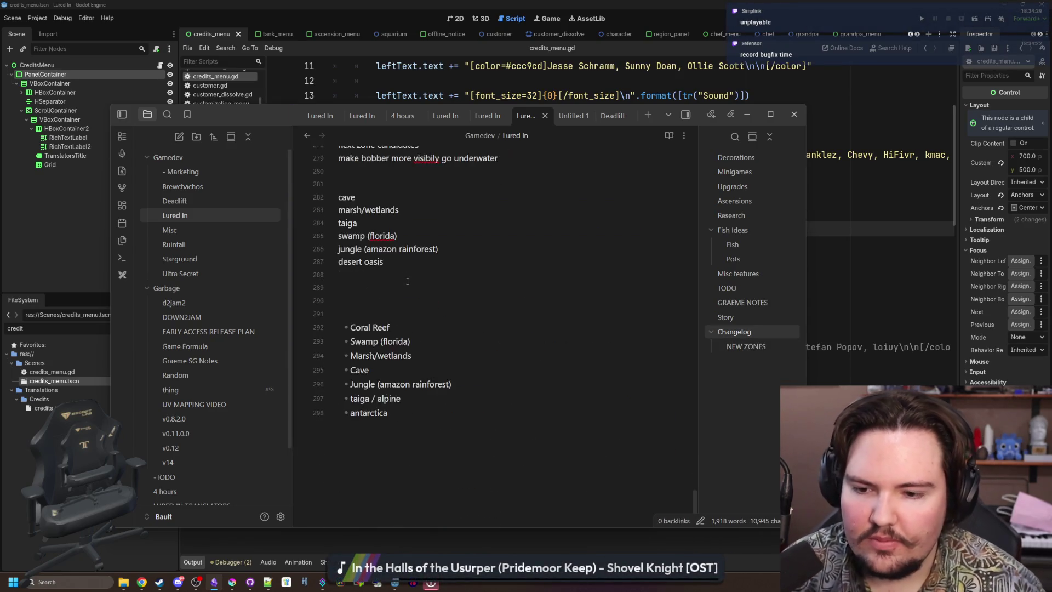
Undo to restore the accidentally deleted luredin v4 lines.
scroll(407, 296, "up", 9)
scroll(407, 296, "up", 5)
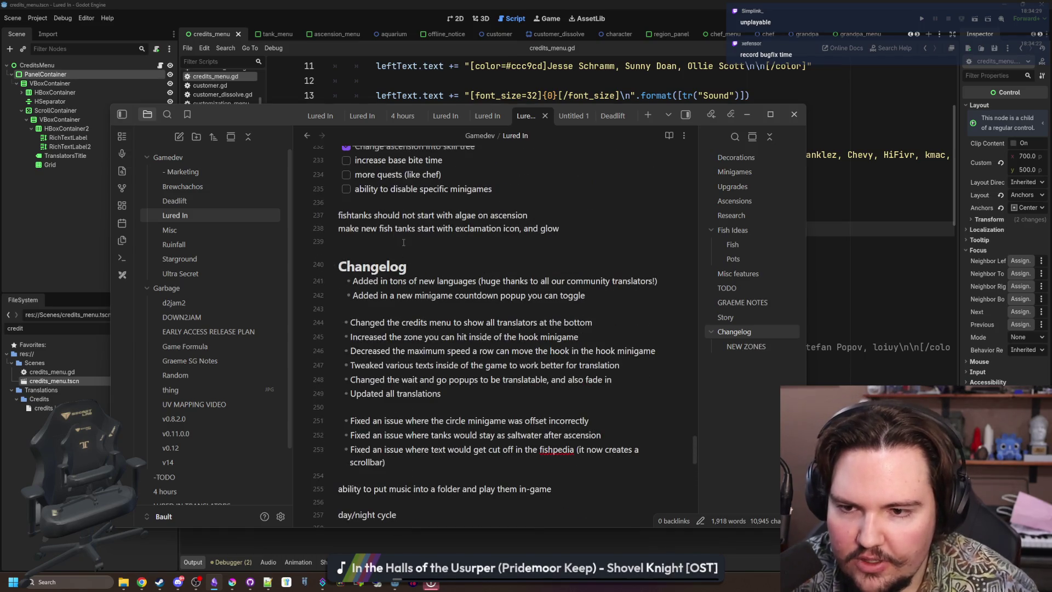
key("ctrl+z")
Replace the old Changelog bullets with '- Fixed an issue where the old translators credits was still in the credits'.
scroll(388, 324, "down", 2)
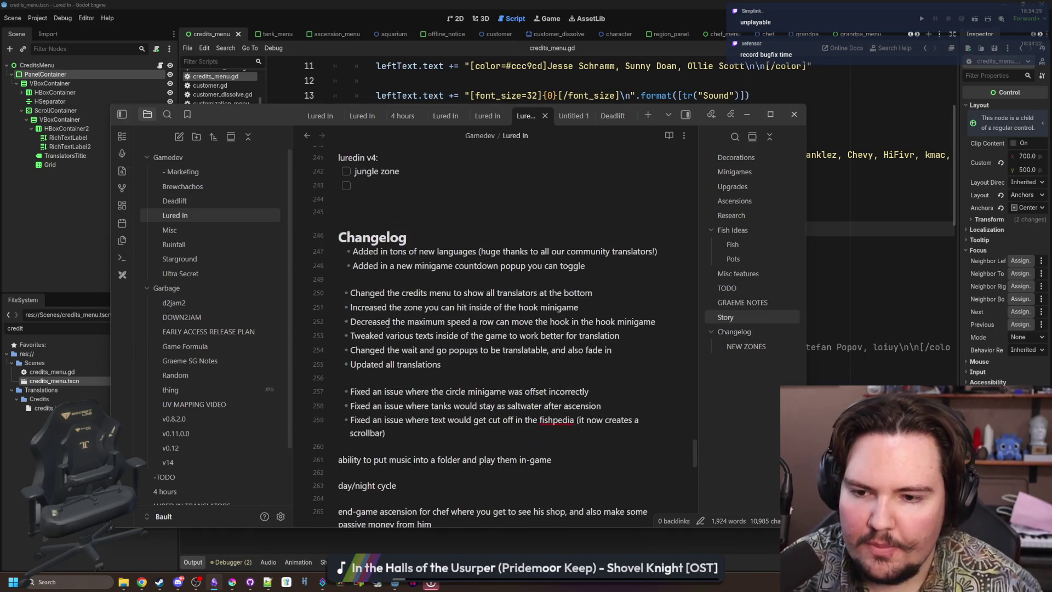
left_click_drag(405, 428, 315, 247)
key("BackSpace")
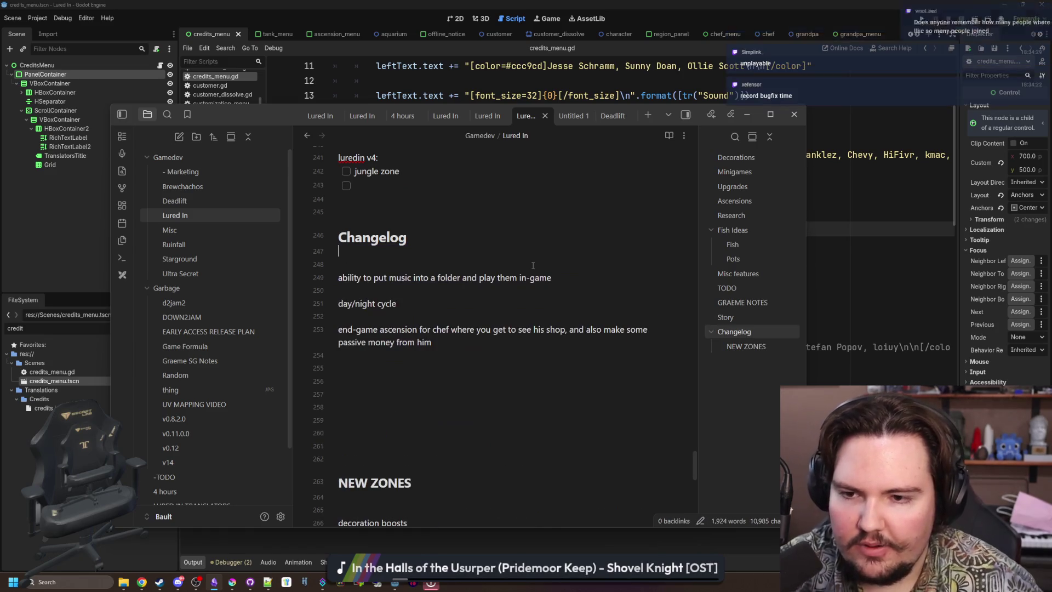
type("- Fix")
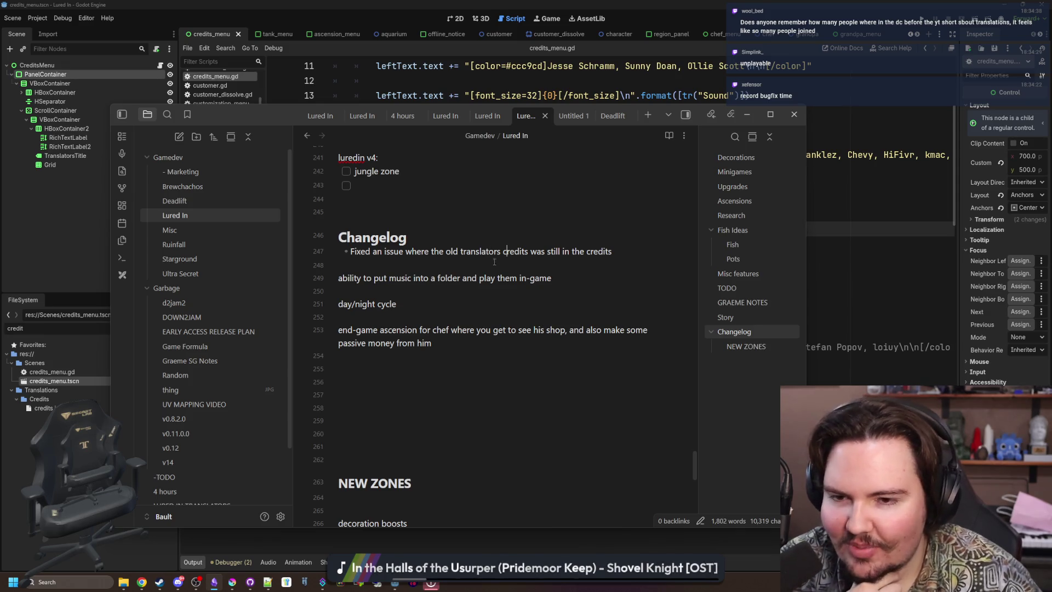
left_click(461, 240)
scroll(455, 267, "up", 1)
left_click(422, 241)
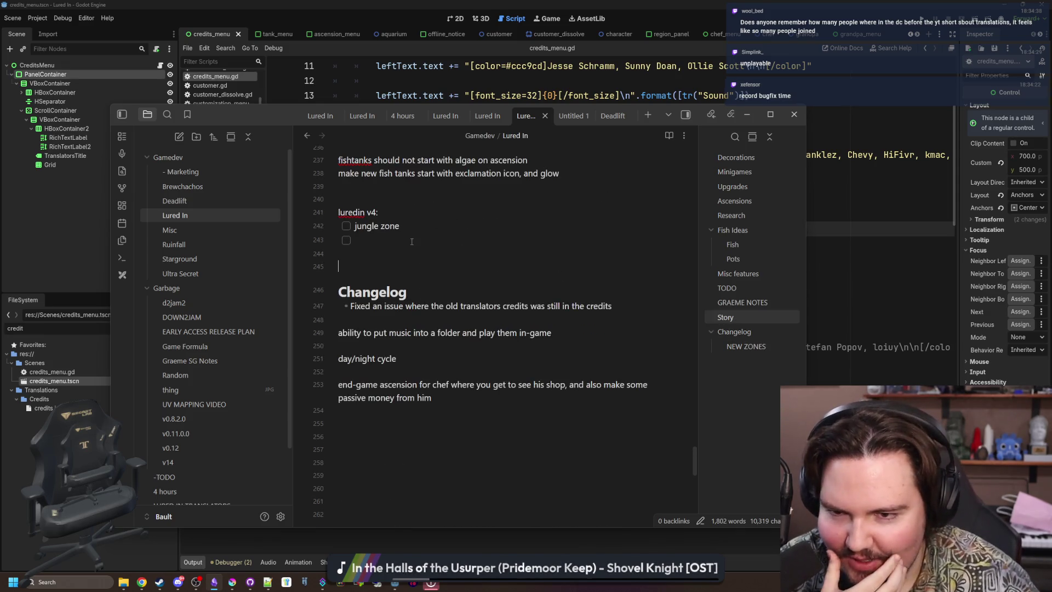
scroll(429, 272, "up", 1)
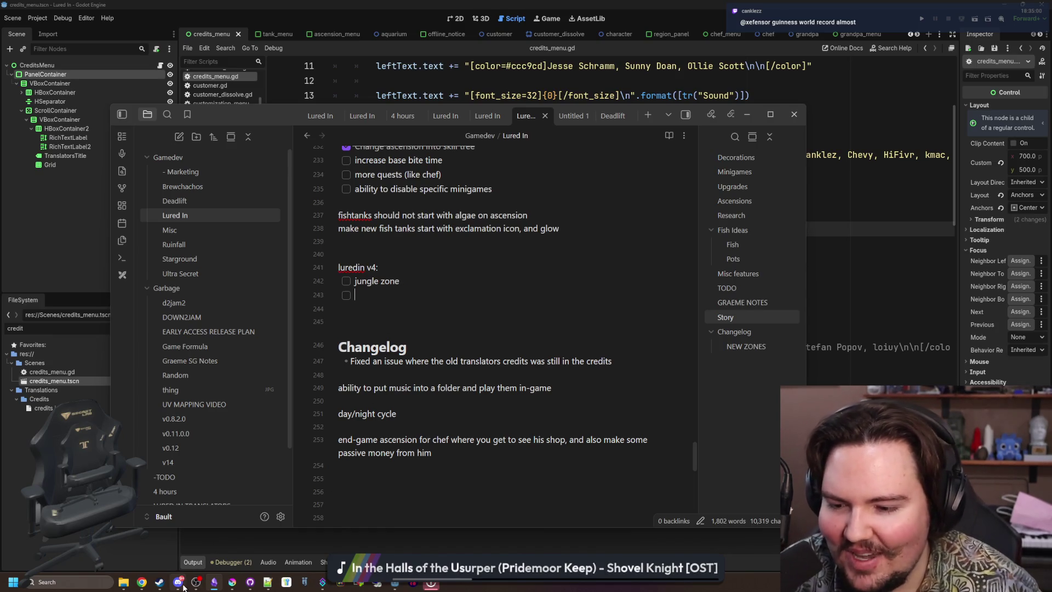
Bring Discord forward and view the Big Boy Games server's recent Members list.
mouse_move(178, 582)
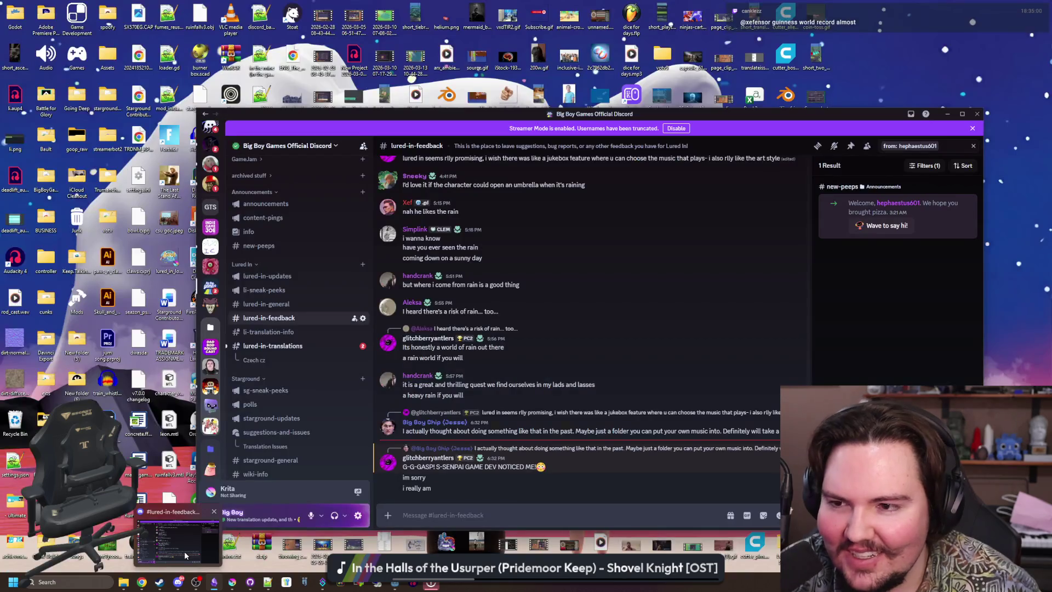
left_click(184, 551)
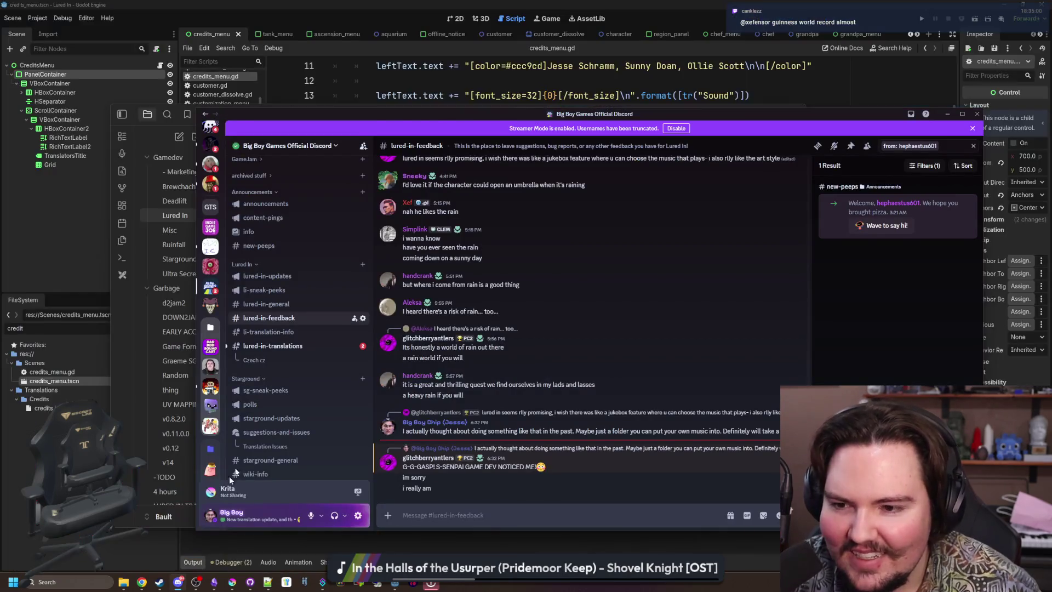
scroll(296, 227, "up", 5)
left_click(295, 222)
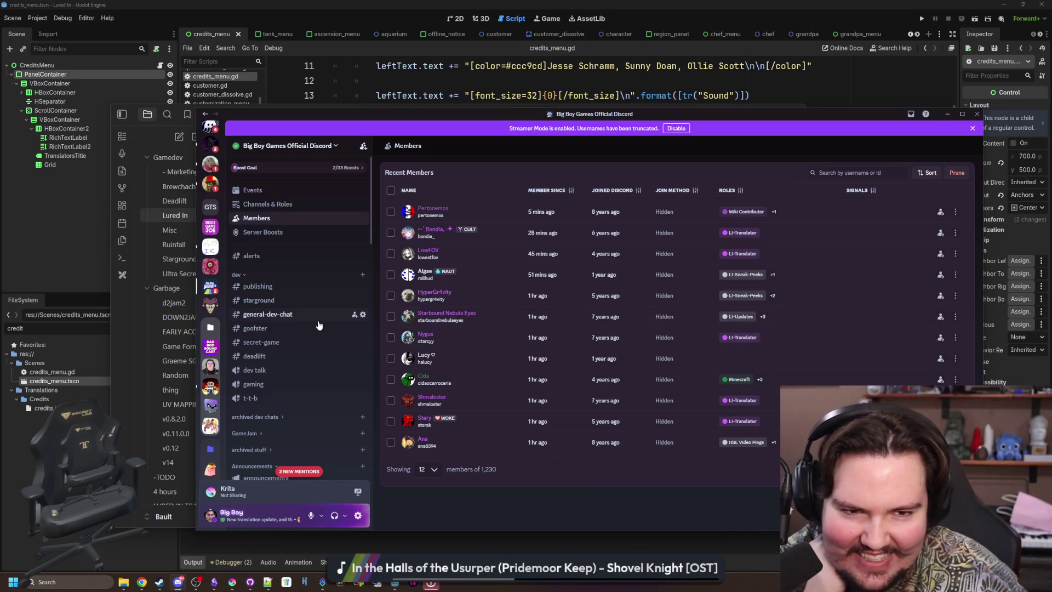
Open #lured-in-translations and jump to the first unread messages.
scroll(319, 325, "down", 5)
scroll(319, 326, "down", 5)
scroll(319, 325, "up", 2)
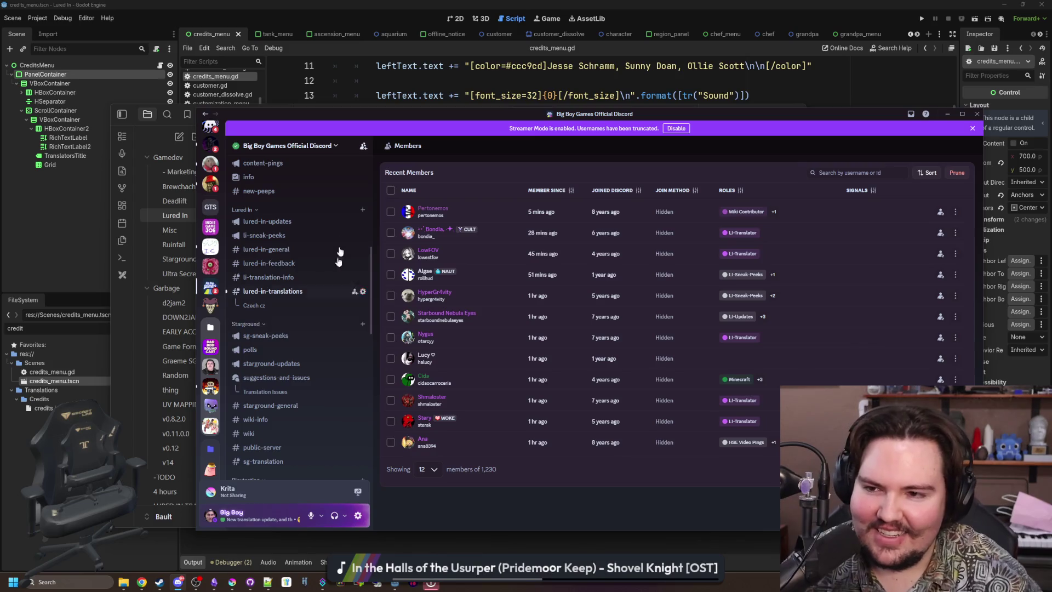
left_click(271, 294)
left_click(555, 168)
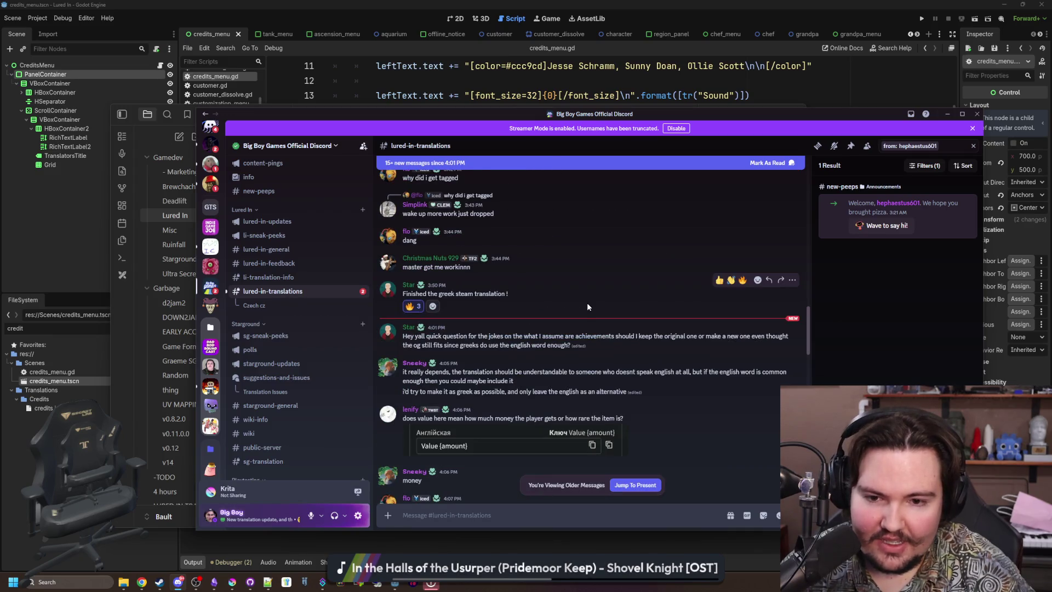
Read the translators' messages down to the Serbian question about whether 'Unlock' is a verb.
scroll(590, 306, "down", 2)
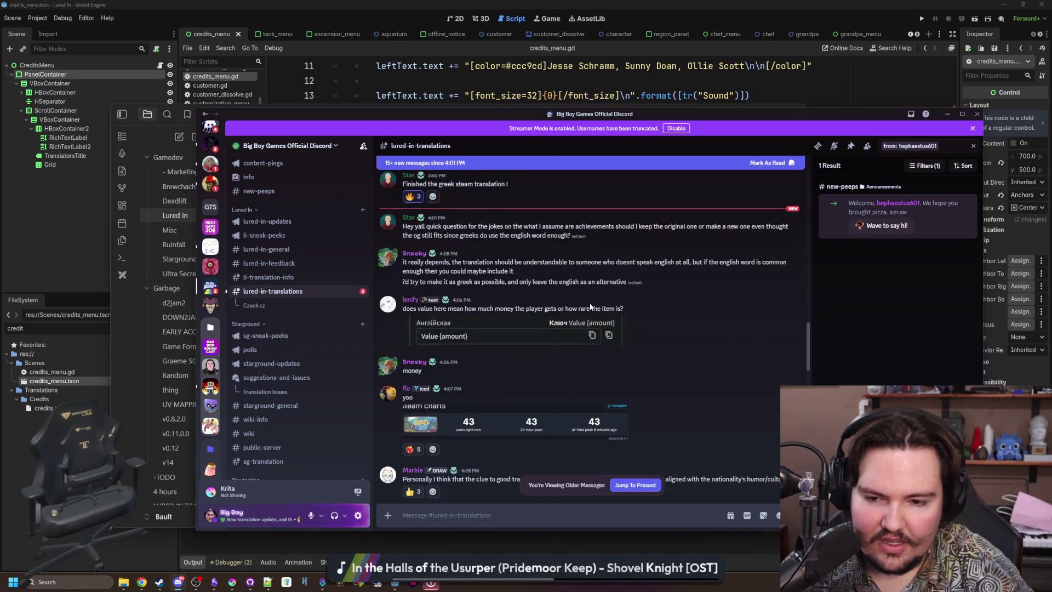
scroll(590, 306, "down", 2)
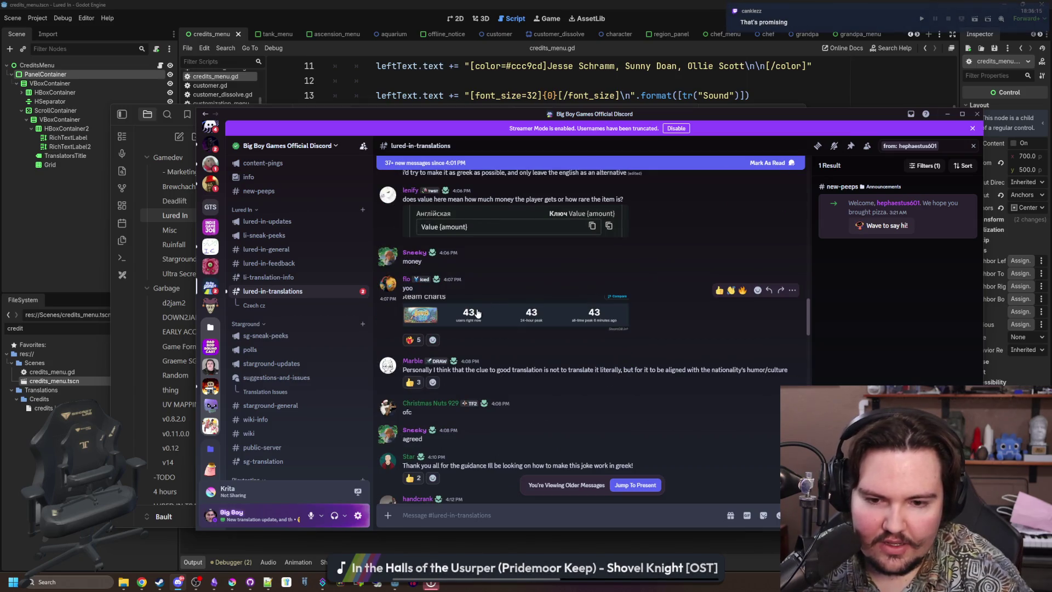
scroll(477, 312, "down", 4)
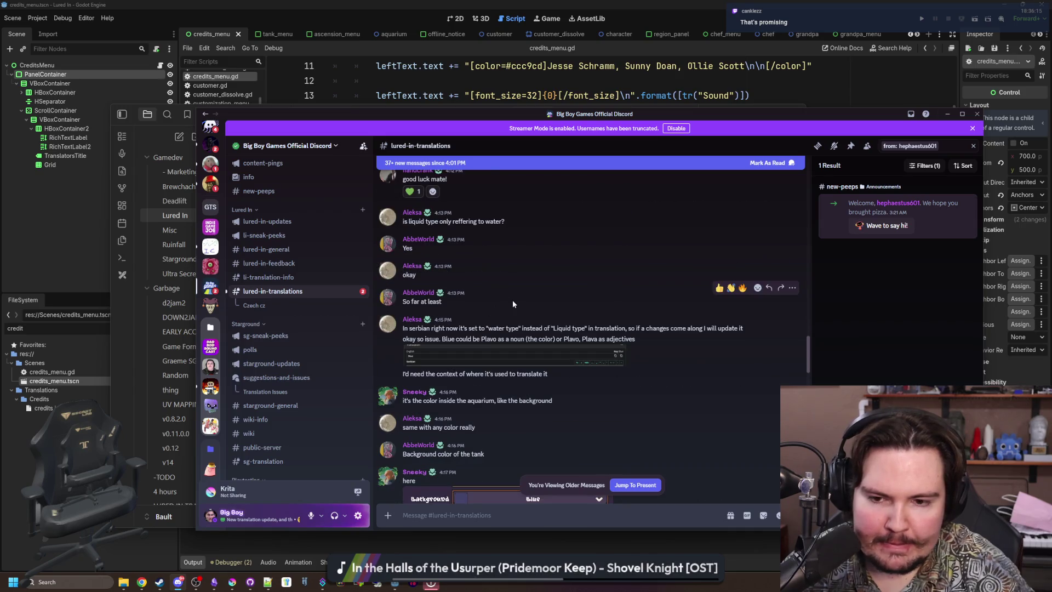
scroll(513, 303, "down", 3)
scroll(513, 303, "down", 4)
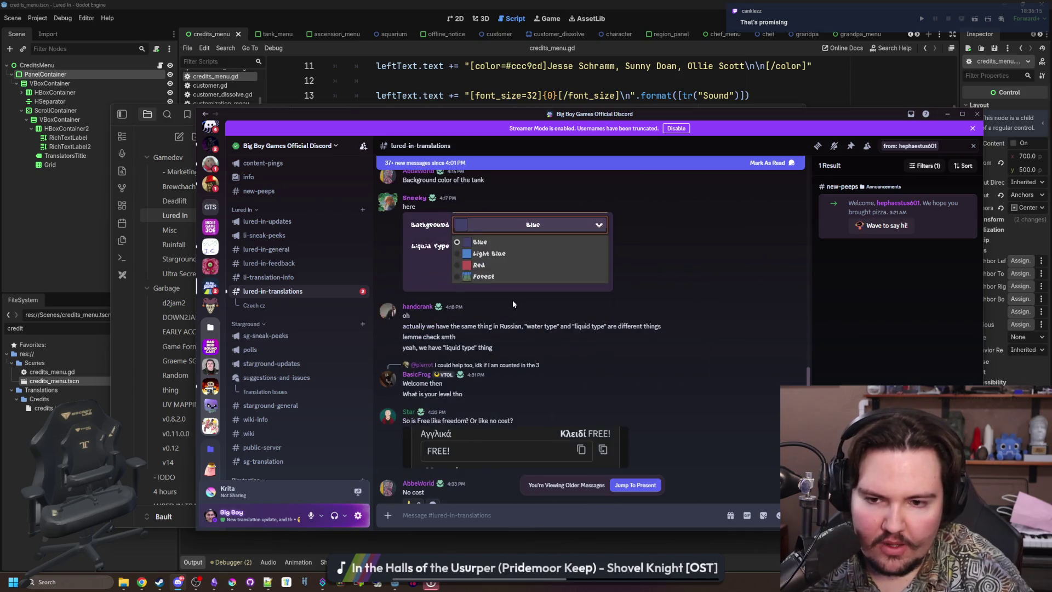
scroll(513, 303, "down", 2)
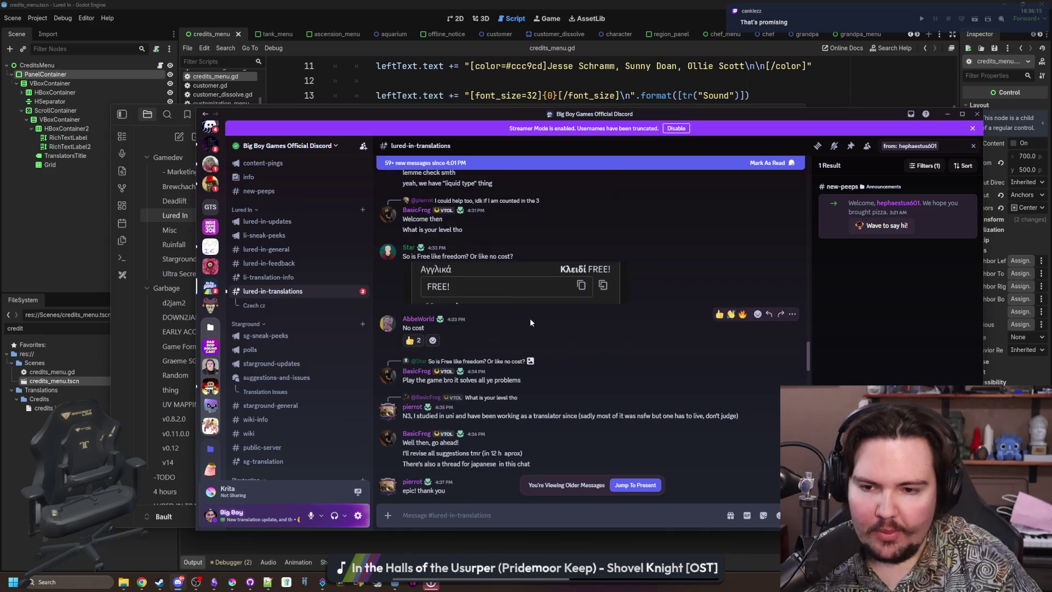
scroll(552, 357, "down", 3)
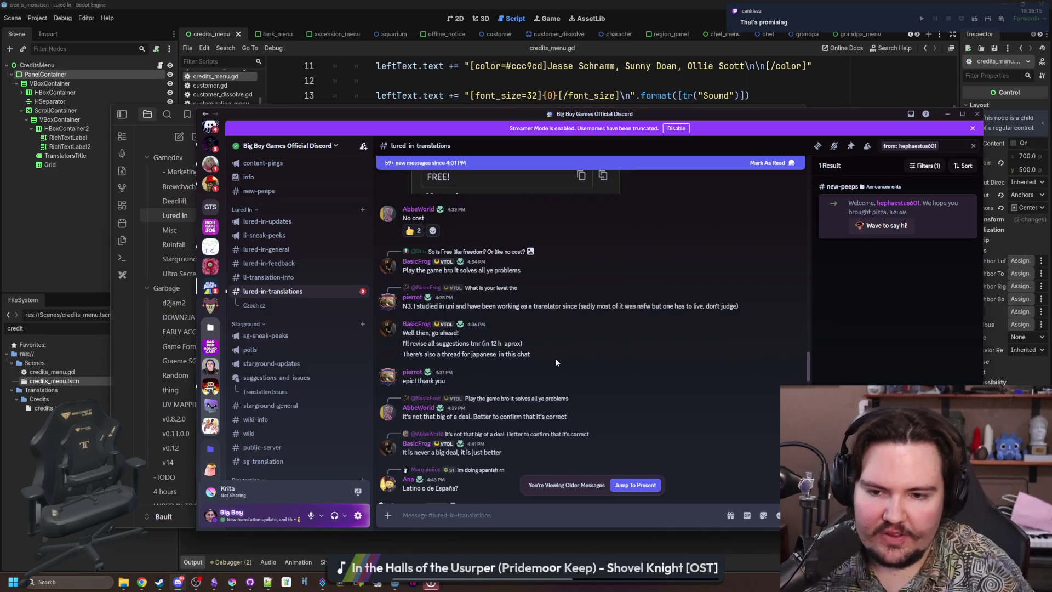
scroll(532, 354, "down", 2)
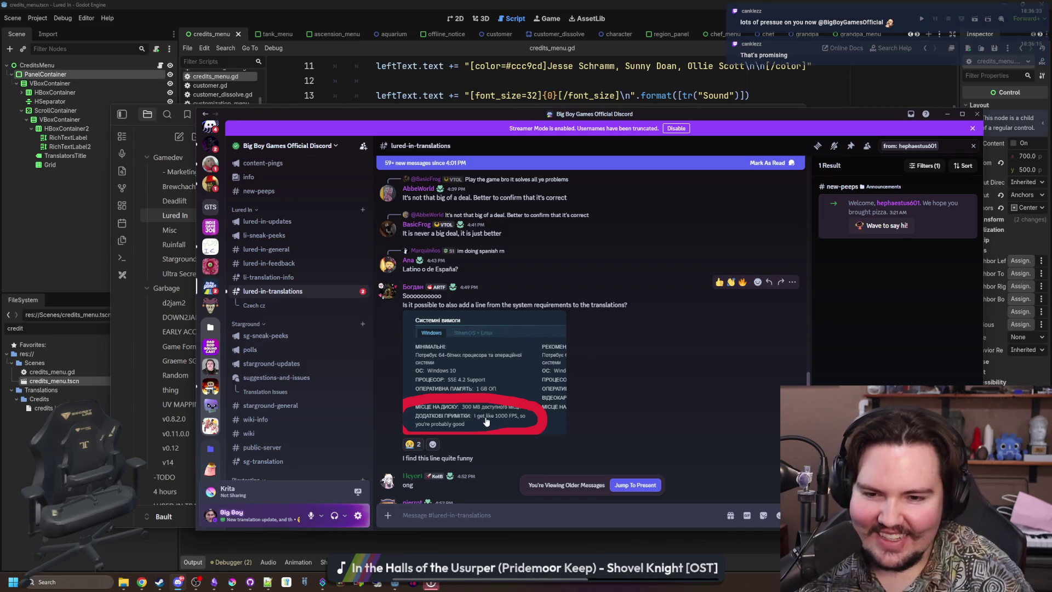
scroll(486, 419, "down", 1)
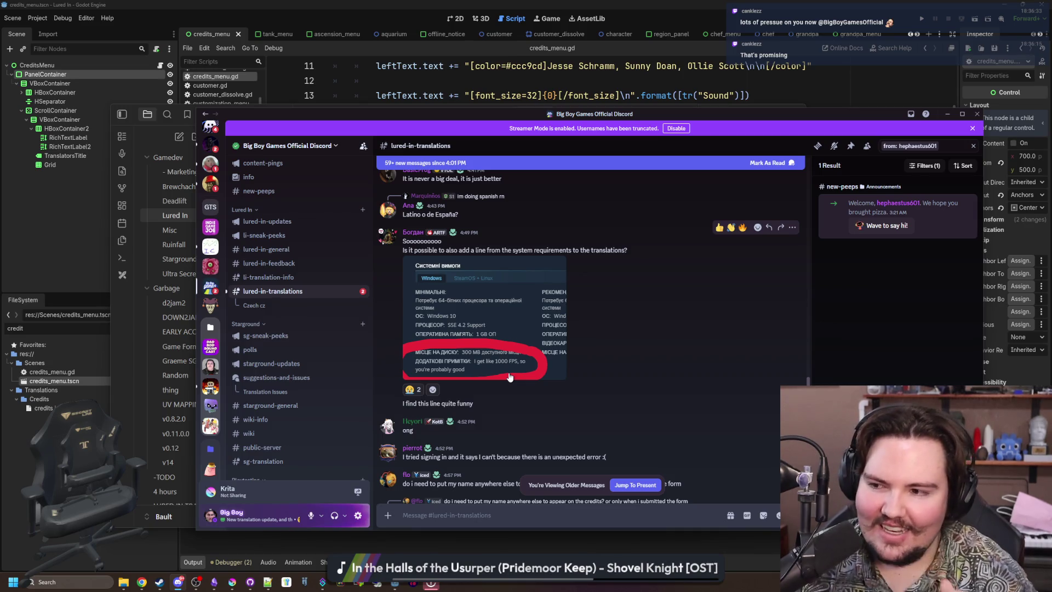
scroll(567, 365, "down", 1)
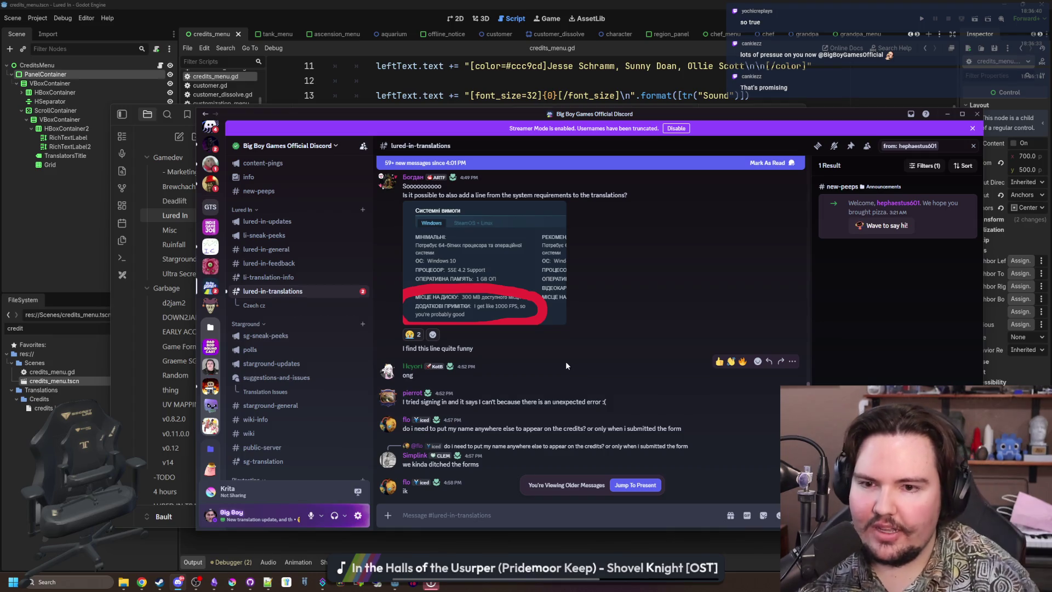
scroll(566, 362, "down", 1)
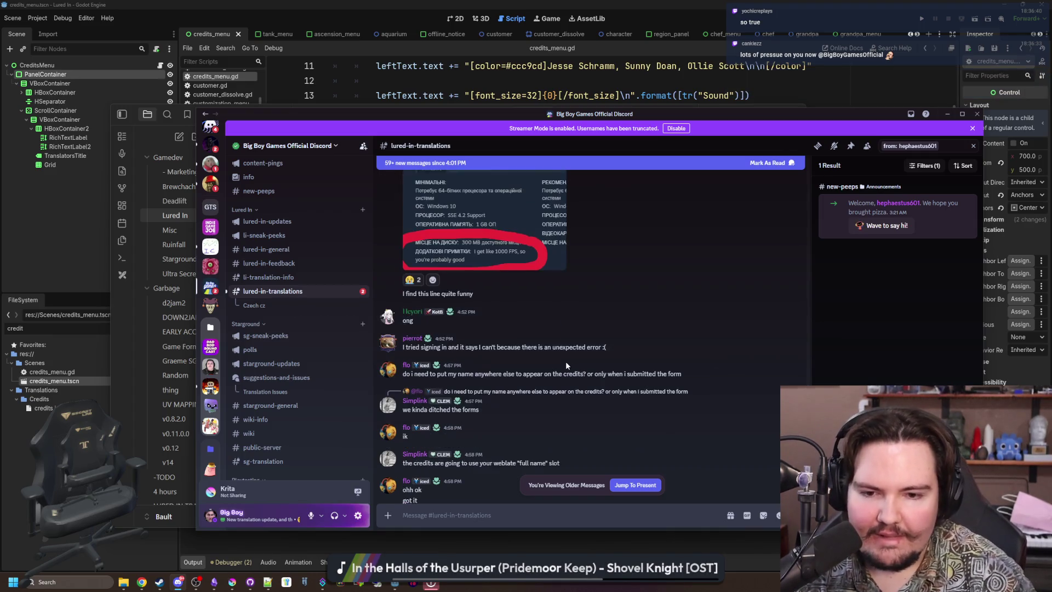
scroll(566, 362, "down", 1)
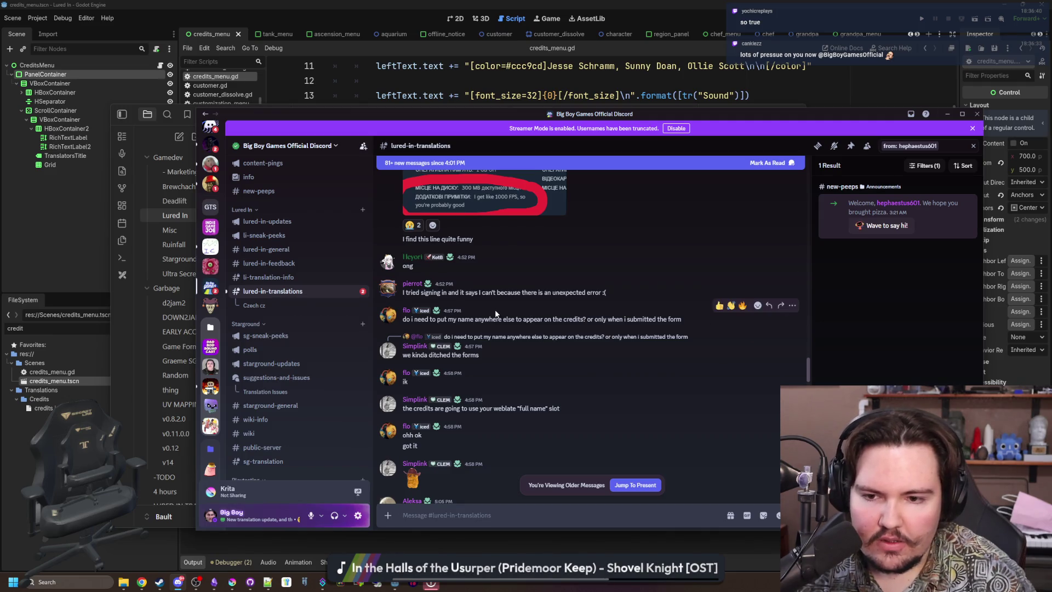
scroll(476, 356, "down", 1)
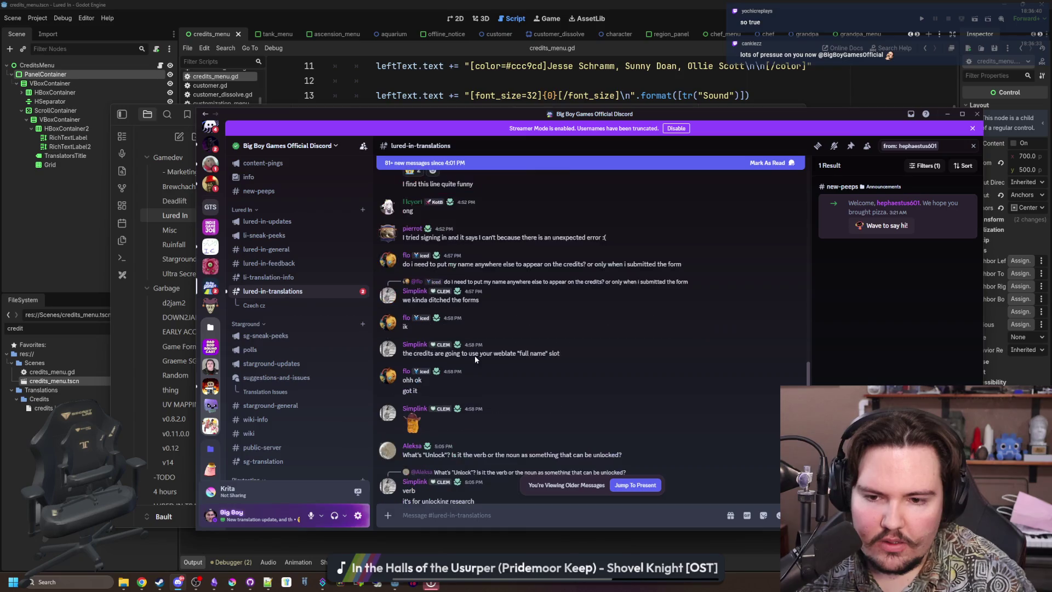
scroll(529, 349, "down", 4)
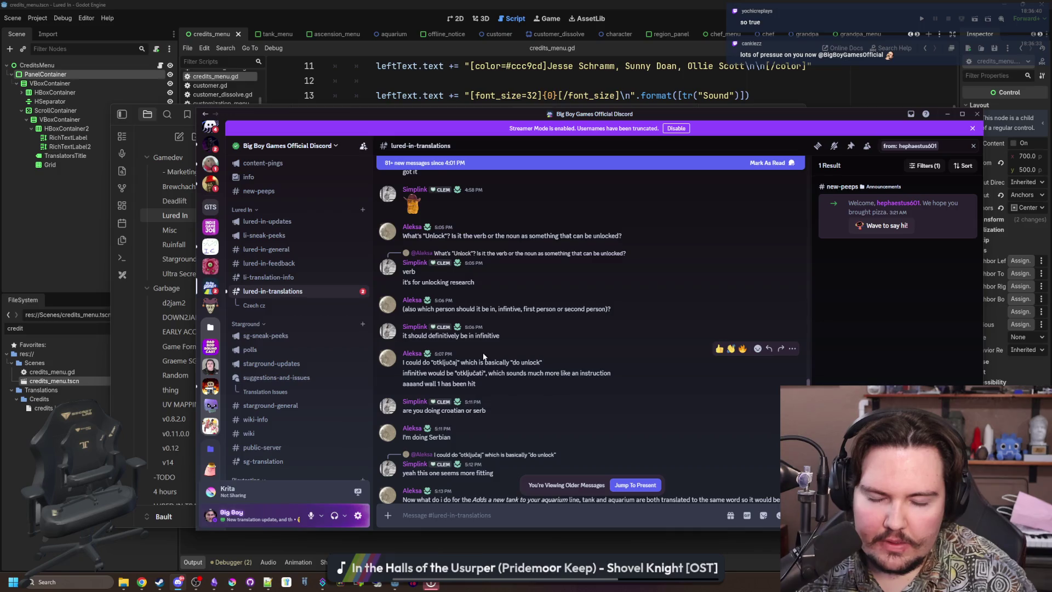
Reply to the member asking how upcoming translations will be handled and notified.
scroll(488, 356, "down", 3)
scroll(484, 355, "down", 2)
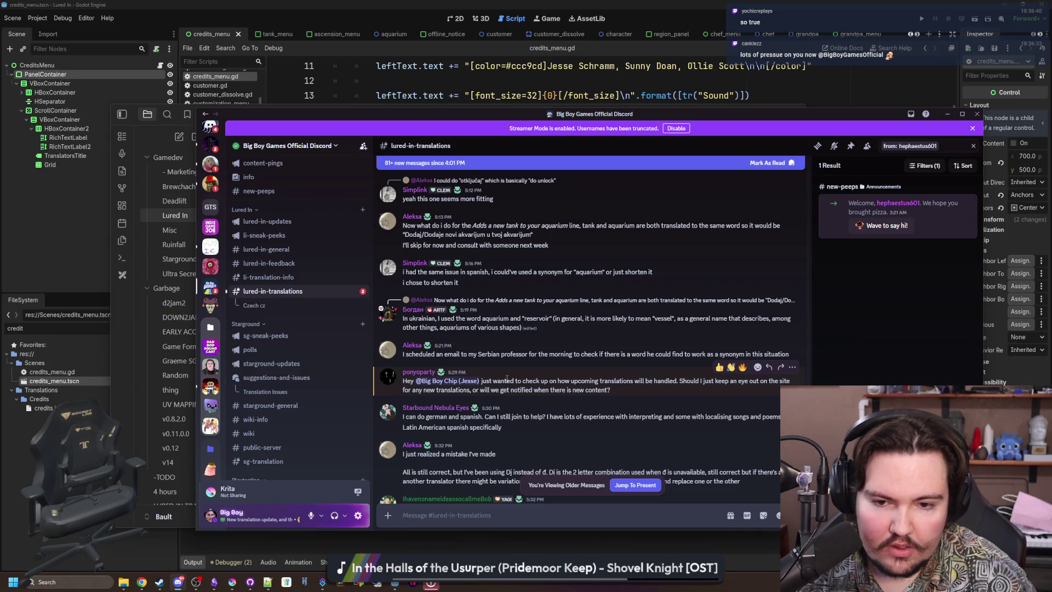
left_click(770, 367)
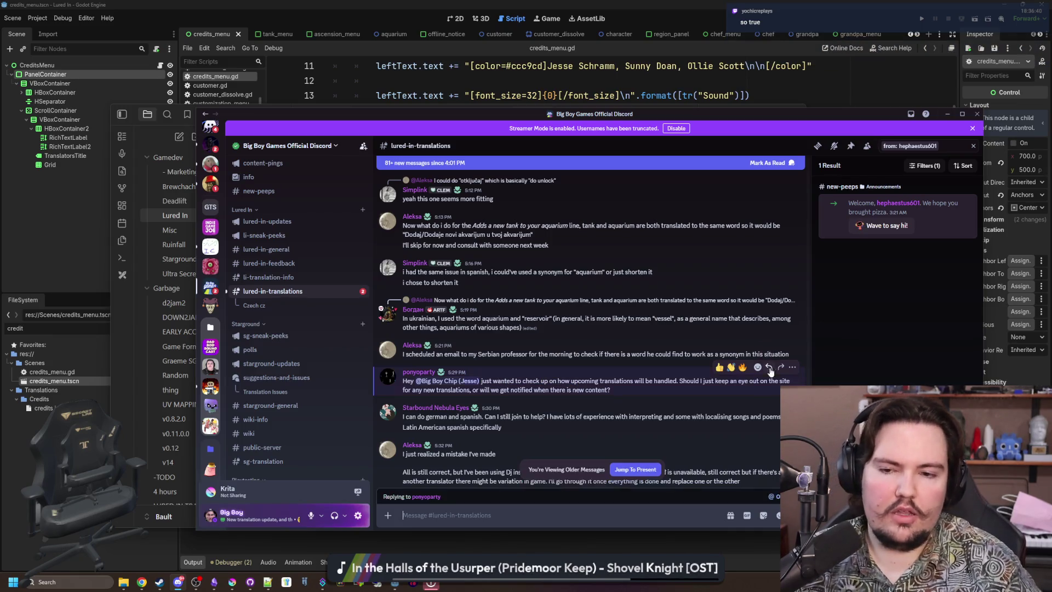
Answer that everyone gets pinged for each new translation block or many missing keys.
scroll(575, 357, "down", 1)
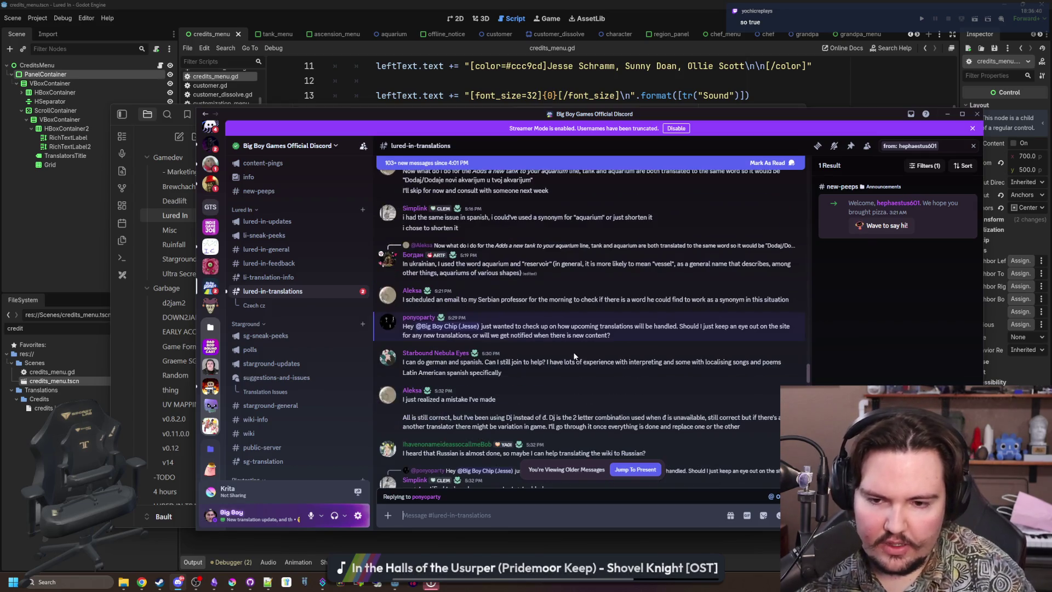
type("Whenever i ac")
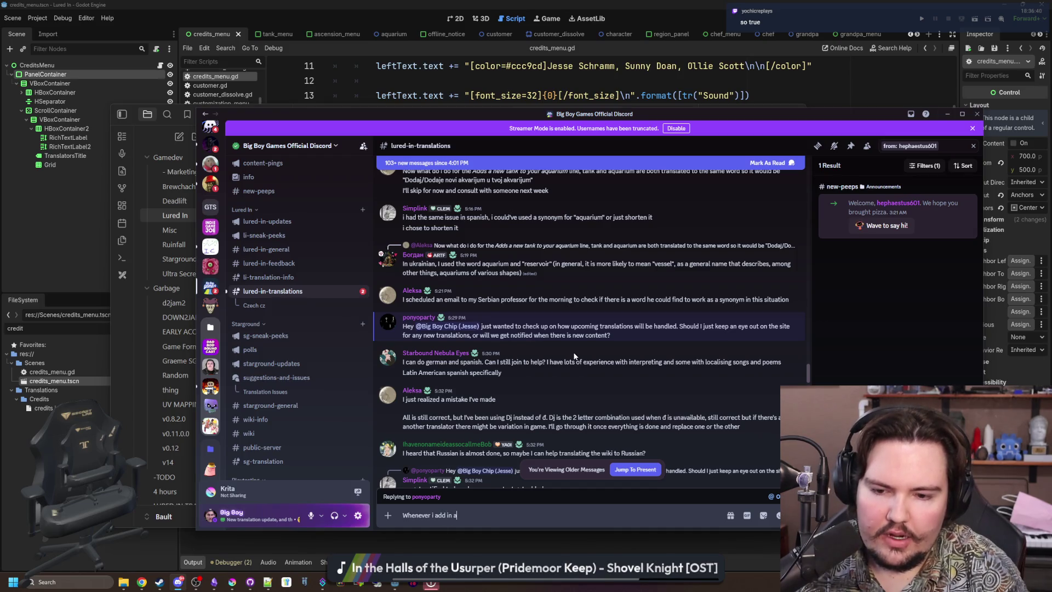
type(" new block of t")
type("ranslations, i'")
type("ll ping everyo")
type("ne. But ")
type("it")
type("ll probably just be a")
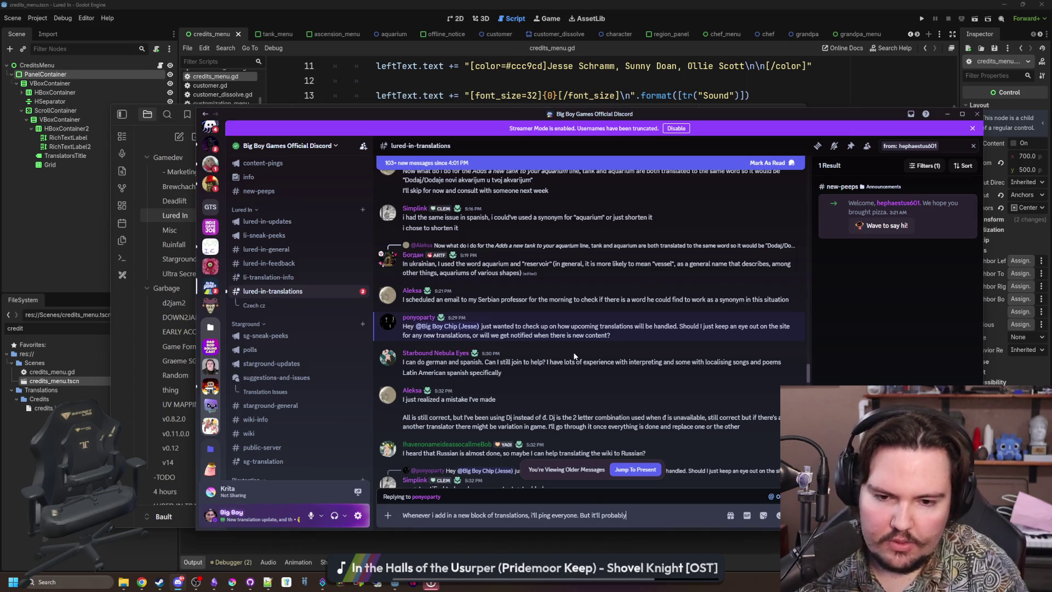
type(" trickle as new thi")
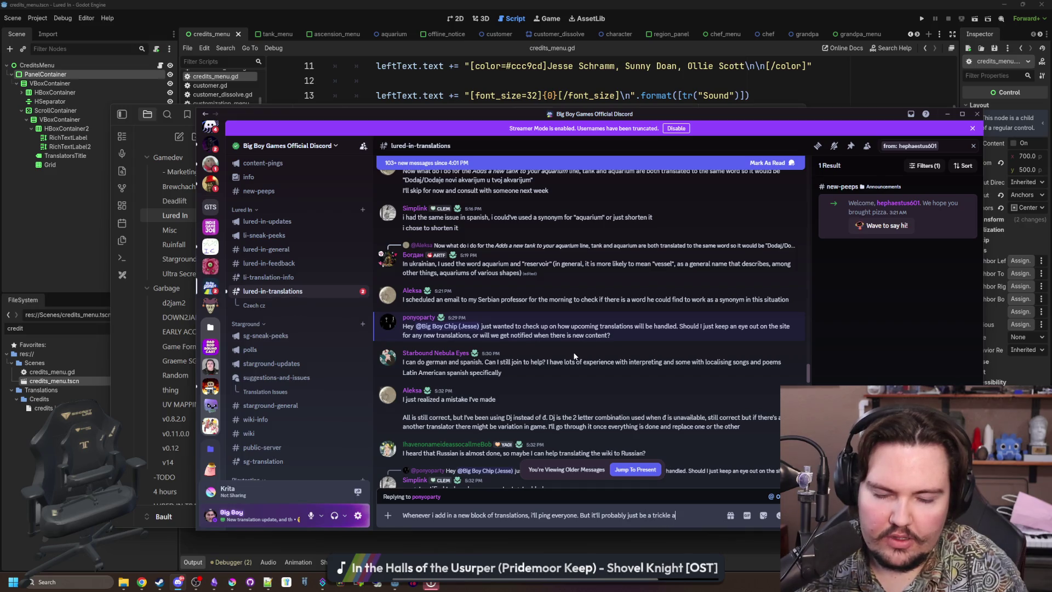
type("ngs come in")
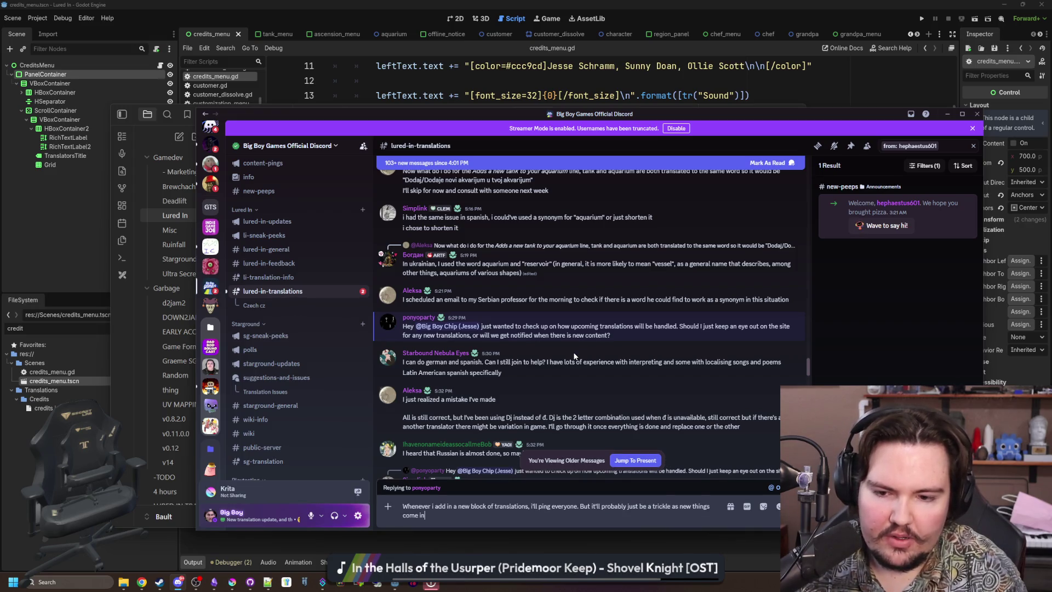
type("If there's al")
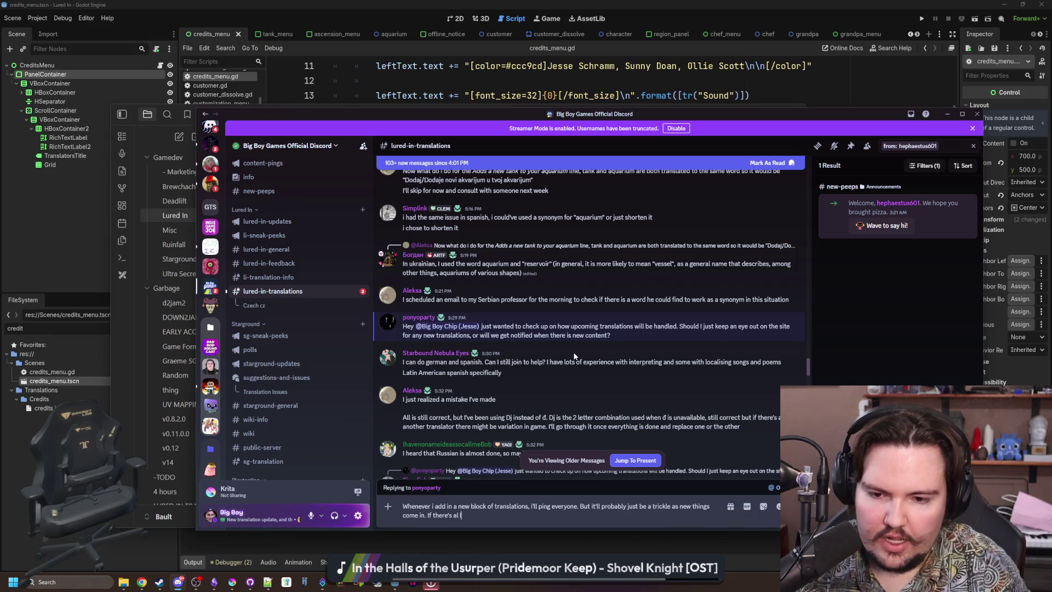
key("BackSpace")
type("lot of missing")
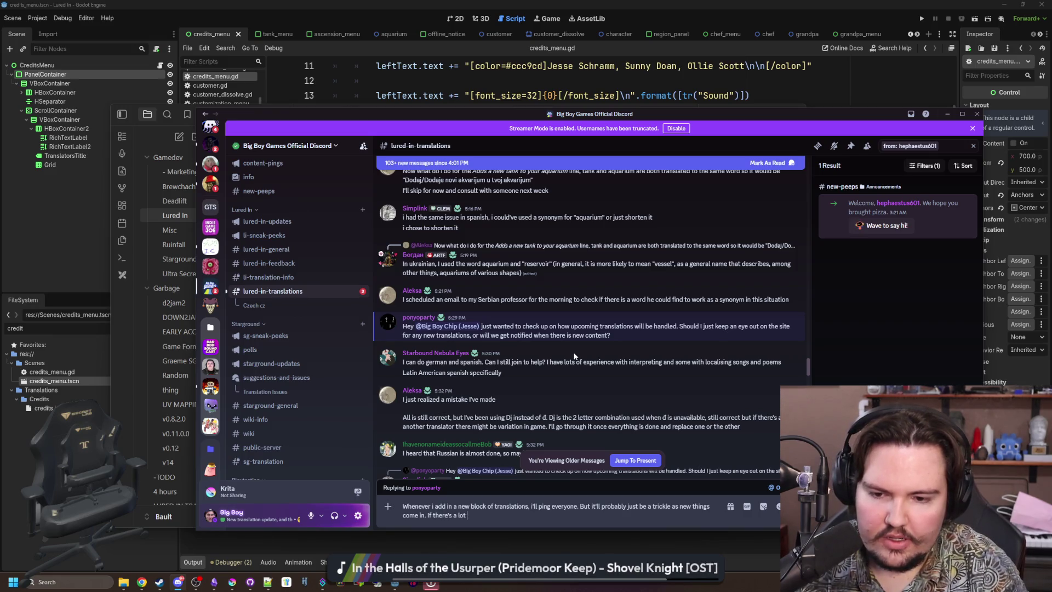
type(" keys before an update, i'")
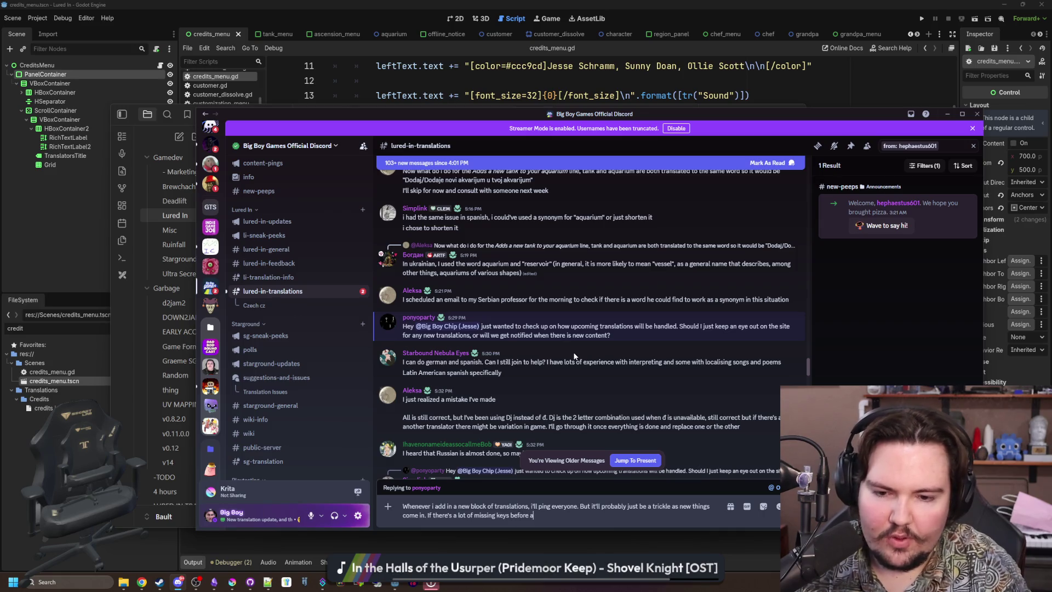
type("ll ping everyonme")
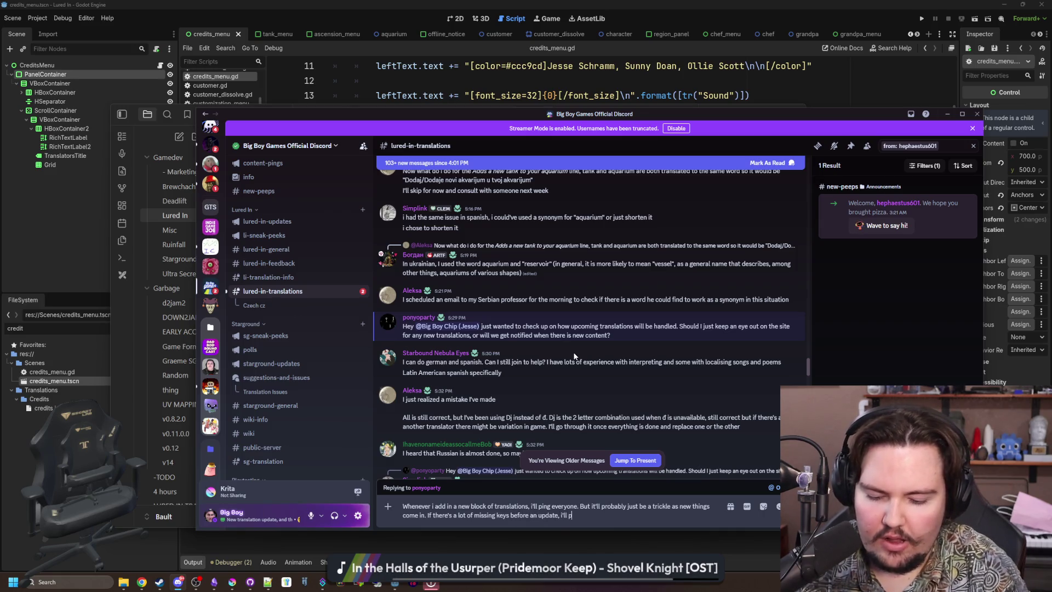
key("BackSpace")
key("BackSpace")
type("e to let them know")
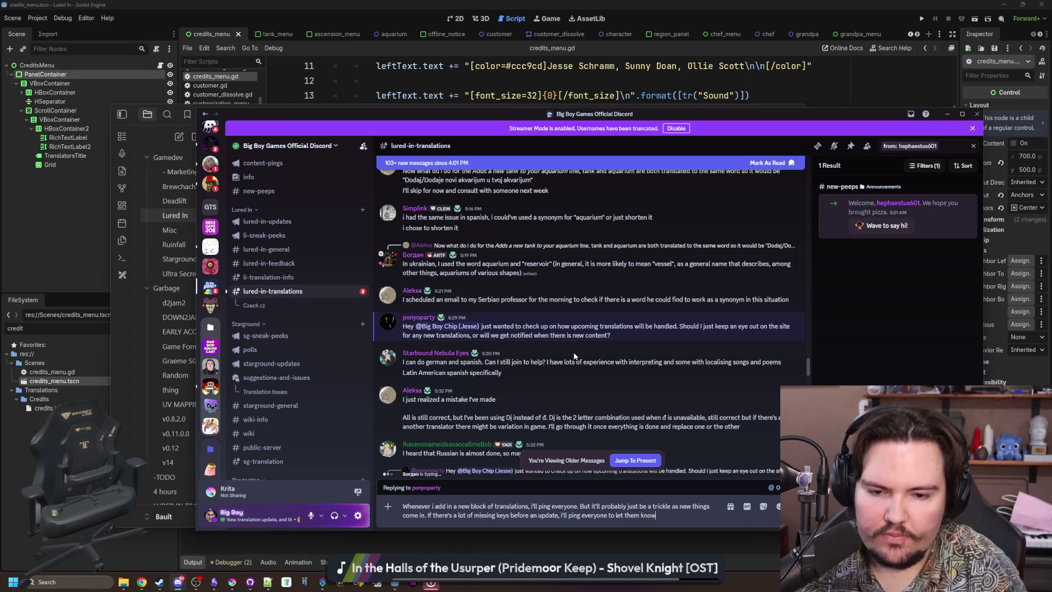
key("Return")
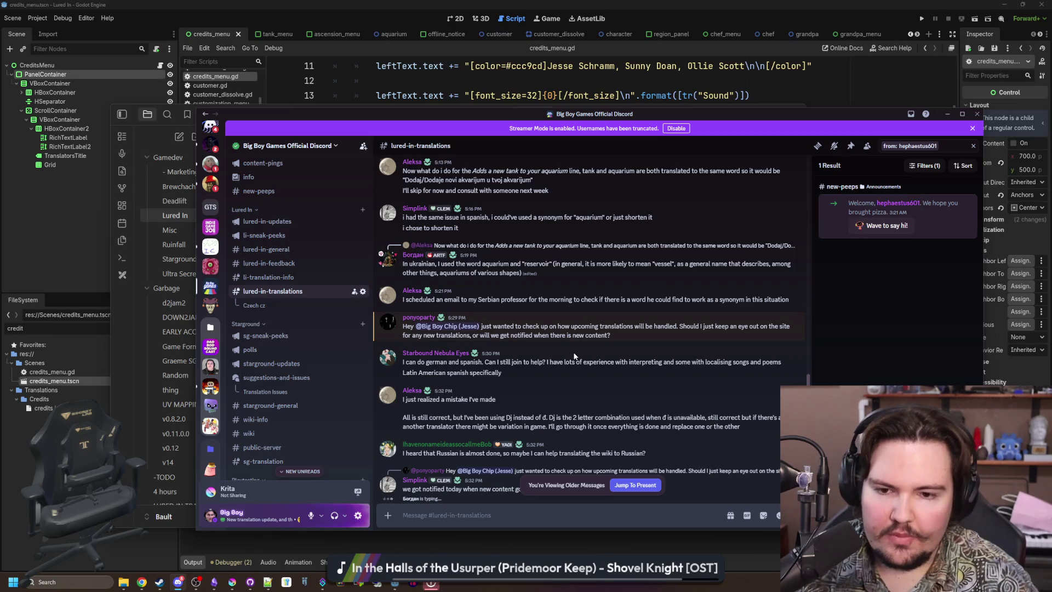
scroll(574, 356, "down", 1)
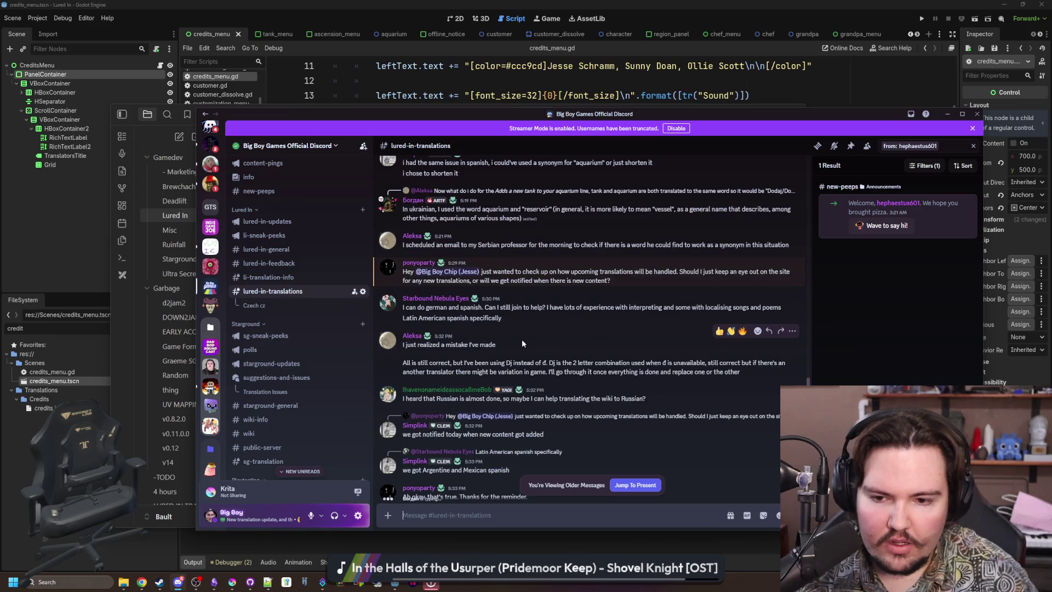
scroll(522, 343, "down", 1)
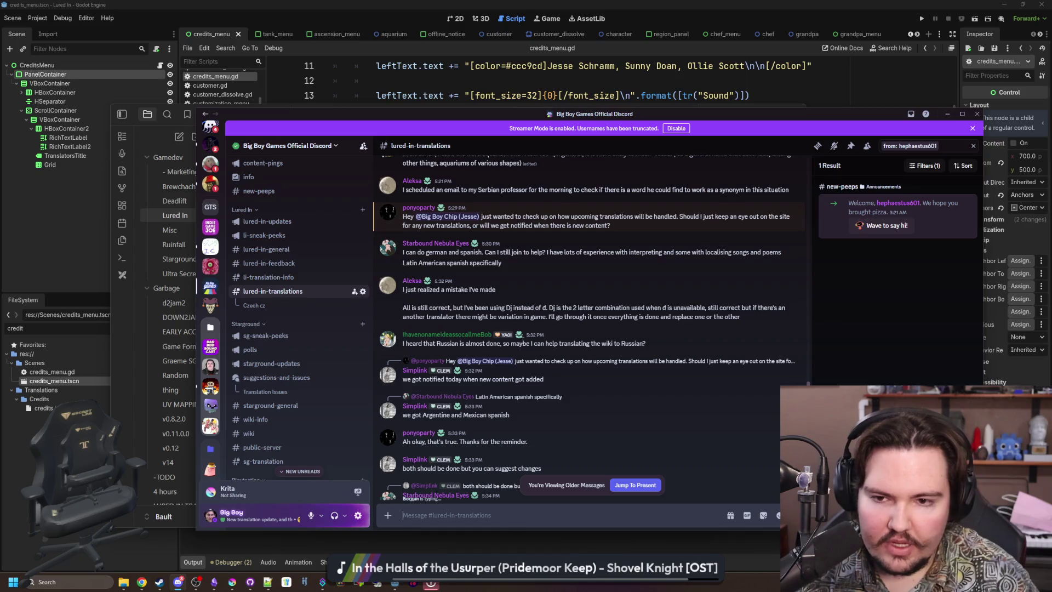
scroll(557, 258, "down", 1)
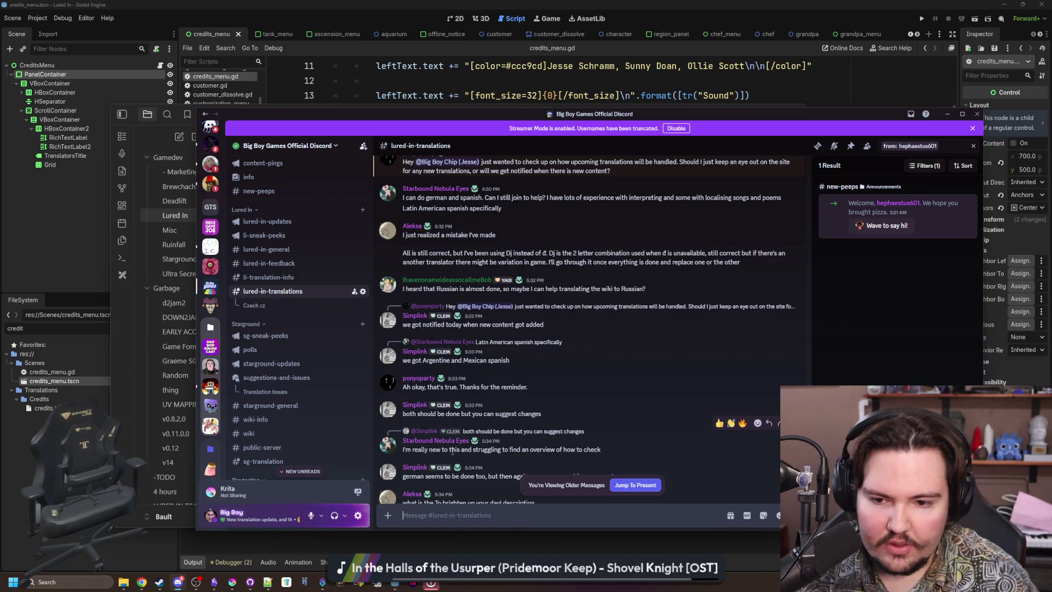
scroll(525, 356, "down", 3)
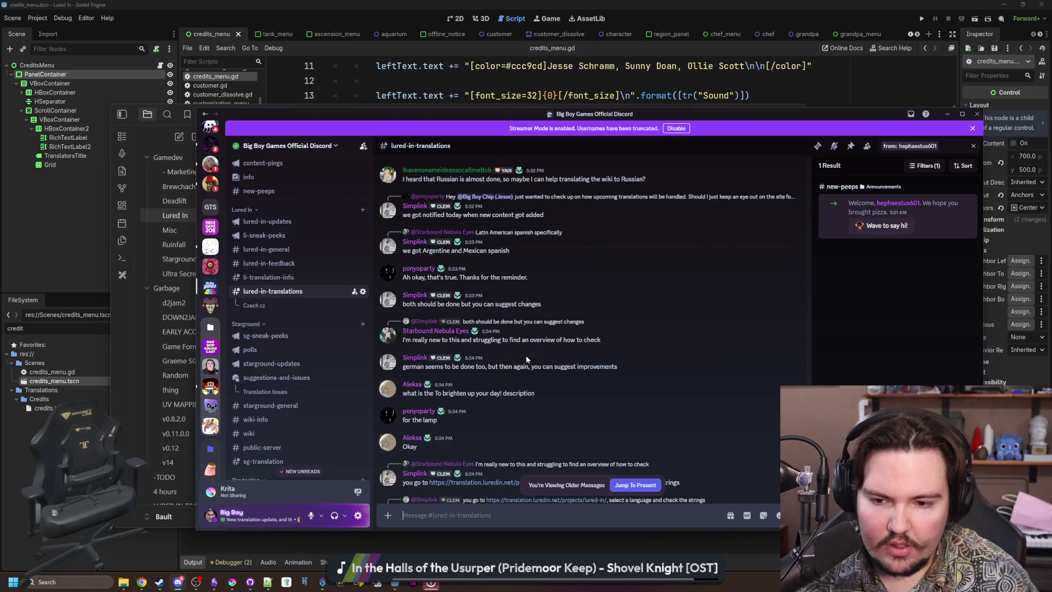
scroll(531, 343, "up", 2)
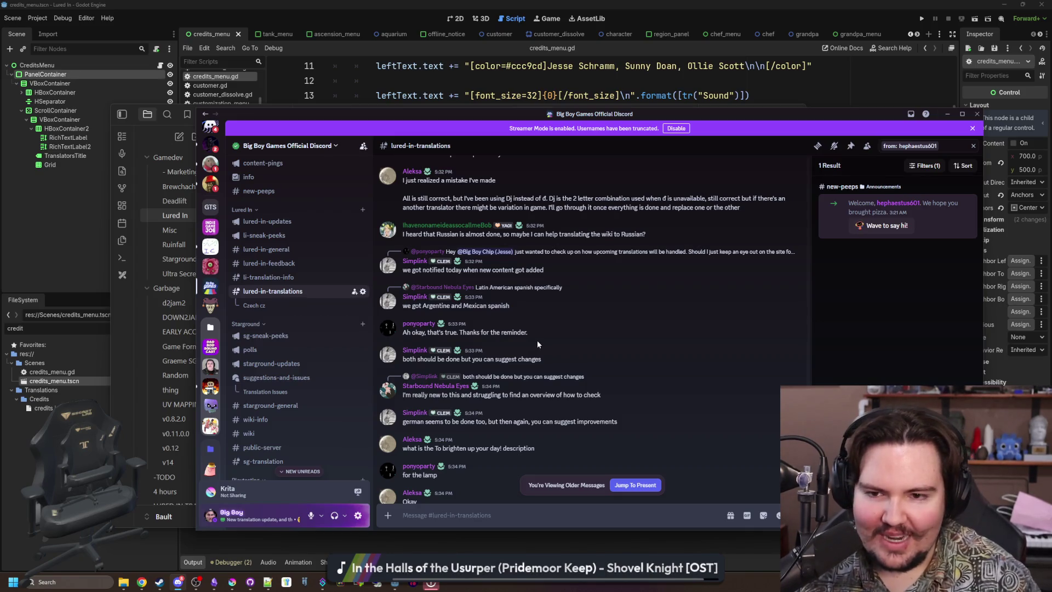
scroll(538, 344, "up", 1)
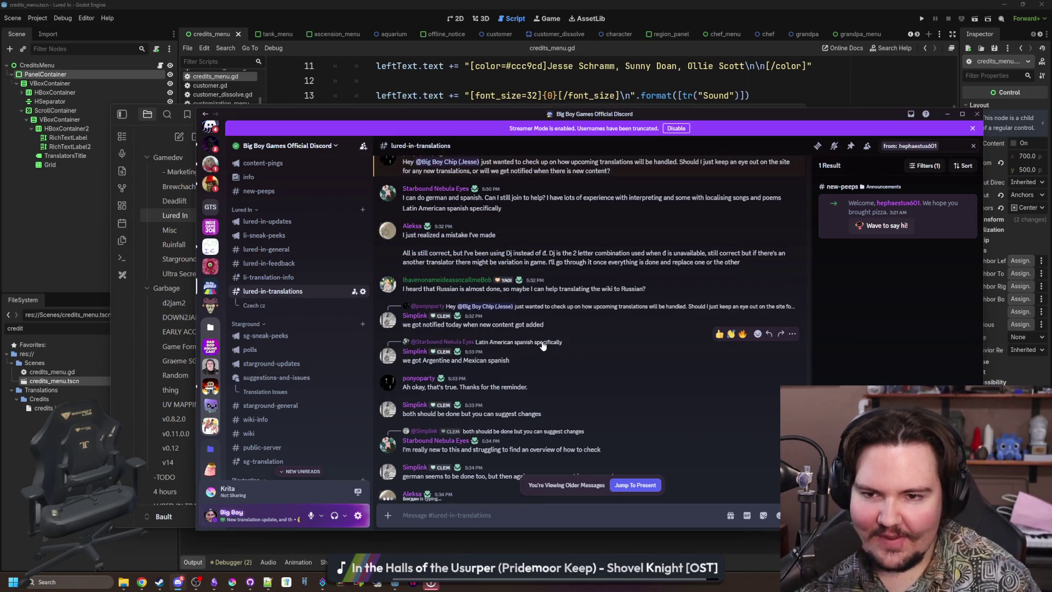
scroll(495, 249, "down", 2)
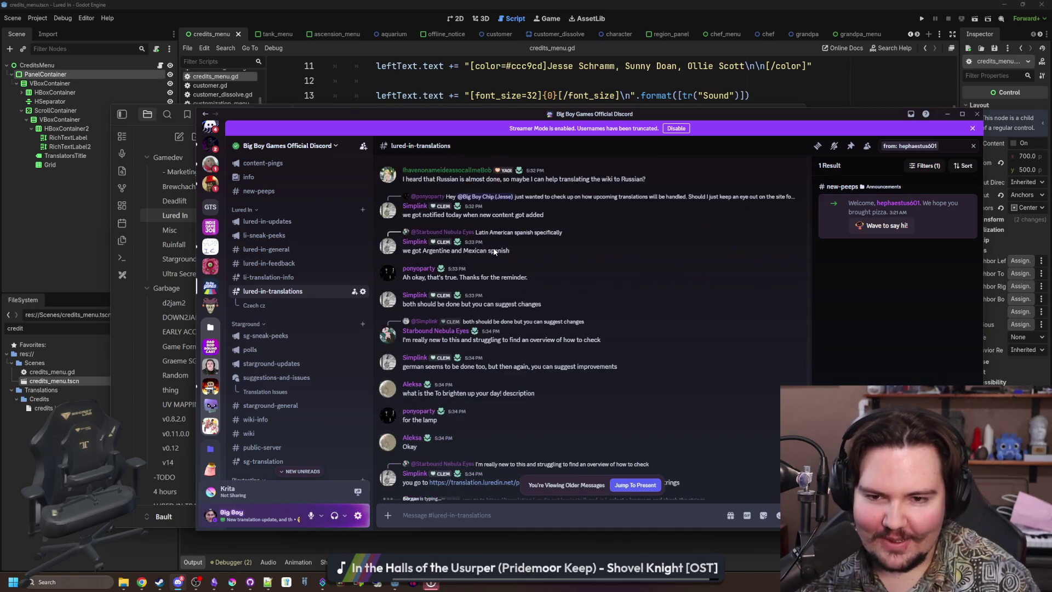
scroll(523, 290, "down", 2)
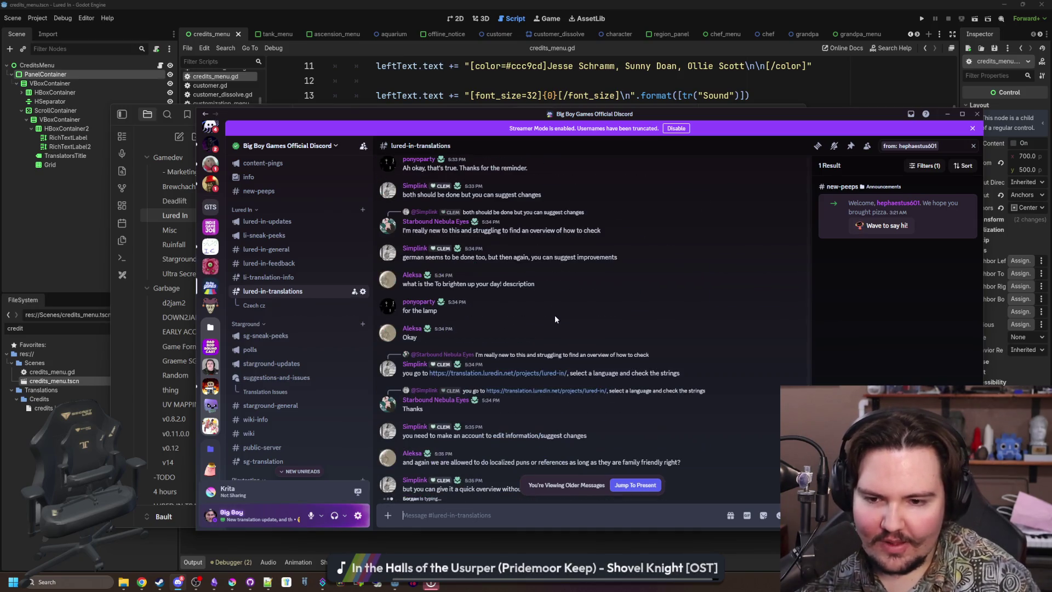
scroll(522, 333, "down", 4)
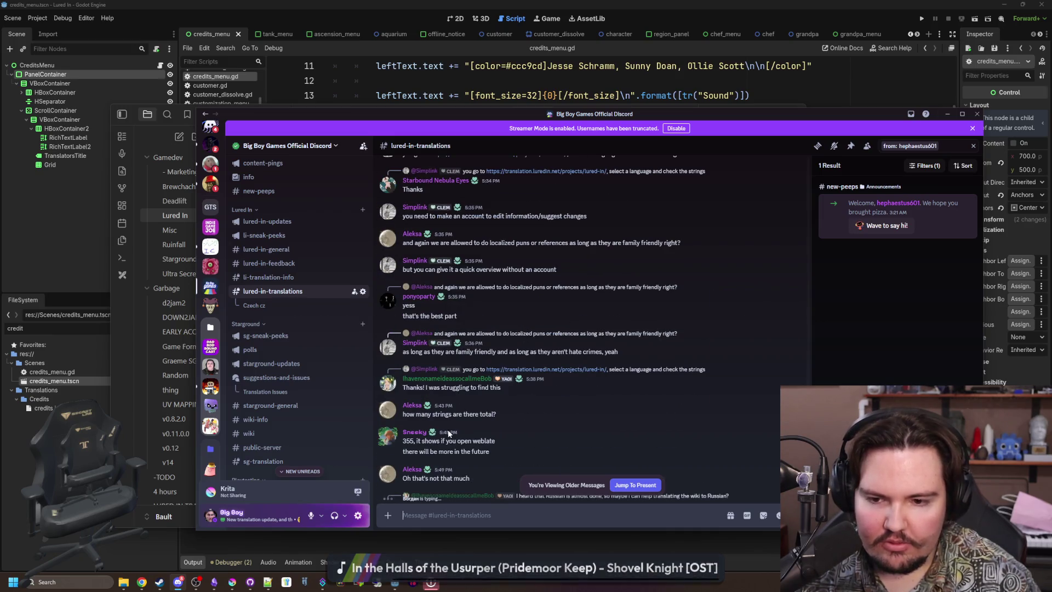
scroll(461, 404, "down", 2)
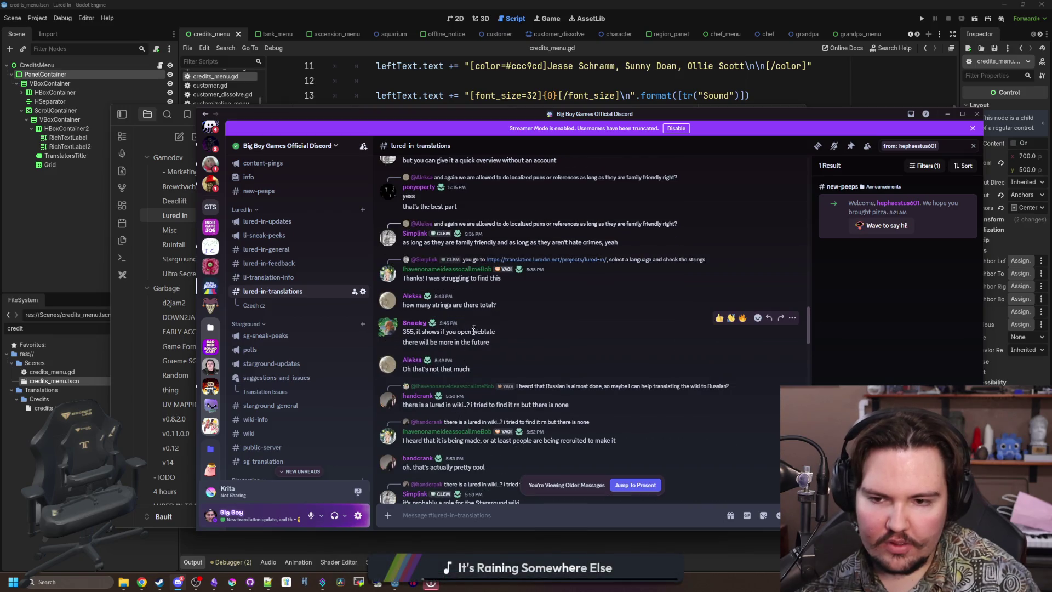
scroll(492, 383, "down", 1)
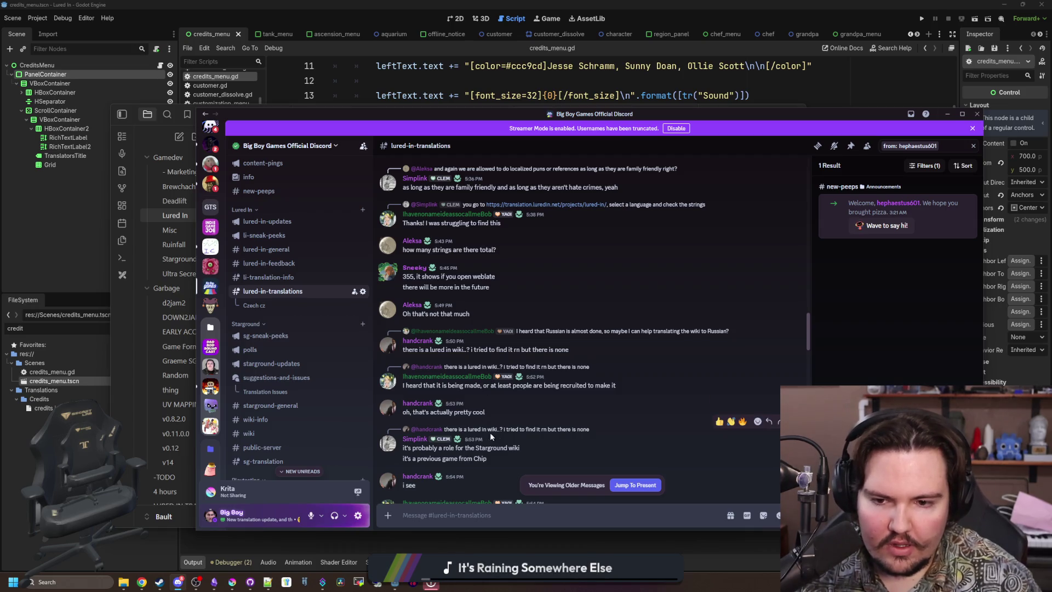
scroll(534, 425, "down", 2)
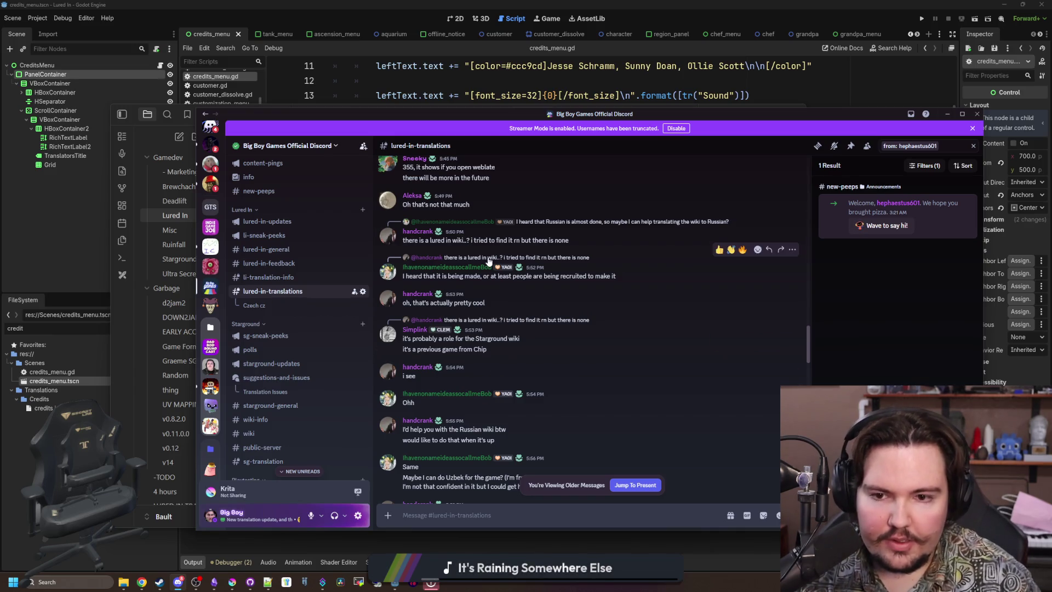
scroll(523, 315, "down", 1)
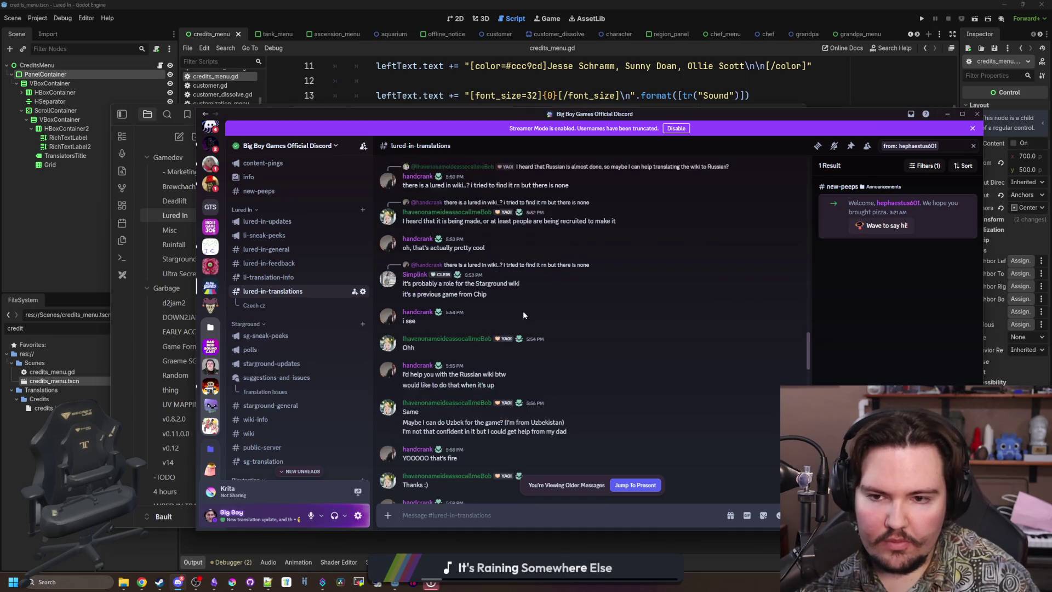
scroll(468, 401, "down", 1)
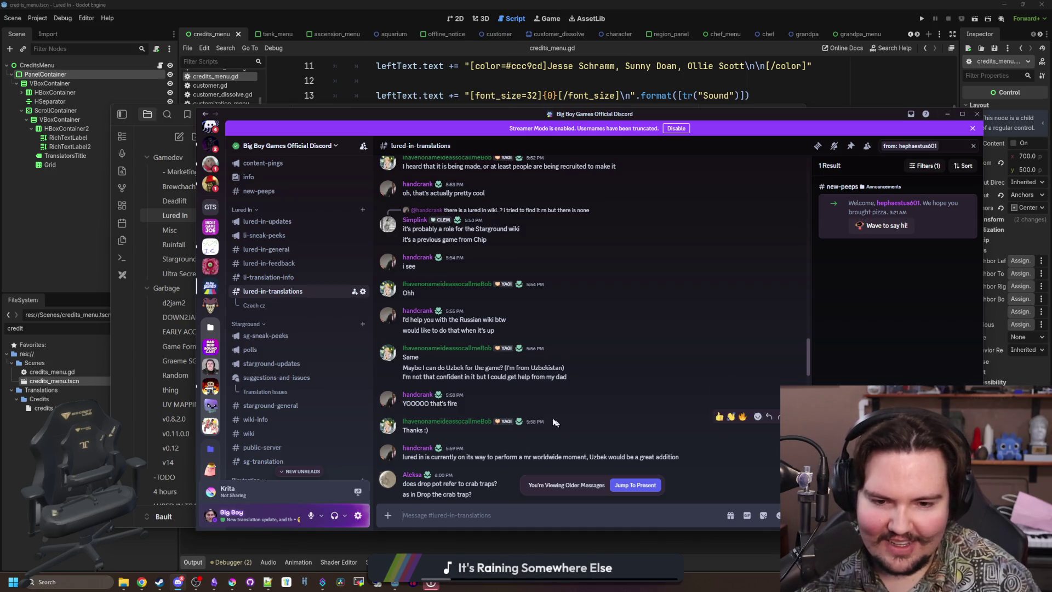
scroll(482, 390, "down", 2)
scroll(472, 379, "down", 1)
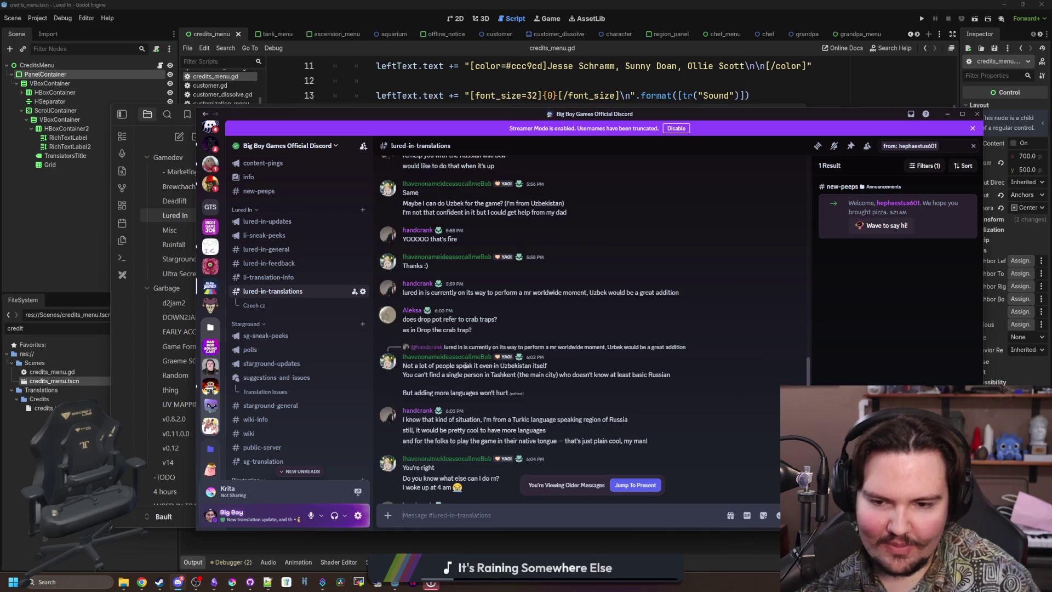
scroll(473, 375, "down", 2)
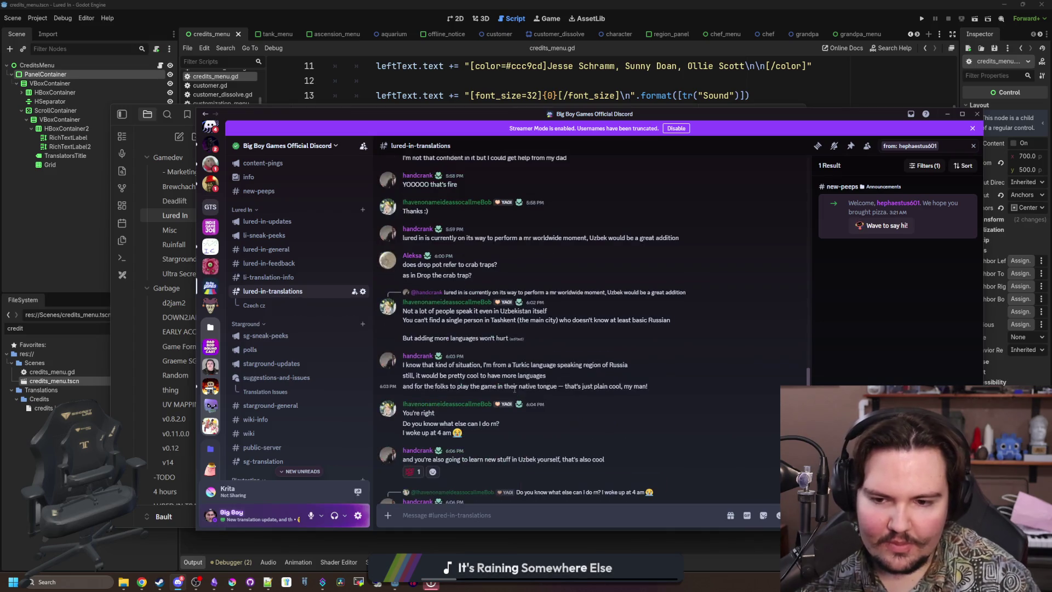
scroll(488, 360, "down", 2)
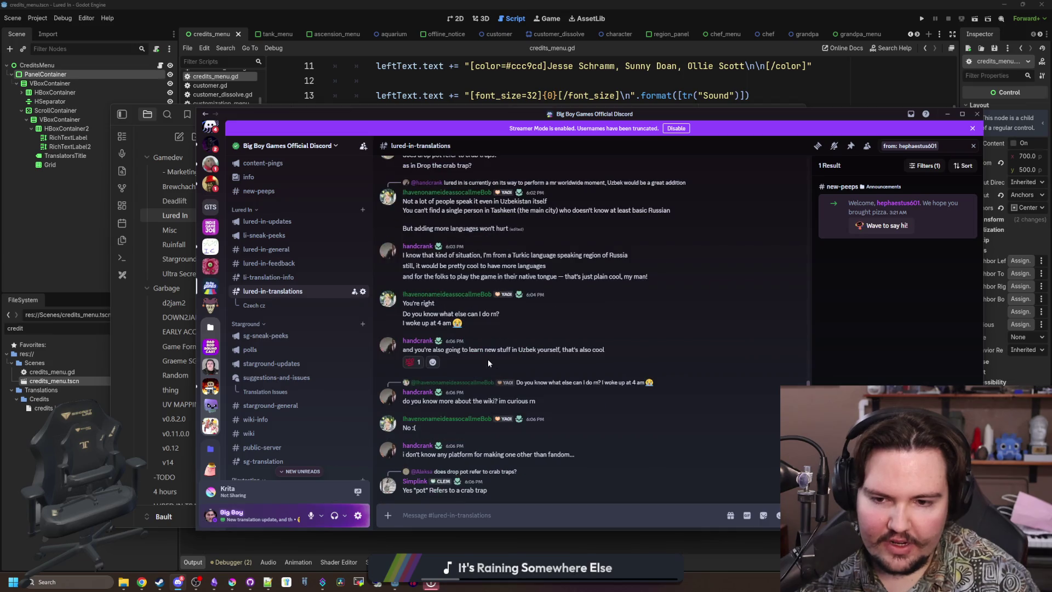
scroll(488, 364, "down", 4)
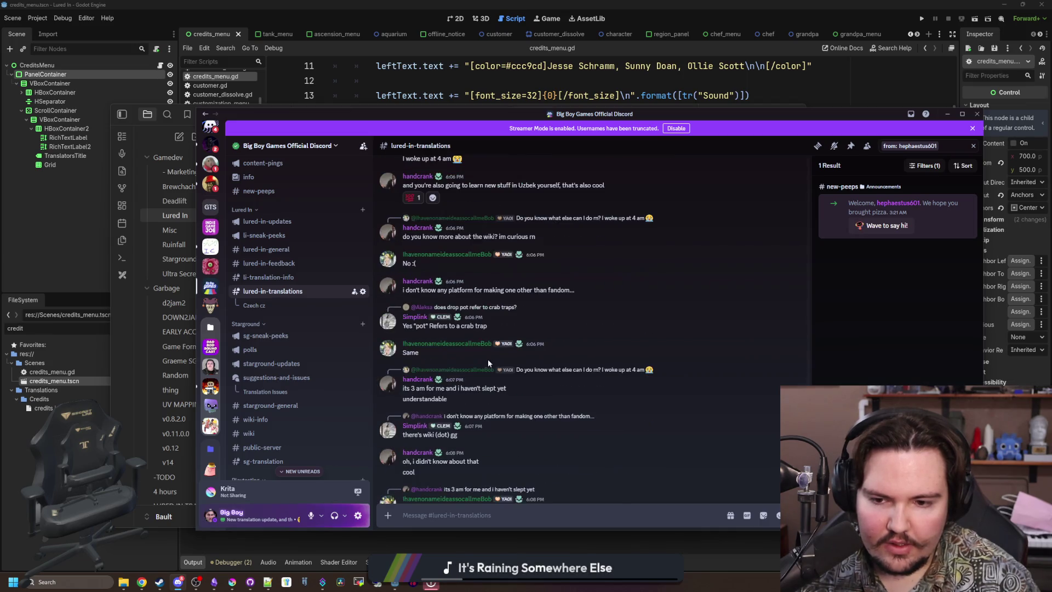
scroll(488, 360, "down", 1)
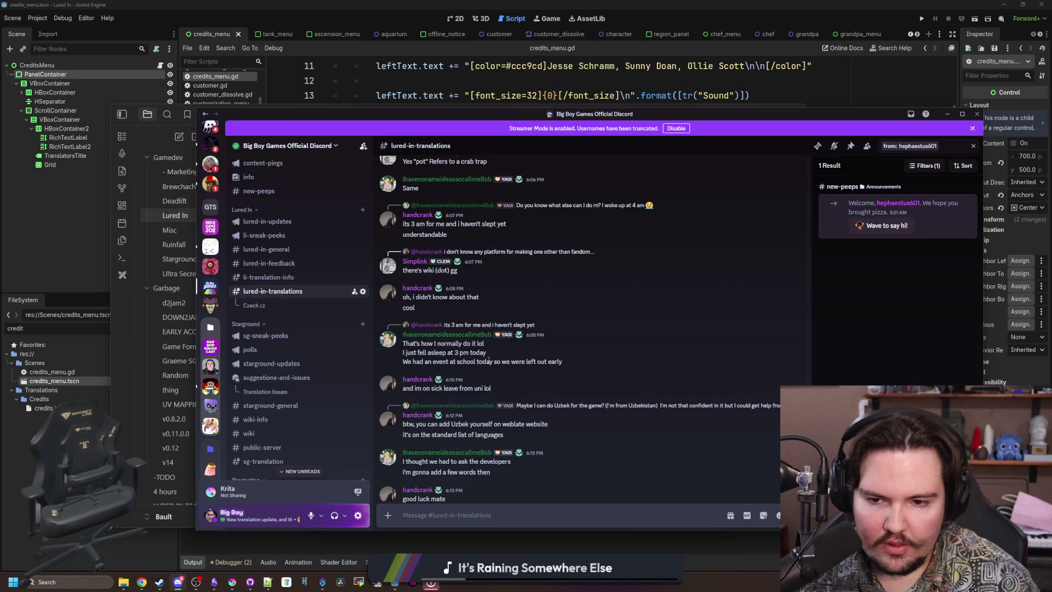
scroll(476, 367, "down", 2)
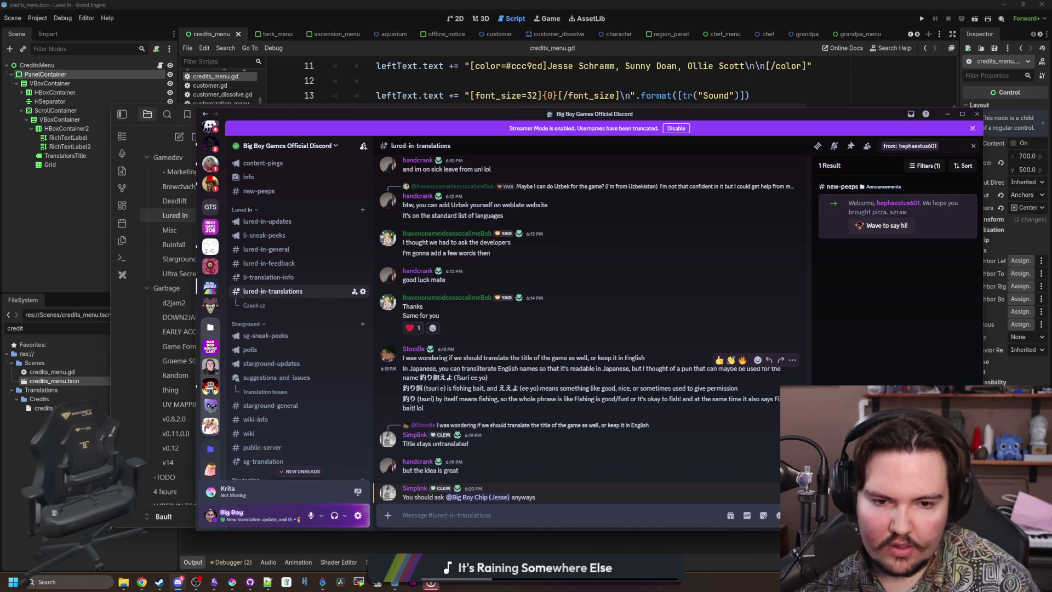
scroll(452, 391, "down", 1)
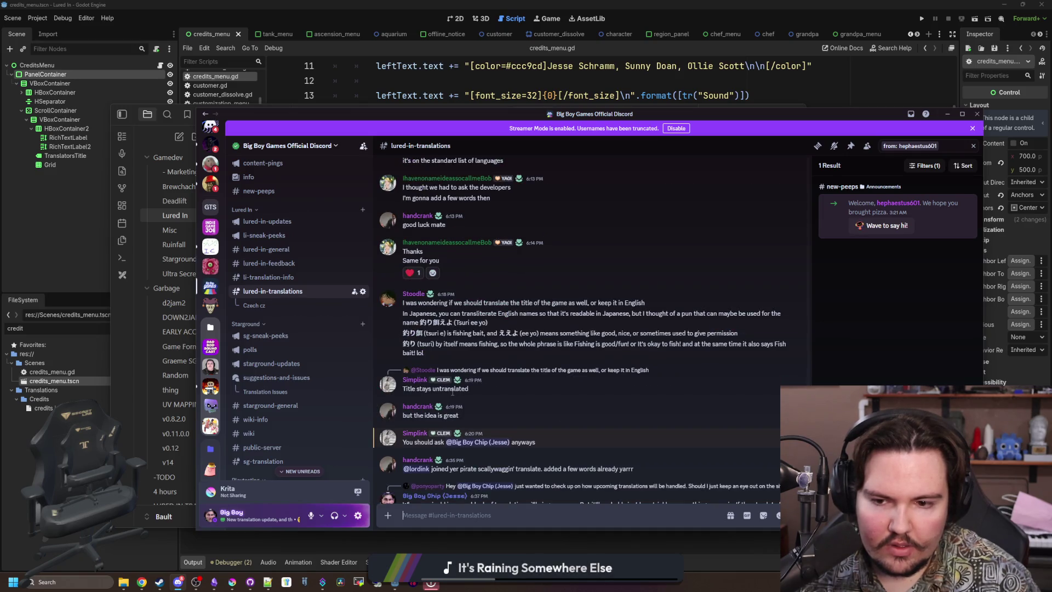
scroll(452, 391, "down", 1)
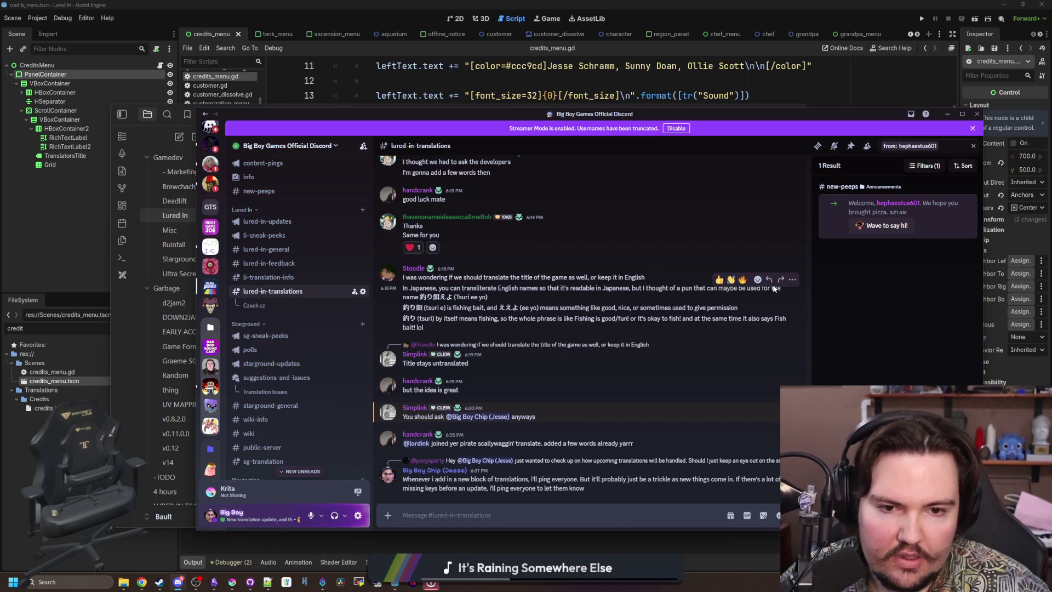
left_click(769, 264)
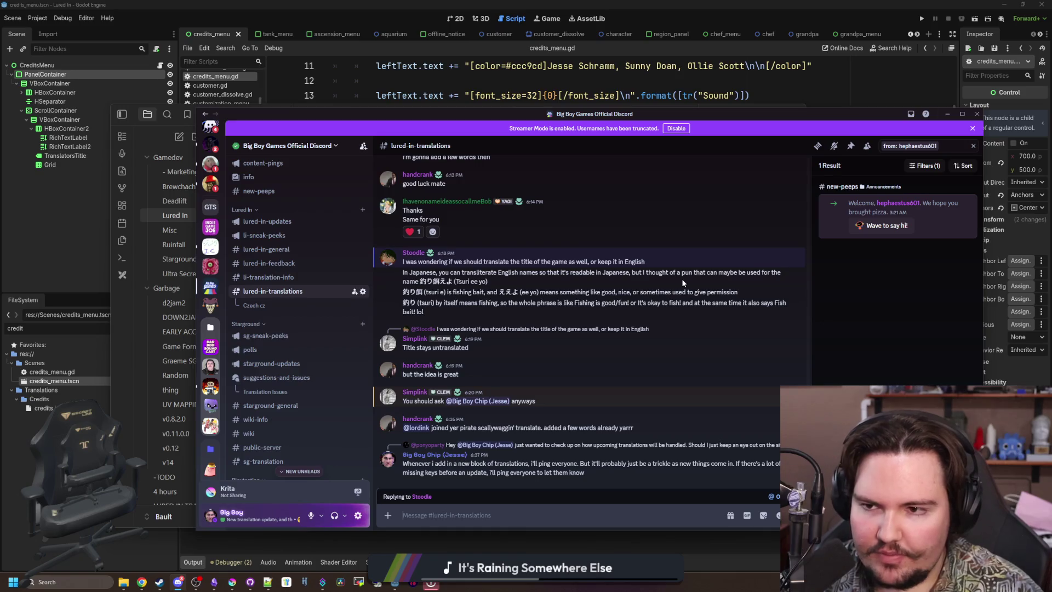
Send a reply that most prefer the name untranslated, but it could go on the translation site.
type("Most people i've asked about this")
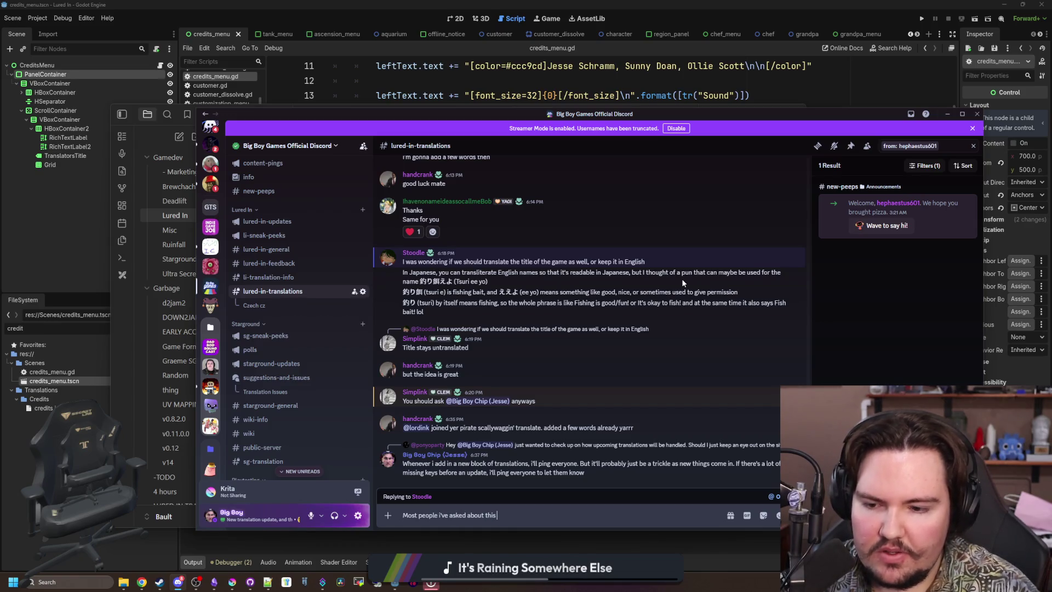
type(" prefer the name untran")
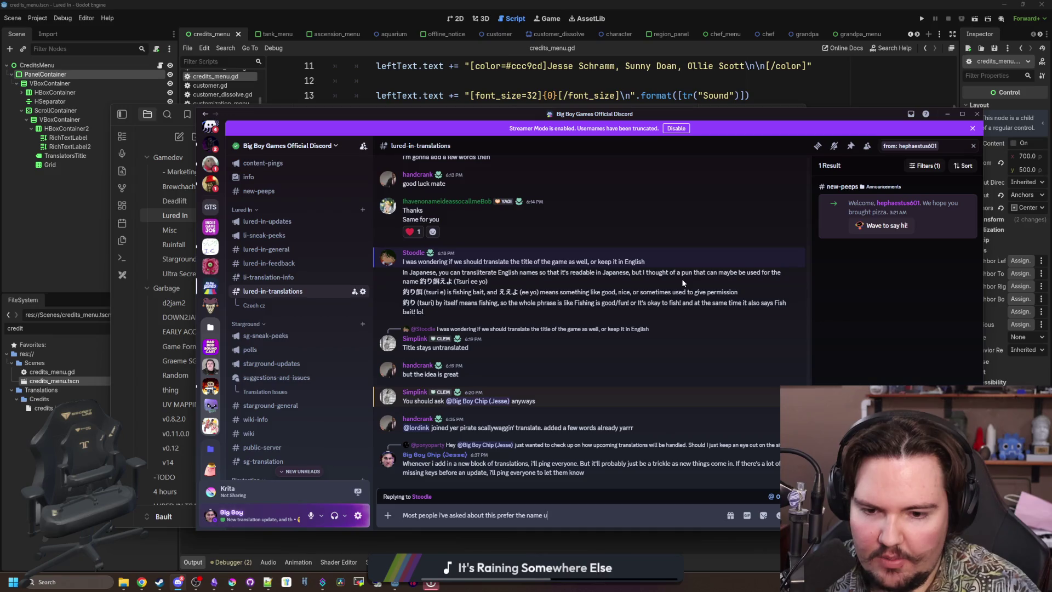
type("slated, since its more of a proper term than a p")
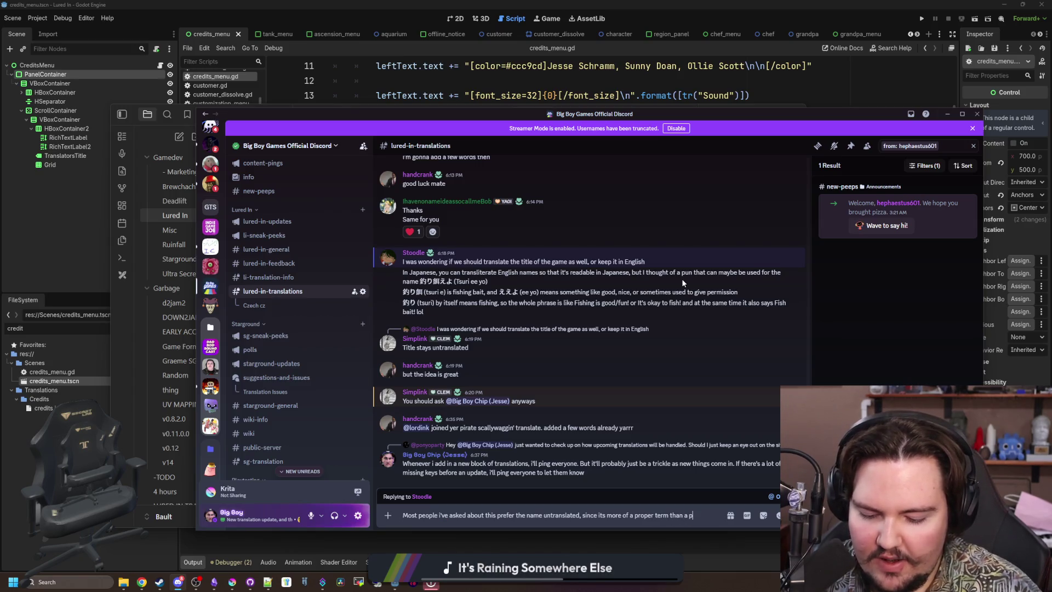
type("hrase per s")
type("ay. But ")
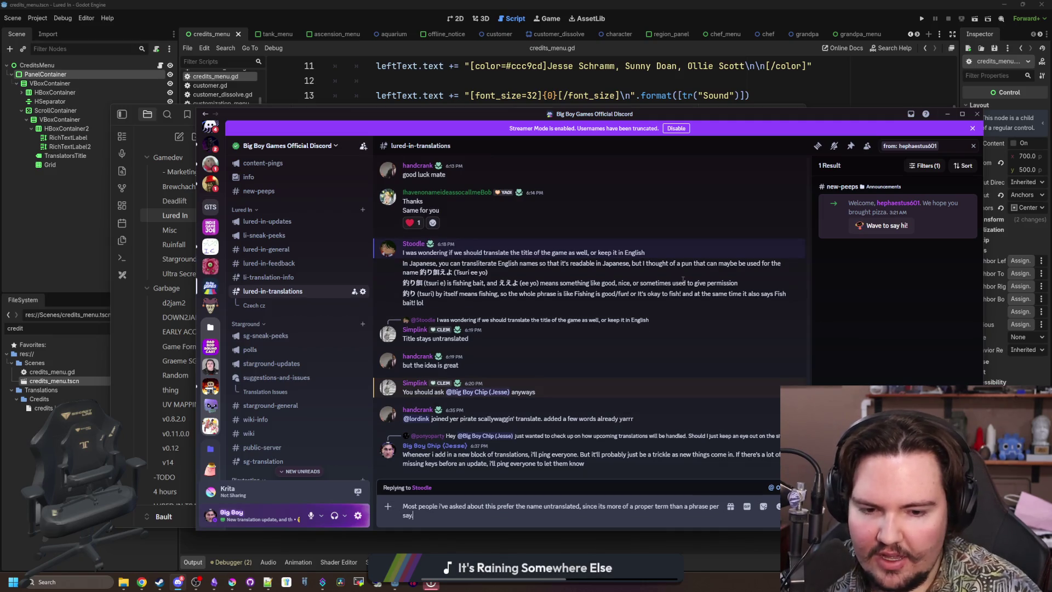
type("I can definitely add t")
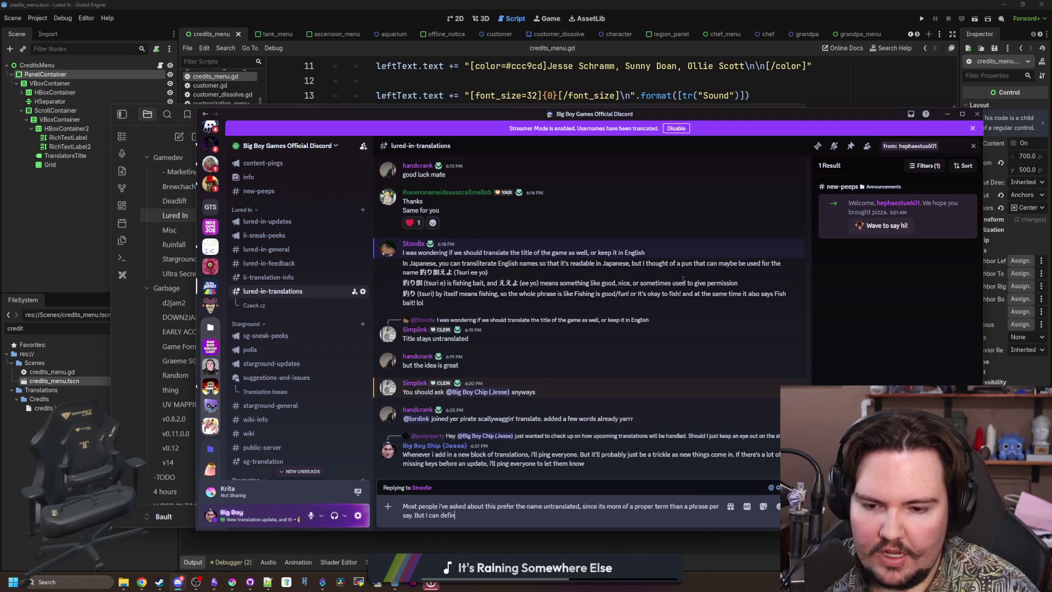
type("he name to the translation ")
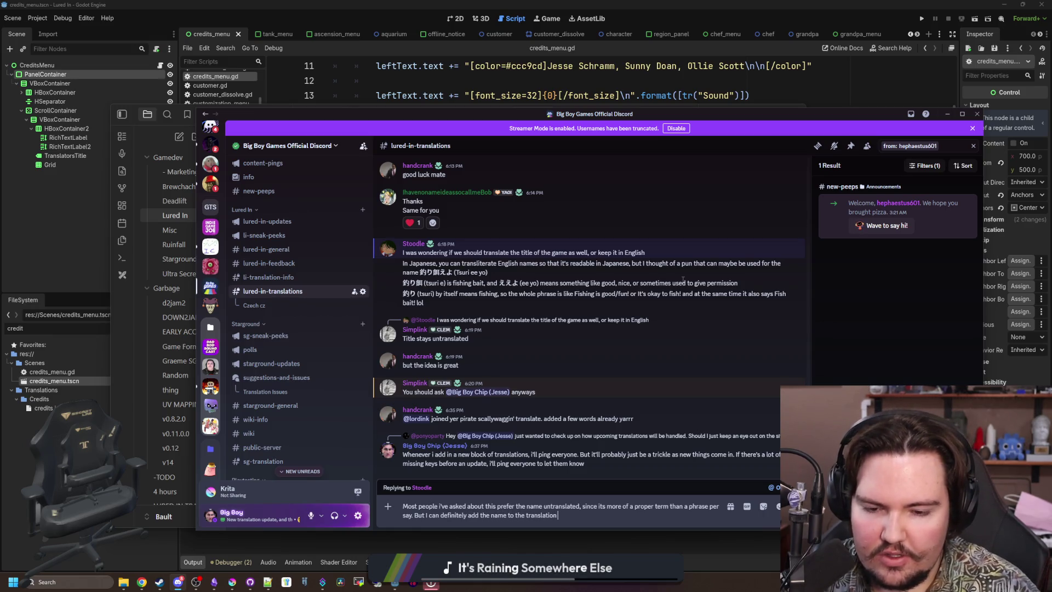
type("site just in case")
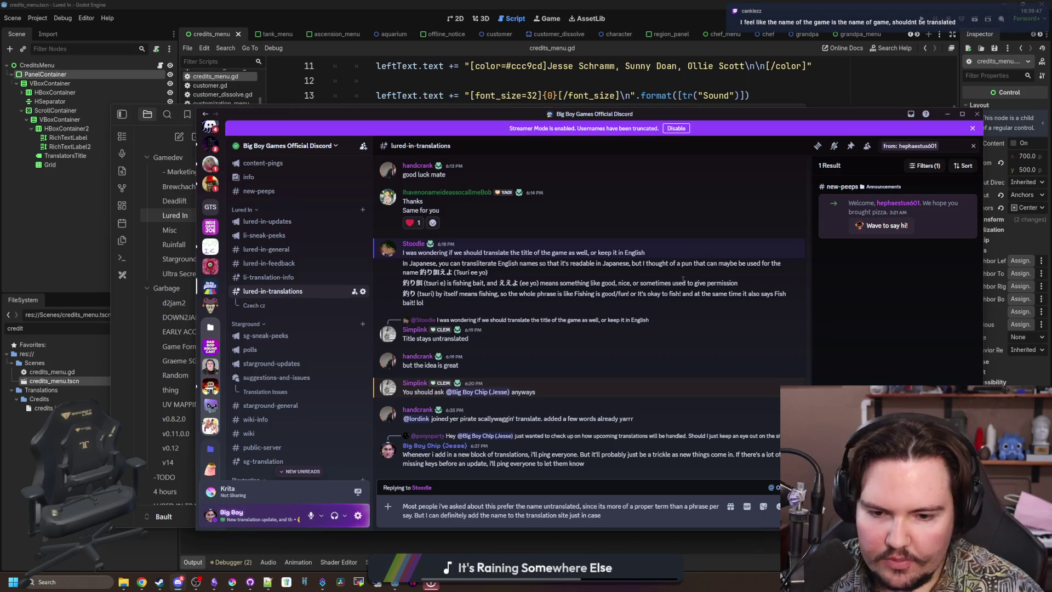
key("Return")
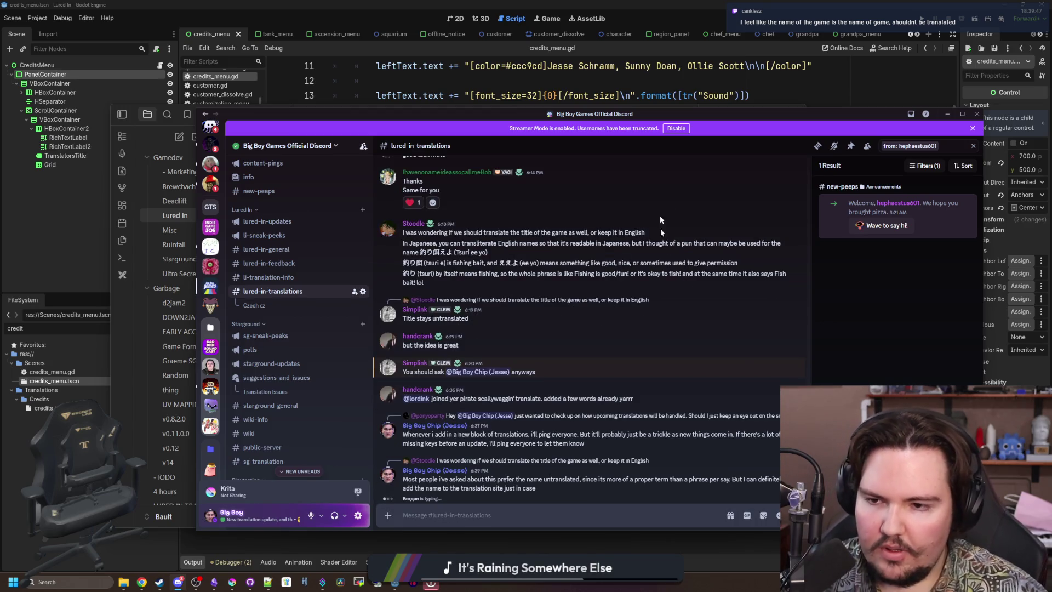
Open the li-translation-info channel to see its Name Formatting message.
mouse_move(304, 301)
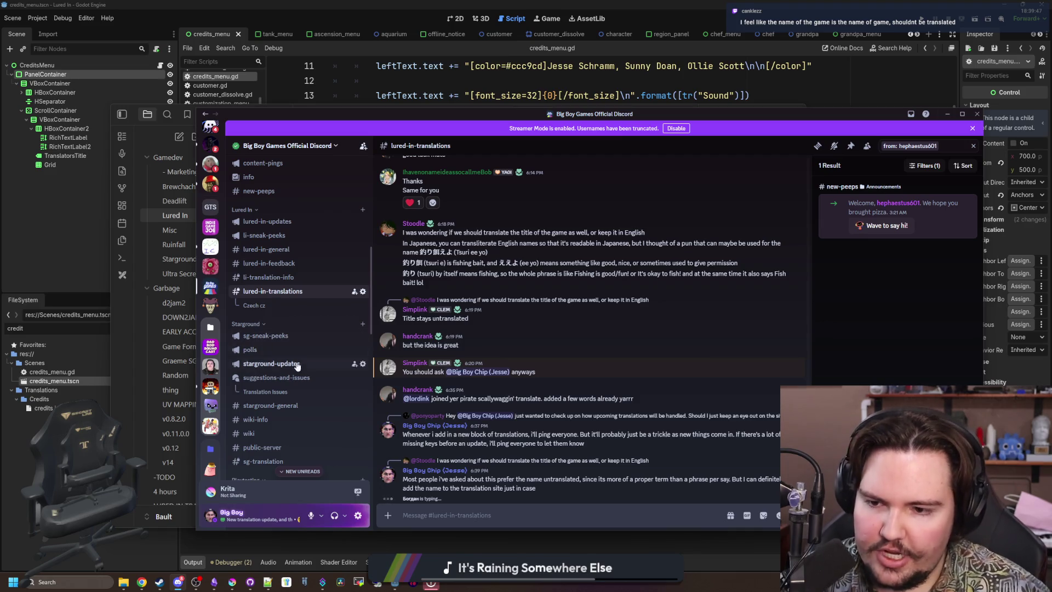
scroll(305, 241, "up", 2)
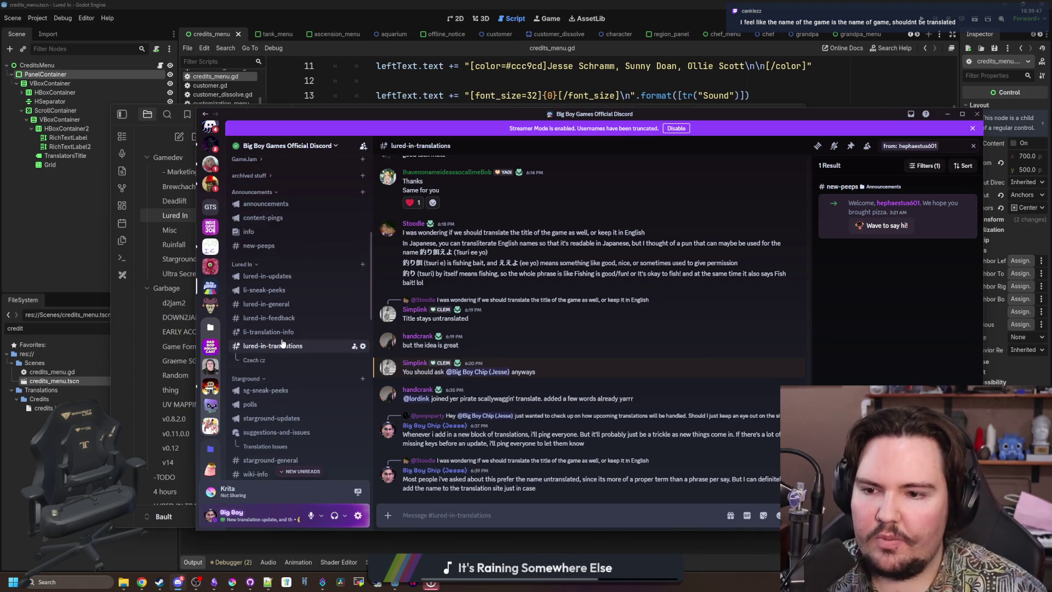
left_click(292, 336)
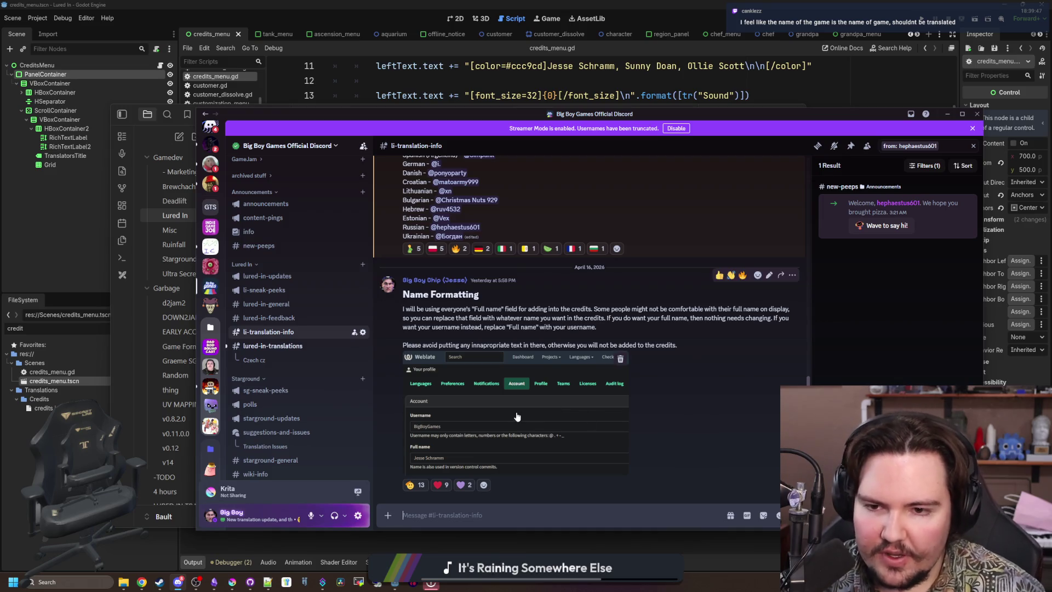
scroll(517, 416, "up", 5)
scroll(517, 416, "up", 5)
scroll(652, 400, "down", 2)
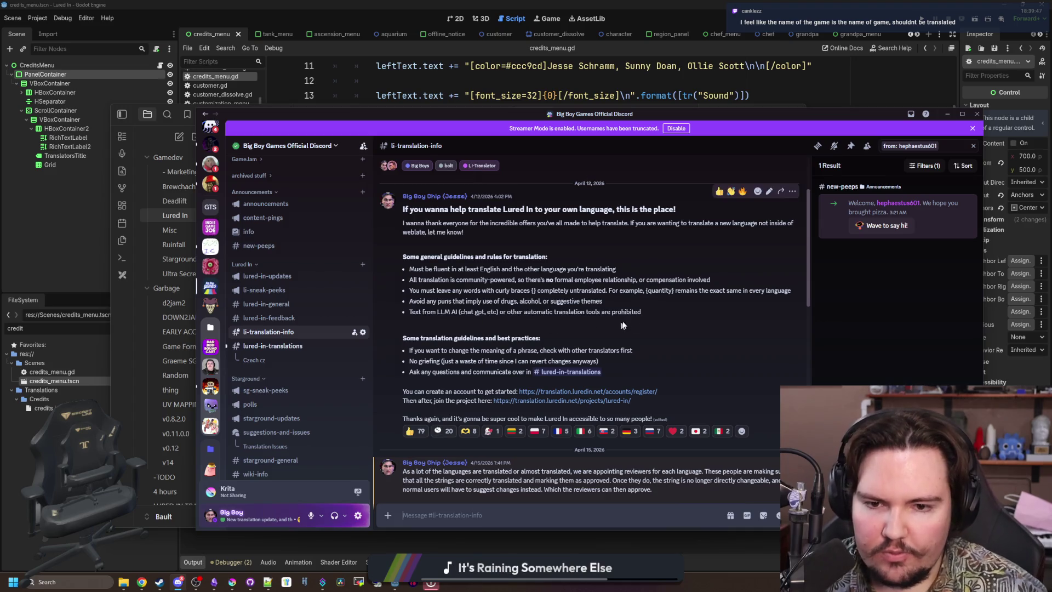
left_click_drag(642, 312, 482, 279)
left_click(493, 313)
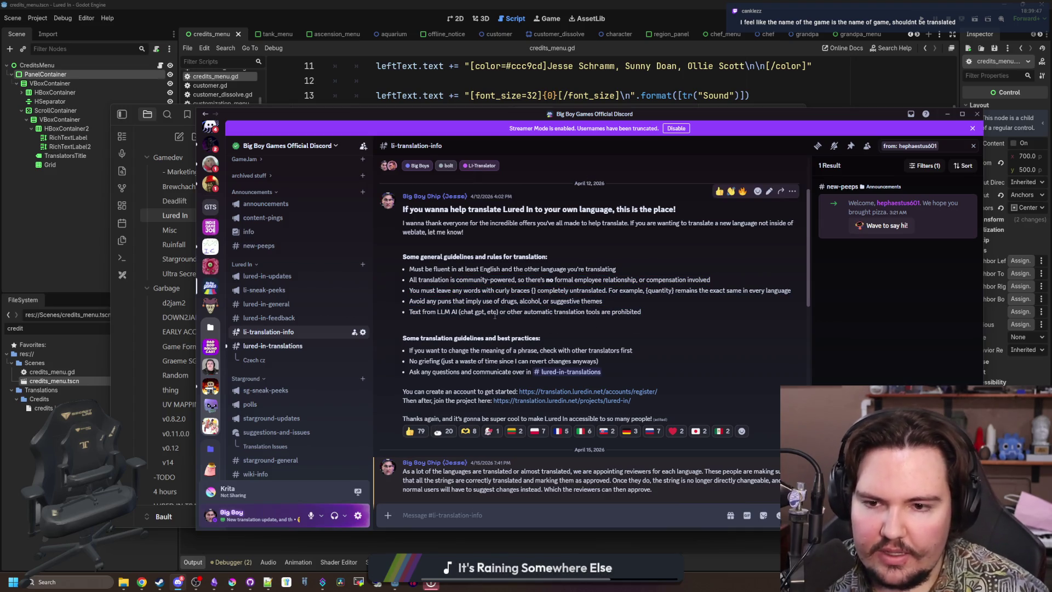
scroll(504, 312, "down", 10)
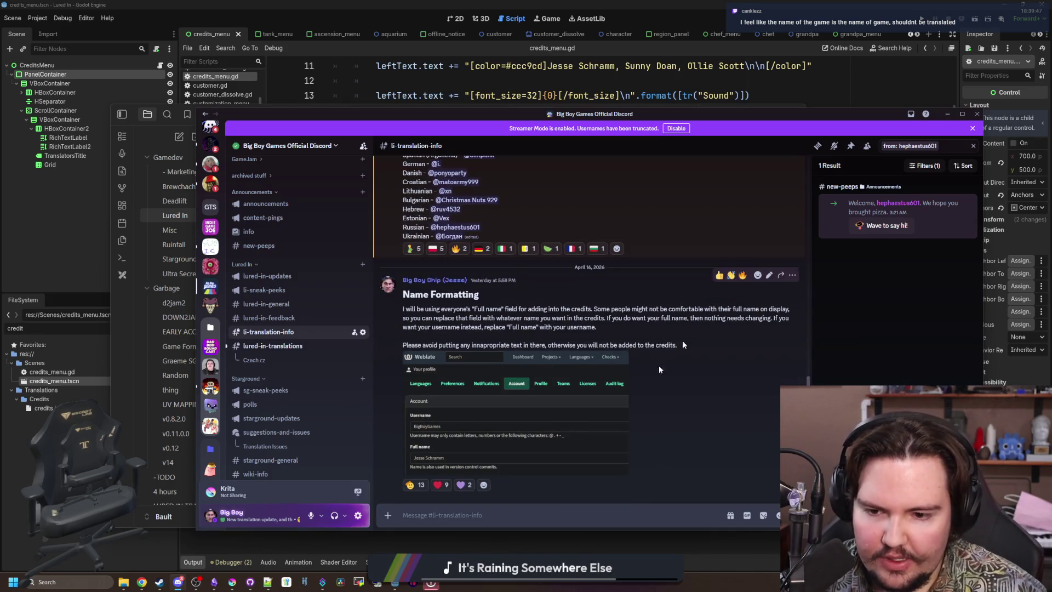
mouse_move(348, 336)
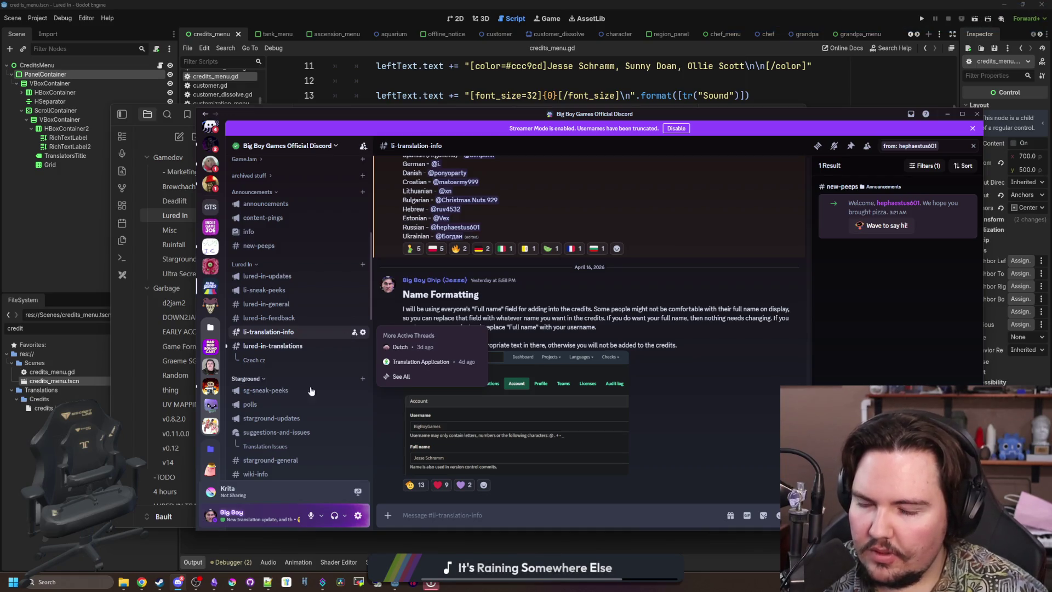
left_click(272, 349)
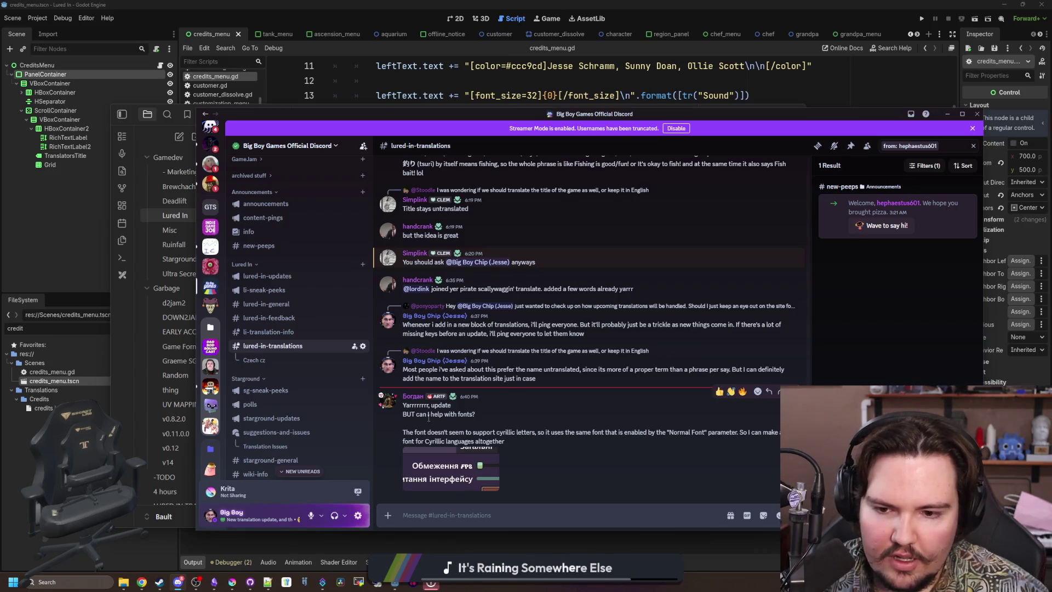
Reply that the current font doesn't support non-latin characters, which you'd love to fix.
left_click(770, 392)
type("Yeah thats one thing I'd ")
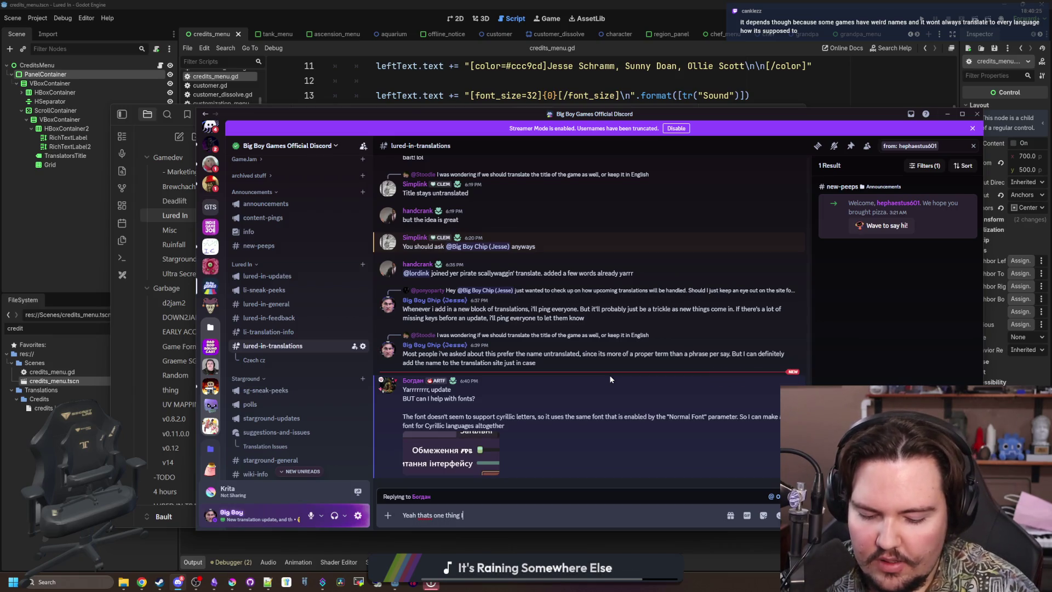
type("love to fix, which is that the d")
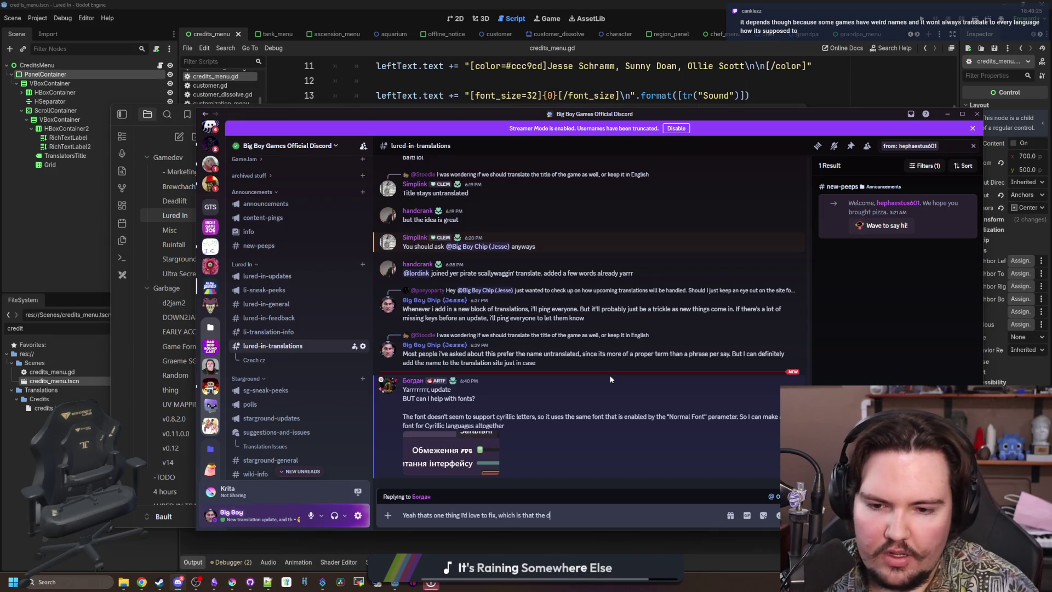
key("BackSpace")
type("font I use now doesn't support non-latin characters")
key("Return")
Send a follow-up asking for Arabic, Hebrew, Chinese and Japanese font suggestions, ideally pixel-art and normal.
type("If anyone has suggestions for cyril")
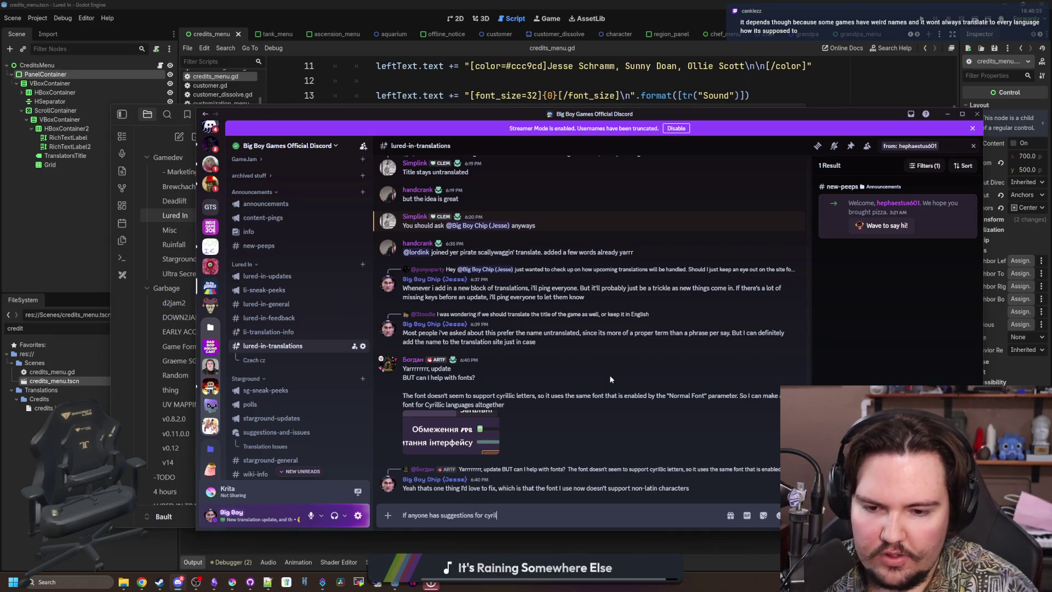
type(", arabic, hebrew,")
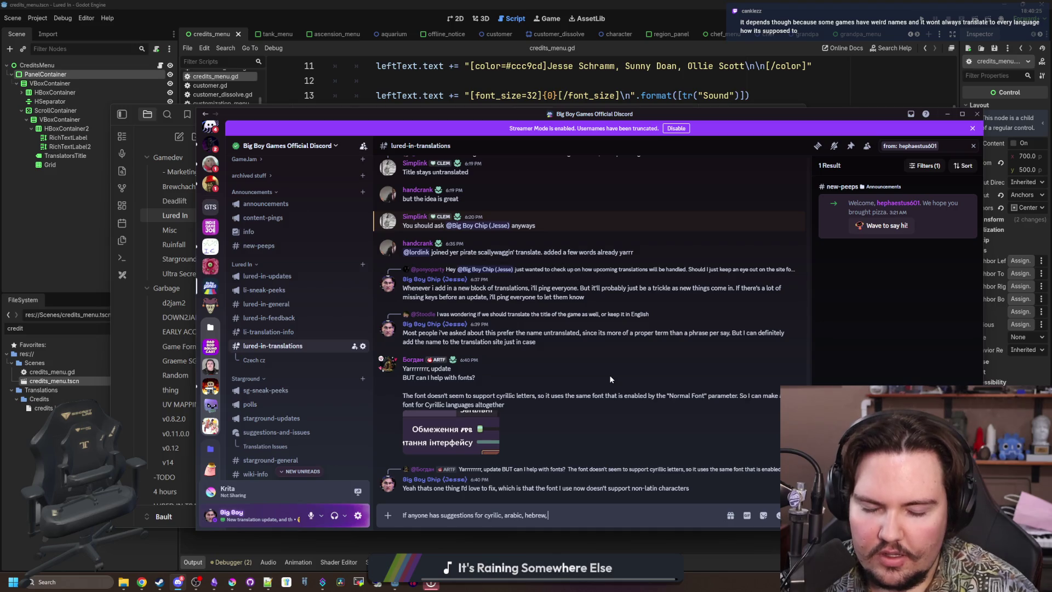
key("BackSpace")
key("BackSpace")
key("BackSpace")
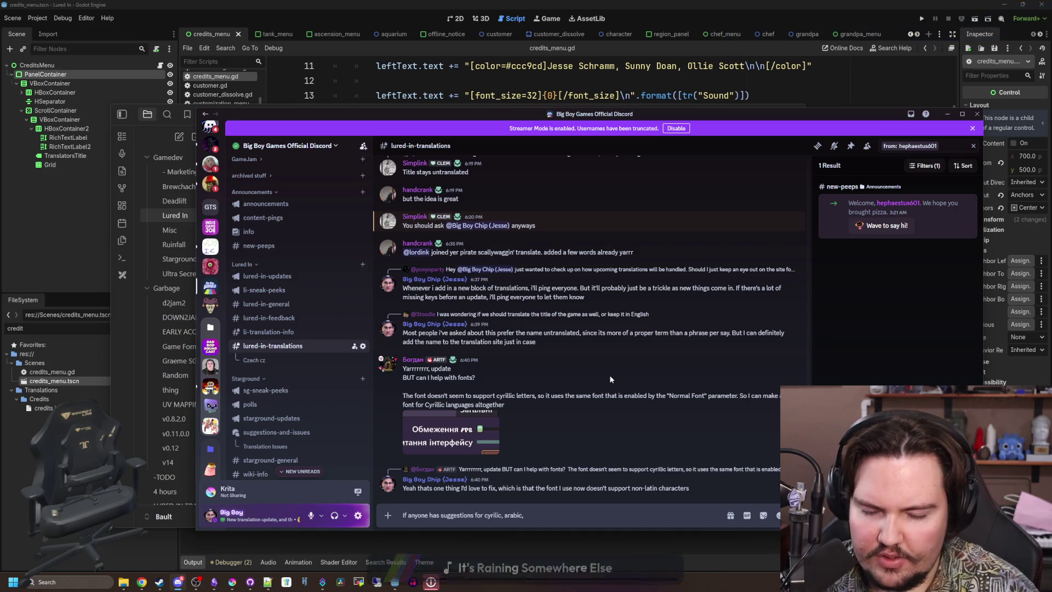
type("hebeew")
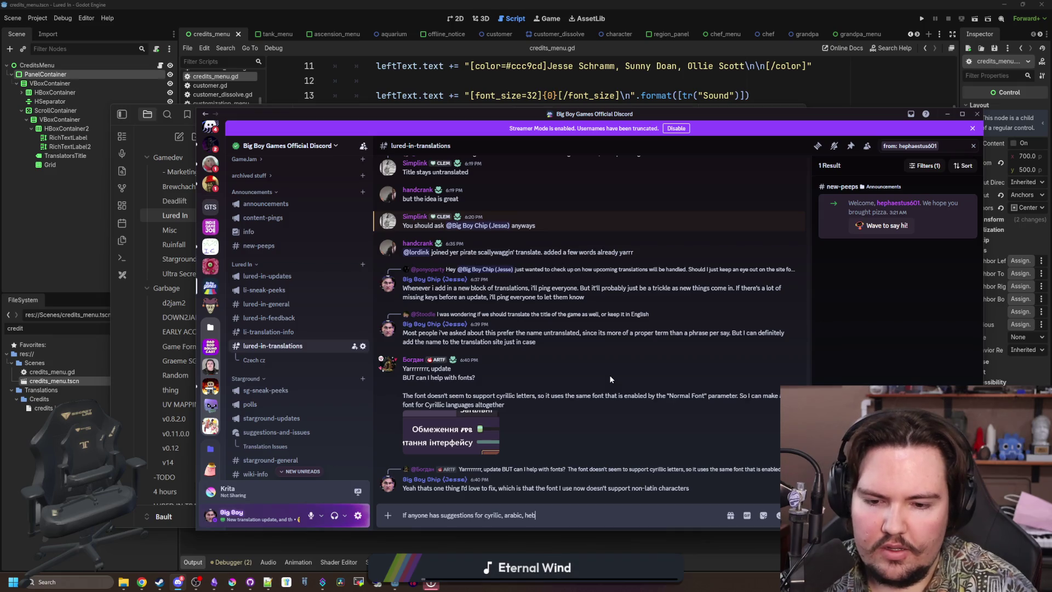
key("BackSpace")
key("BackSpace")
key("BackSpace")
type("rew, or ch")
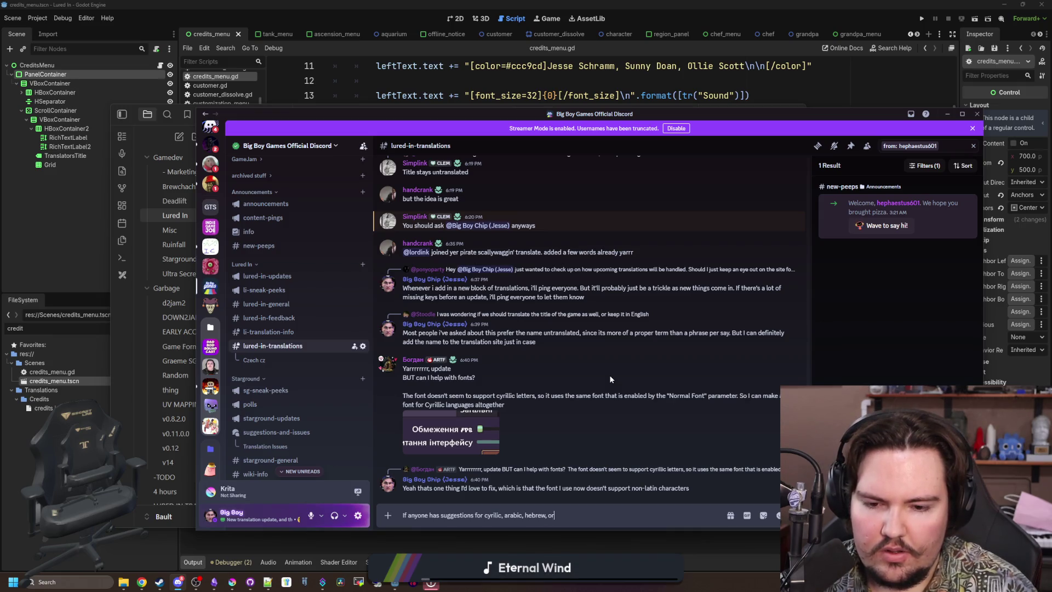
key("BackSpace")
key("BackSpace")
type("chinese/j")
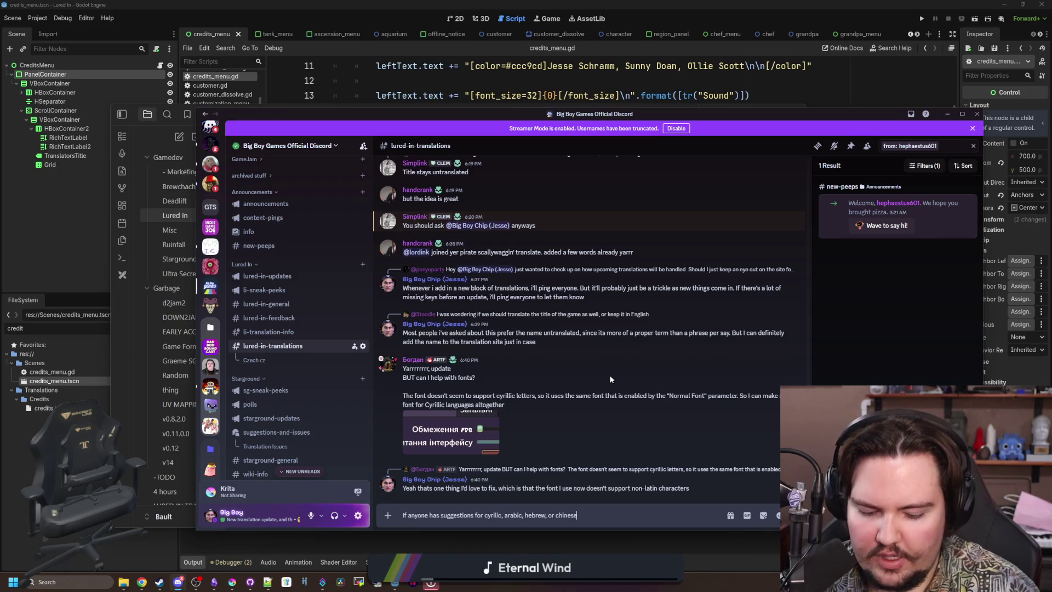
type("apanese font")
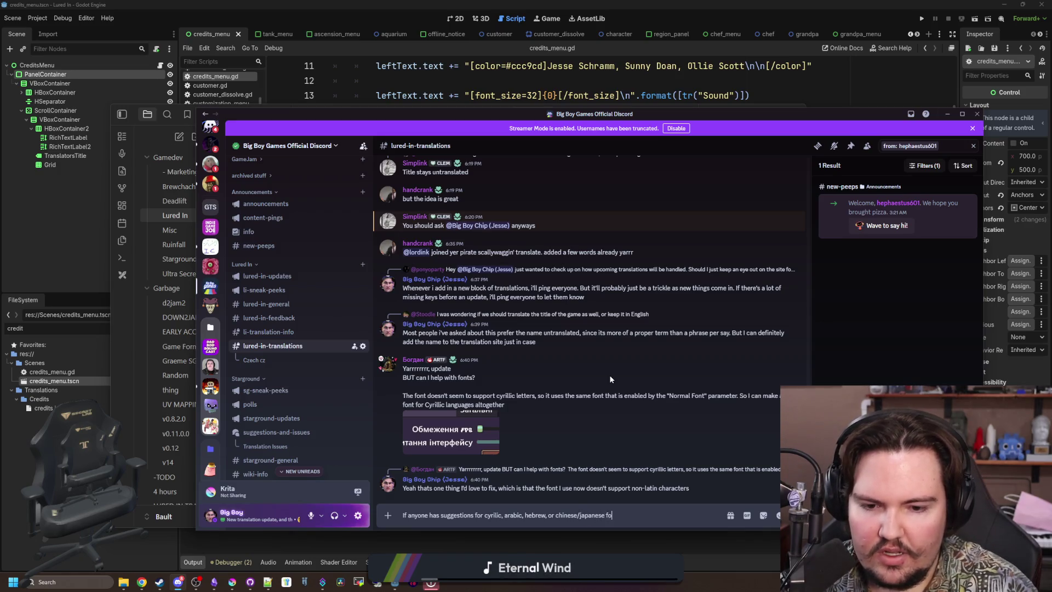
key("BackSpace")
key("BackSpace")
key("BackSpace")
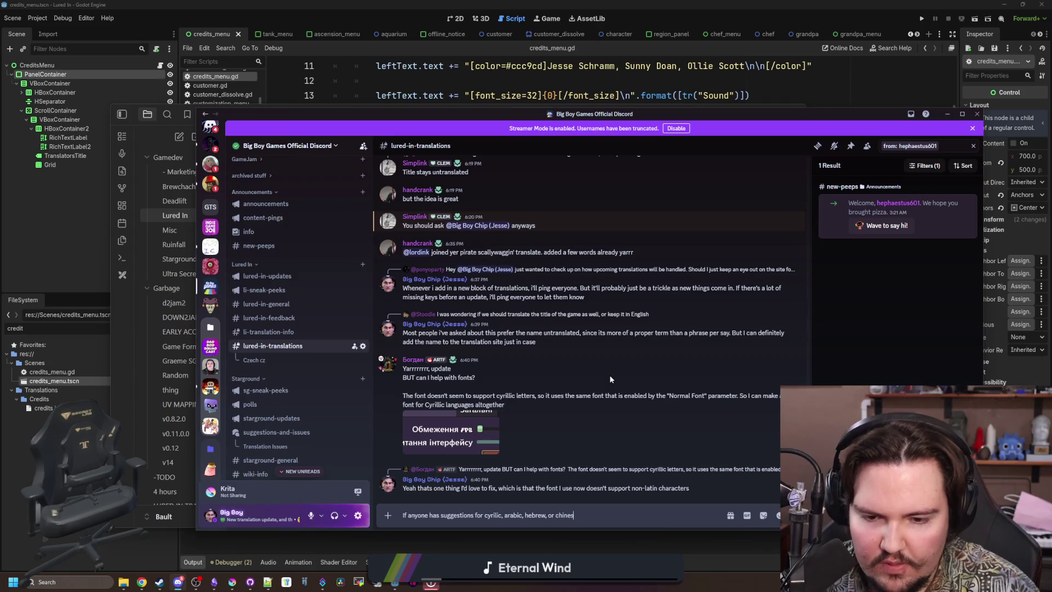
key("BackSpace")
type("chinese, japane")
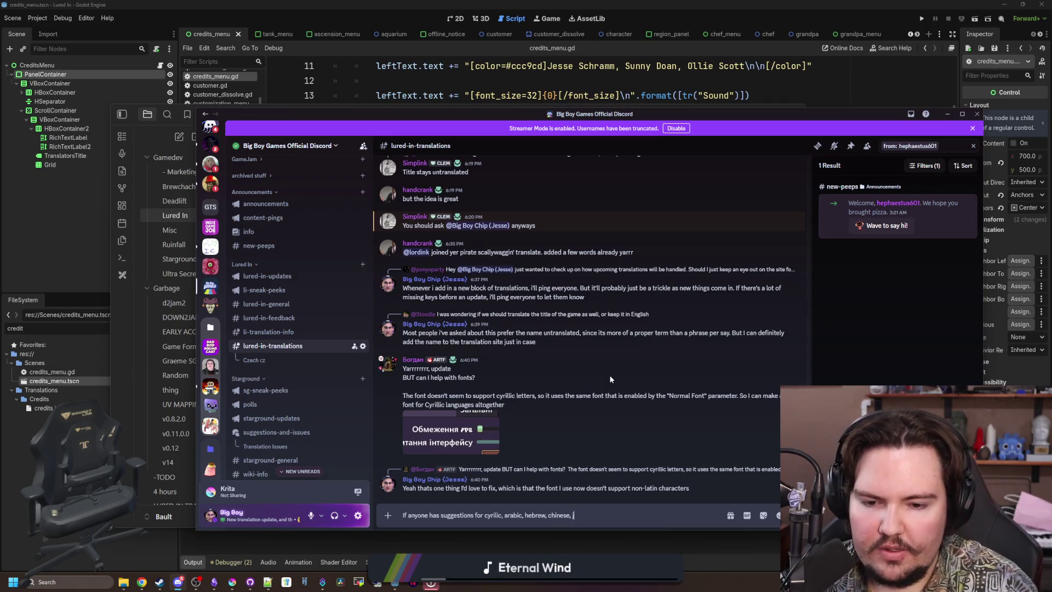
type("se, ")
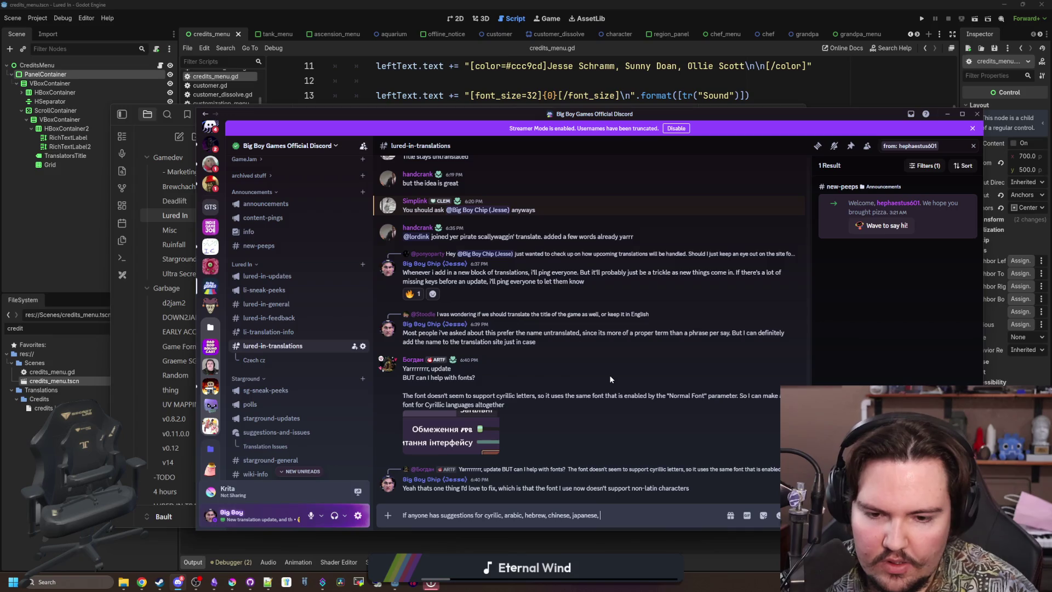
type("definitely let me know! Ideally we'd")
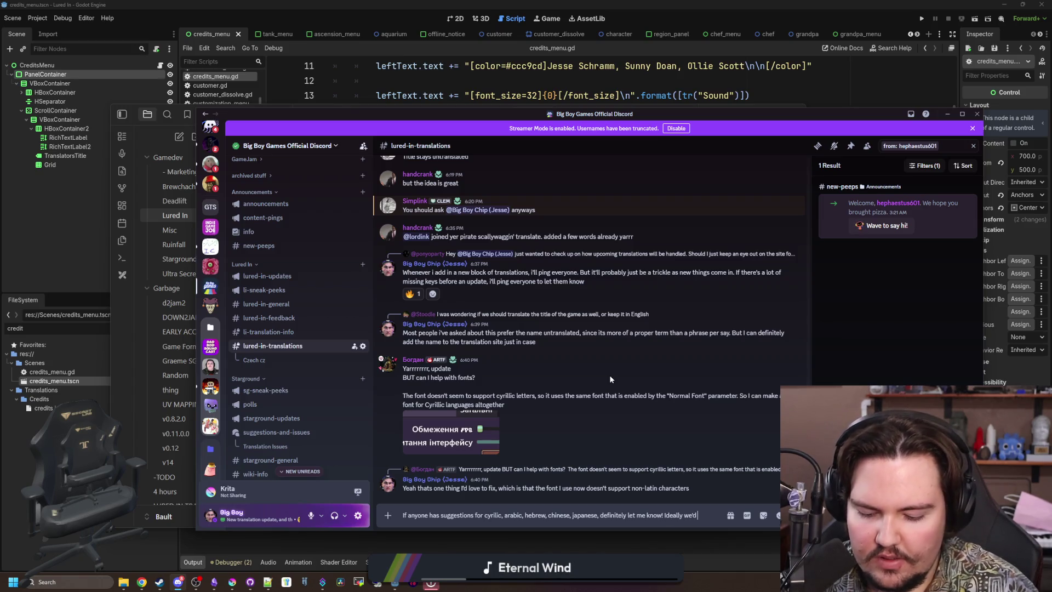
type(" have a pixel art fo")
type("nt and also")
type(" a normal ")
type("font for each")
key("Return")
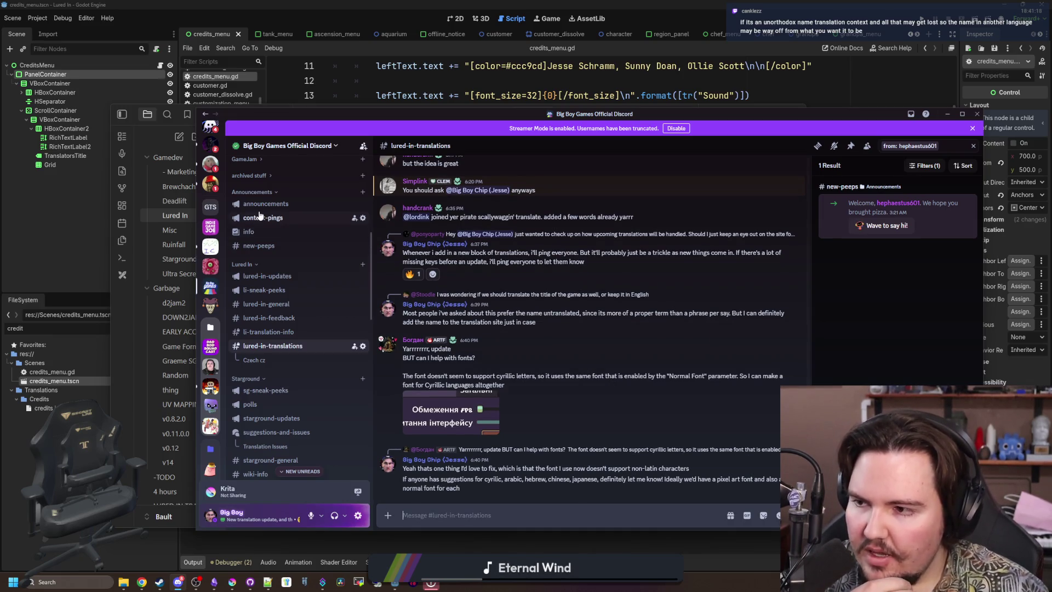
left_click(141, 582)
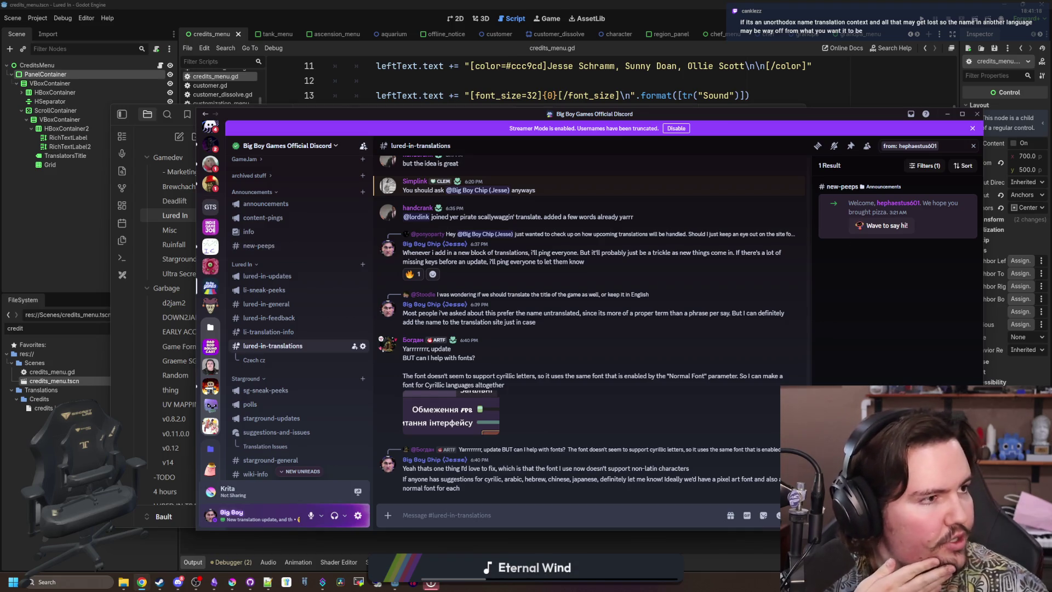
mouse_move(856, 146)
left_mouse_down()
mouse_move(500, 103)
mouse_move(548, 93)
left_mouse_up()
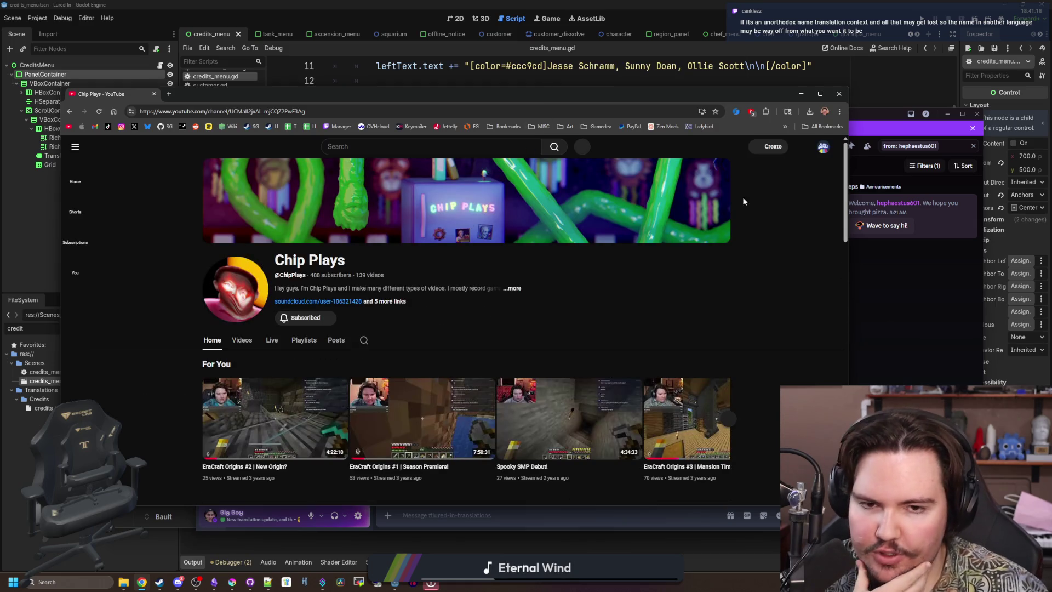
left_click(824, 147)
left_click(769, 189)
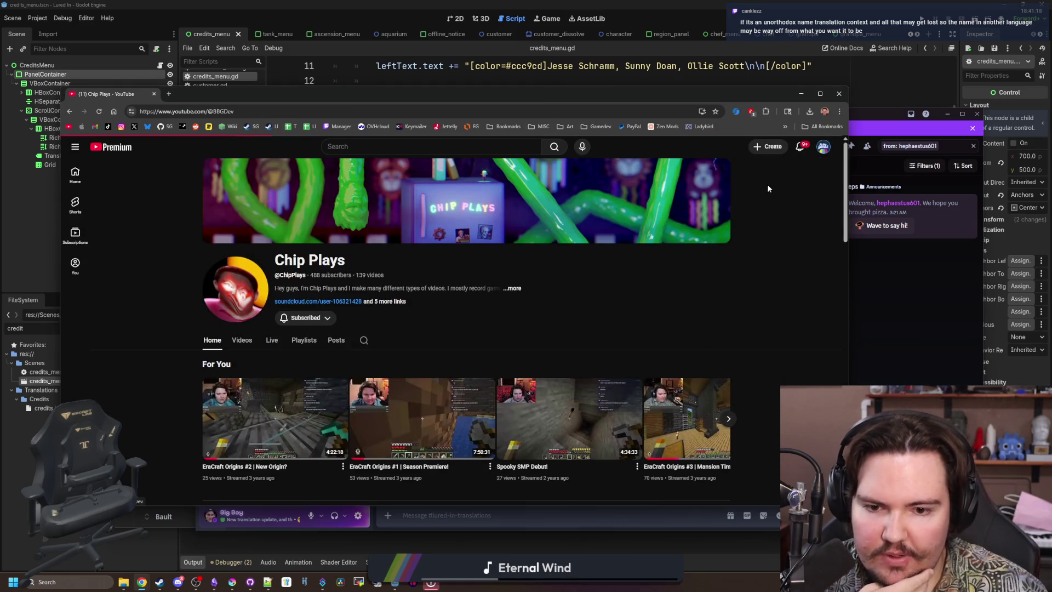
left_click(254, 396)
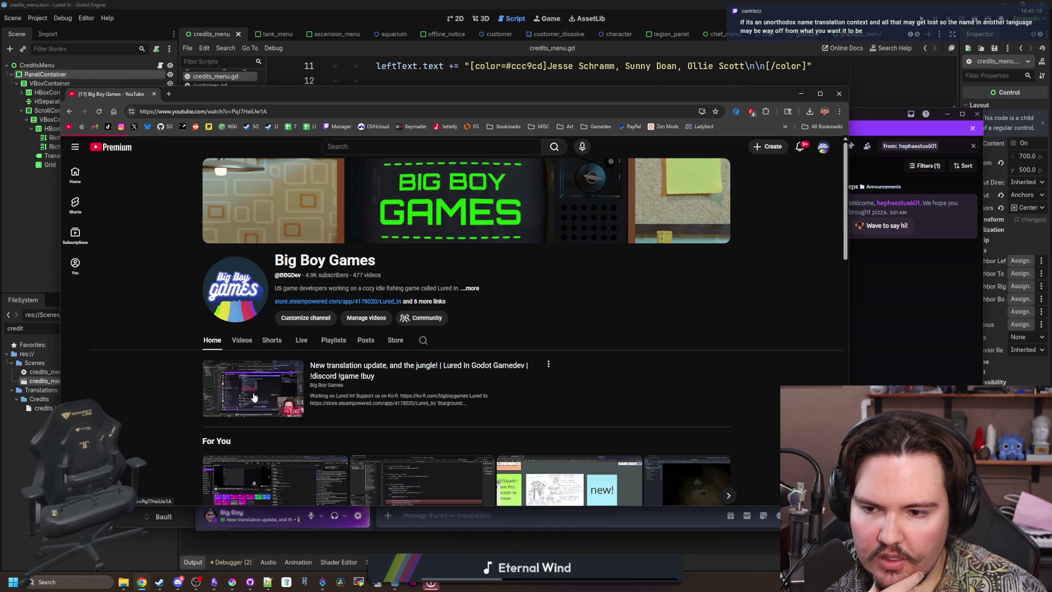
left_click(359, 291)
scroll(359, 298, "down", 3)
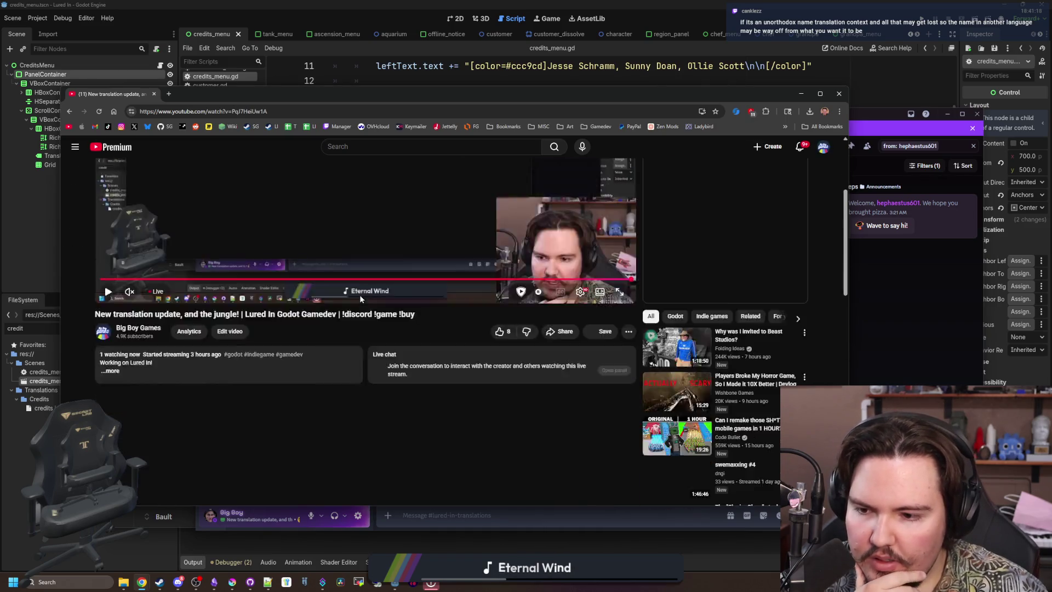
left_click(199, 325)
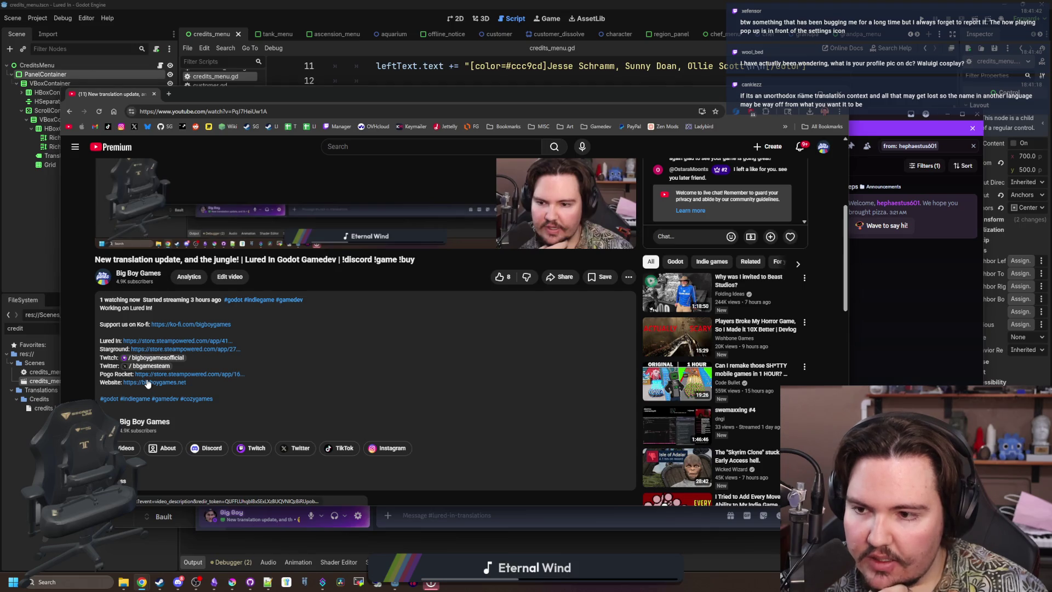
scroll(156, 383, "down", 1)
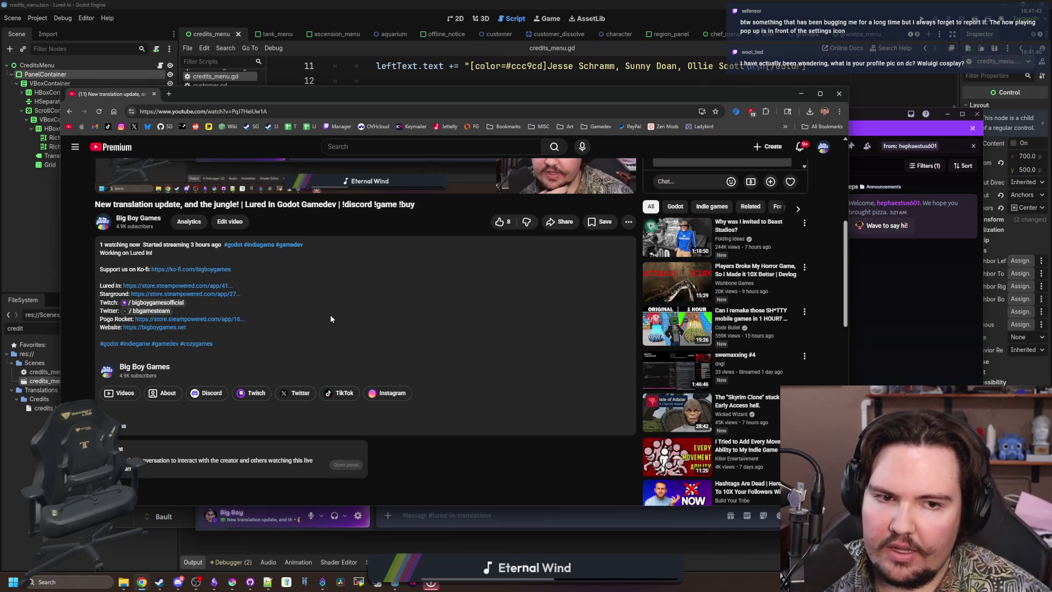
left_click(155, 94)
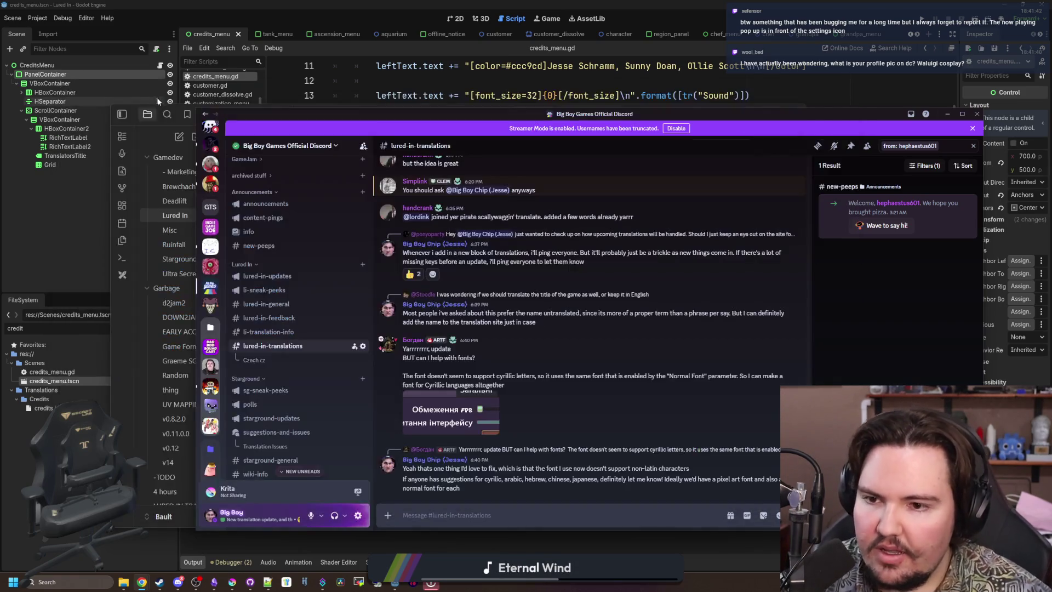
In #introductions, add wave reactions to the Danish, Serbian, Russian and Spanish translators' introductions.
scroll(304, 352, "down", 5)
left_click(304, 351)
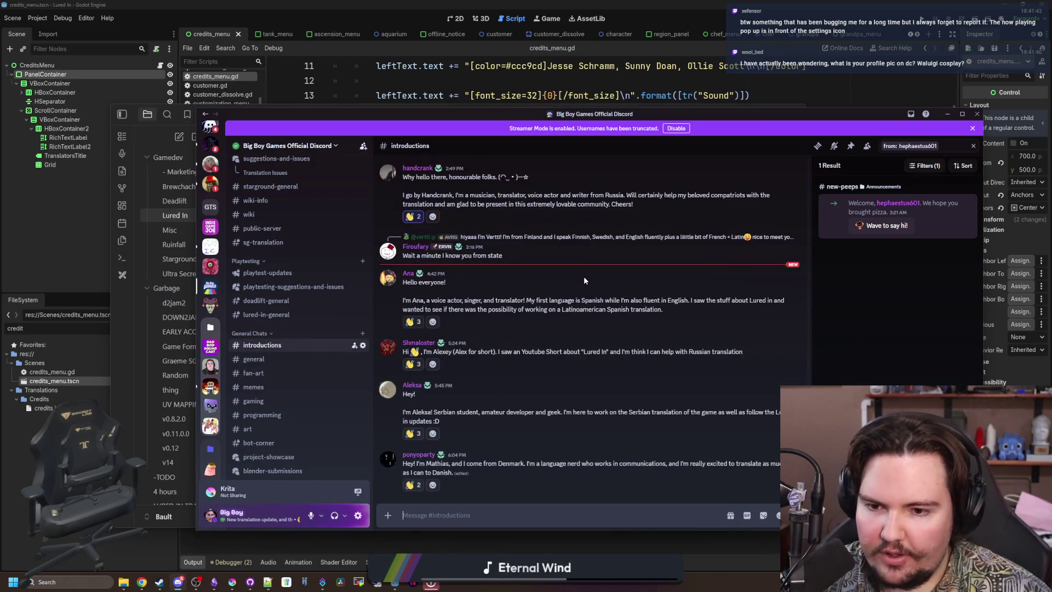
left_click(413, 485)
left_click(411, 433)
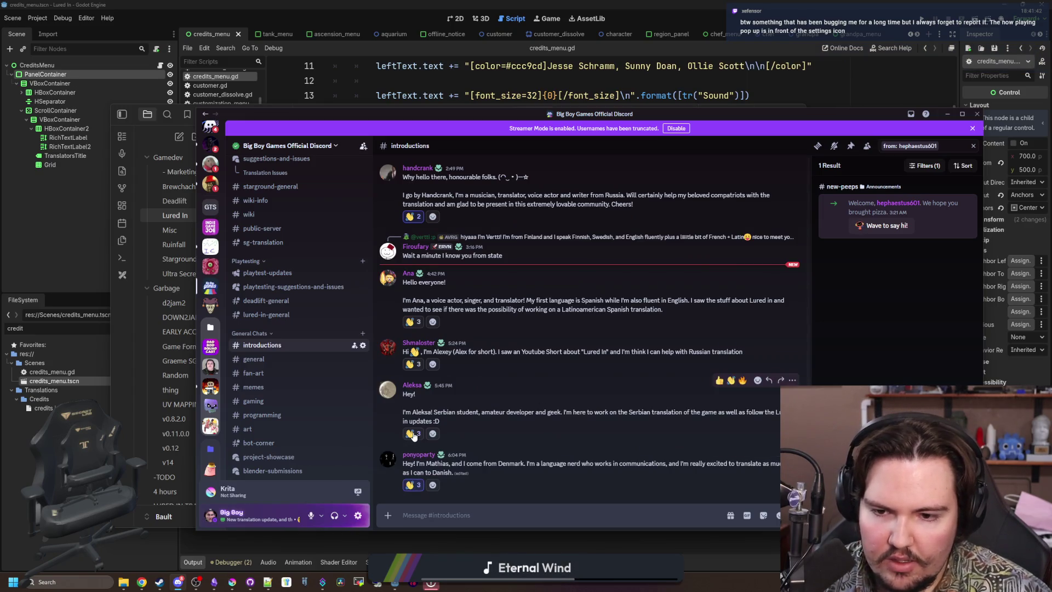
left_click(411, 364)
left_click(412, 322)
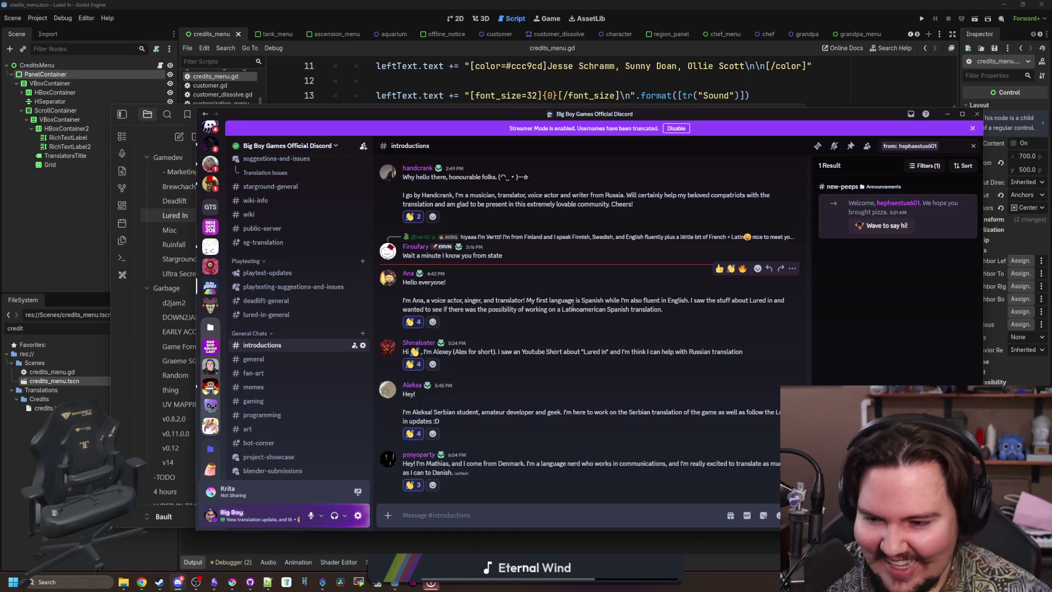
left_click(210, 515)
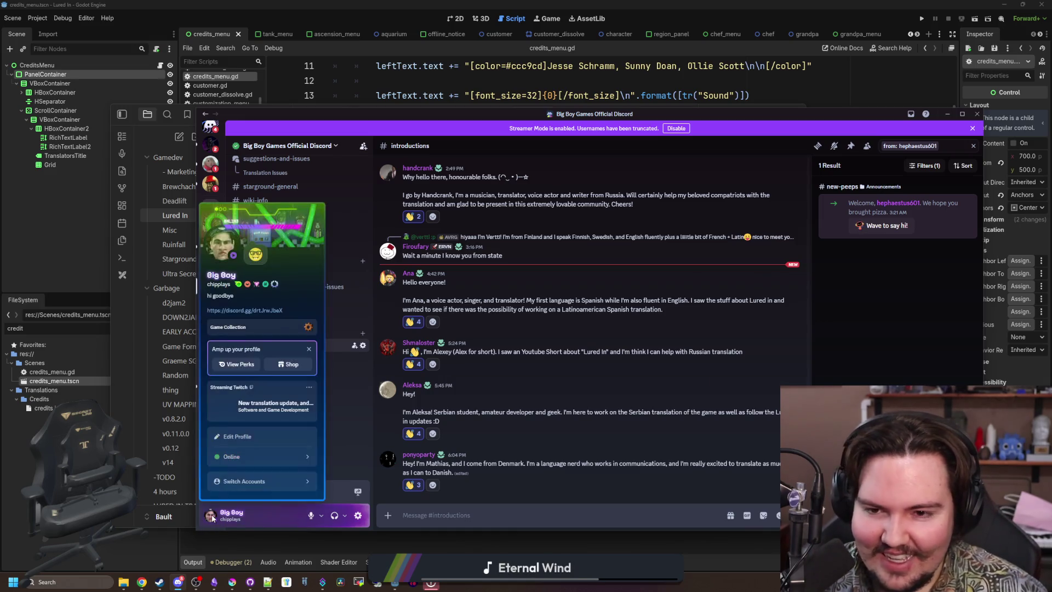
Open your full profile and look over its bio, member-since date and Factorio widget.
left_click(222, 244)
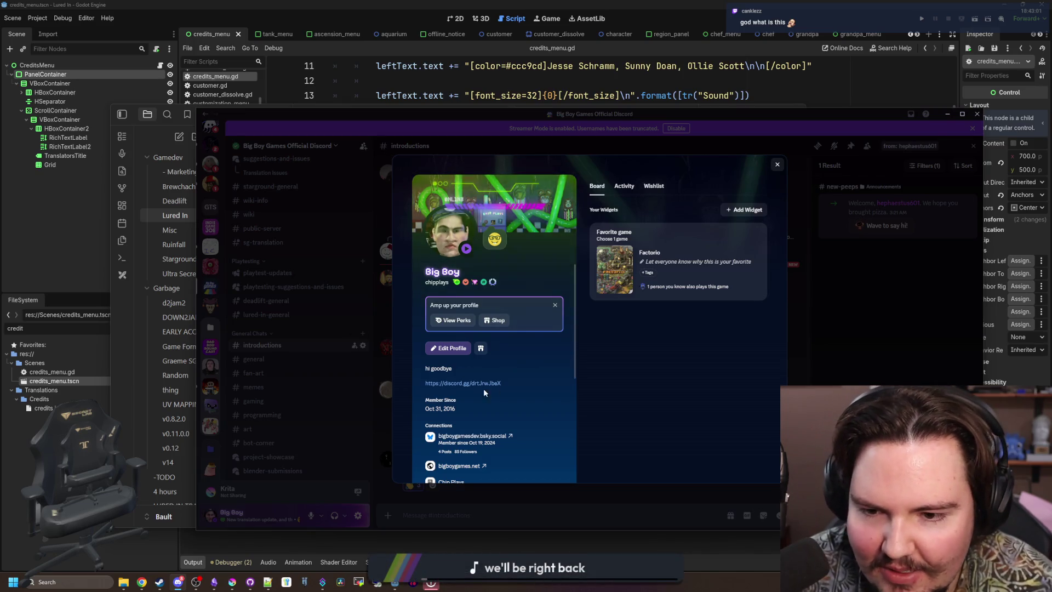
scroll(484, 389, "down", 5)
scroll(461, 398, "up", 5)
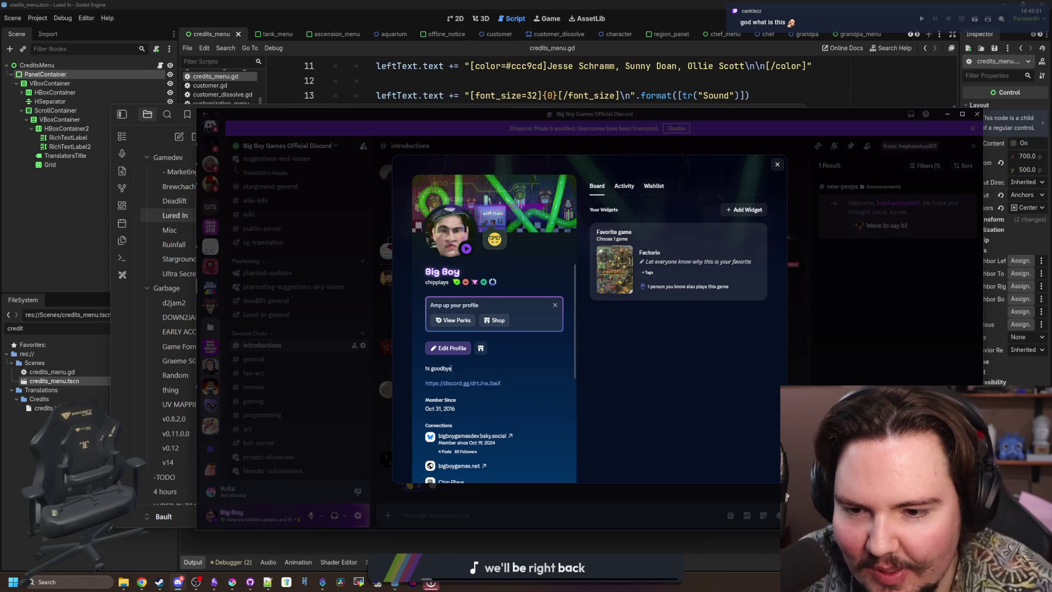
left_click(427, 369)
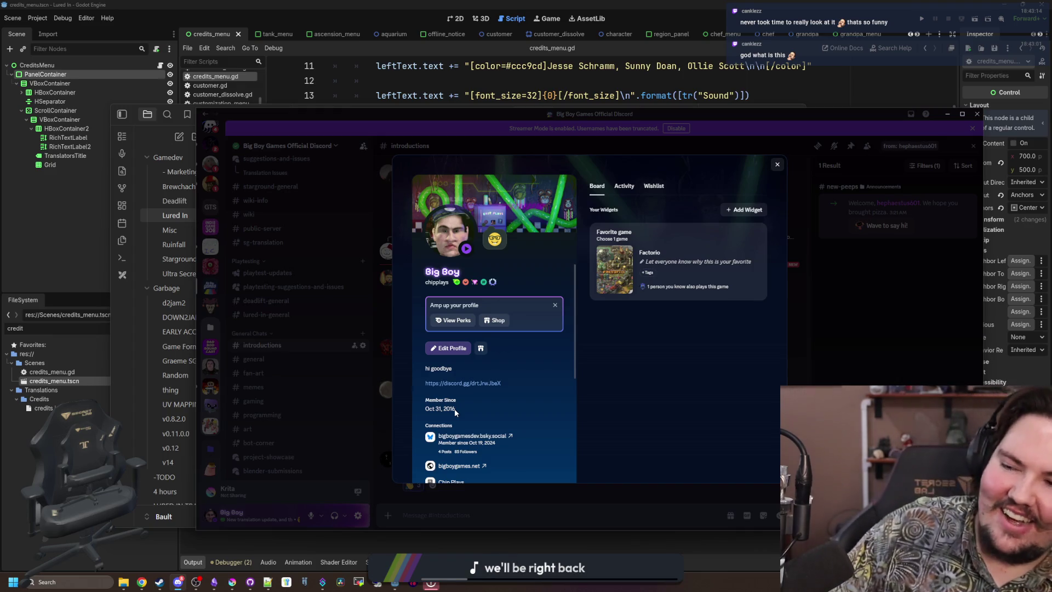
Close the profile view and bring the Obsidian notes window to the front.
left_click(308, 302)
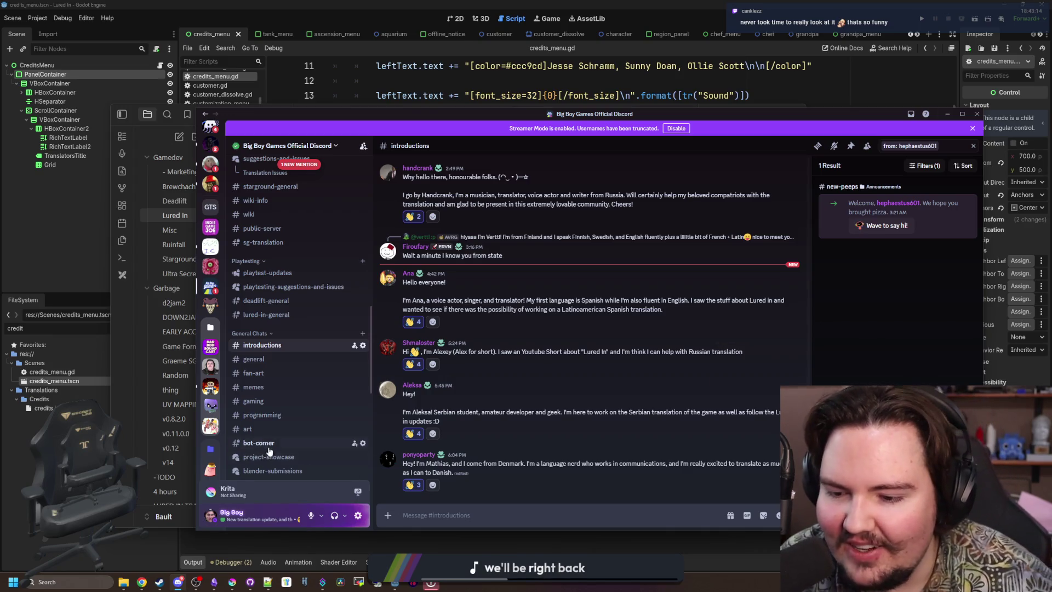
left_click(215, 584)
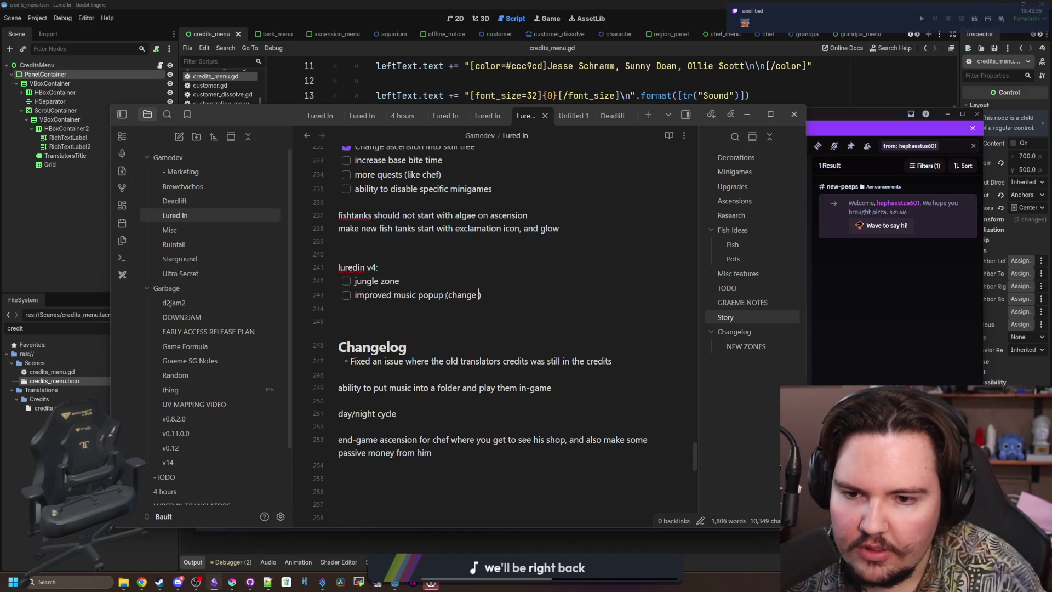
Finish the music popup to-do with 'to control the music', then return to Discord.
type("to control the music")
left_click(391, 322)
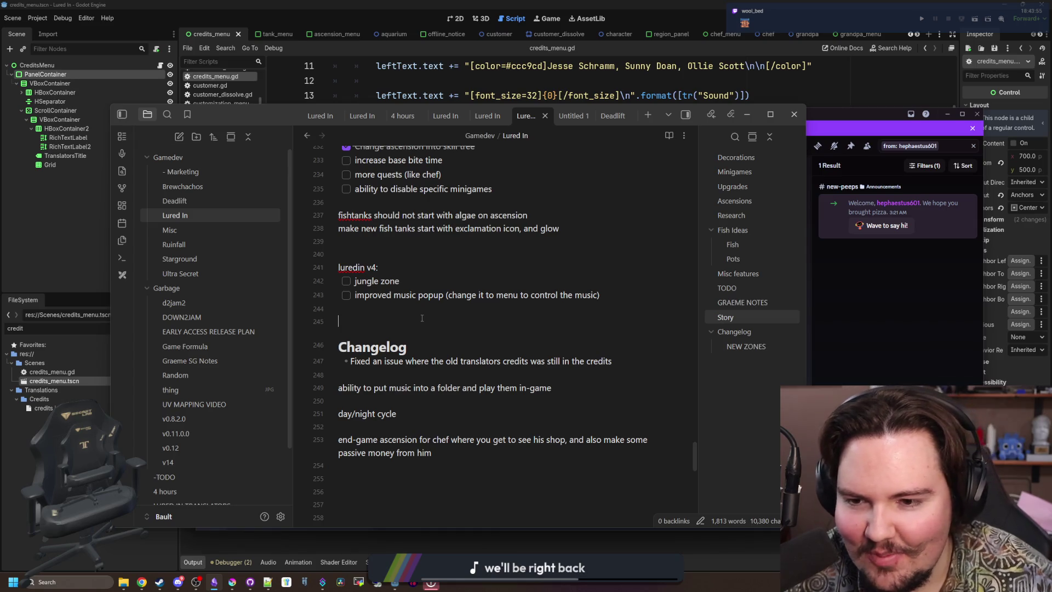
key("super+Down")
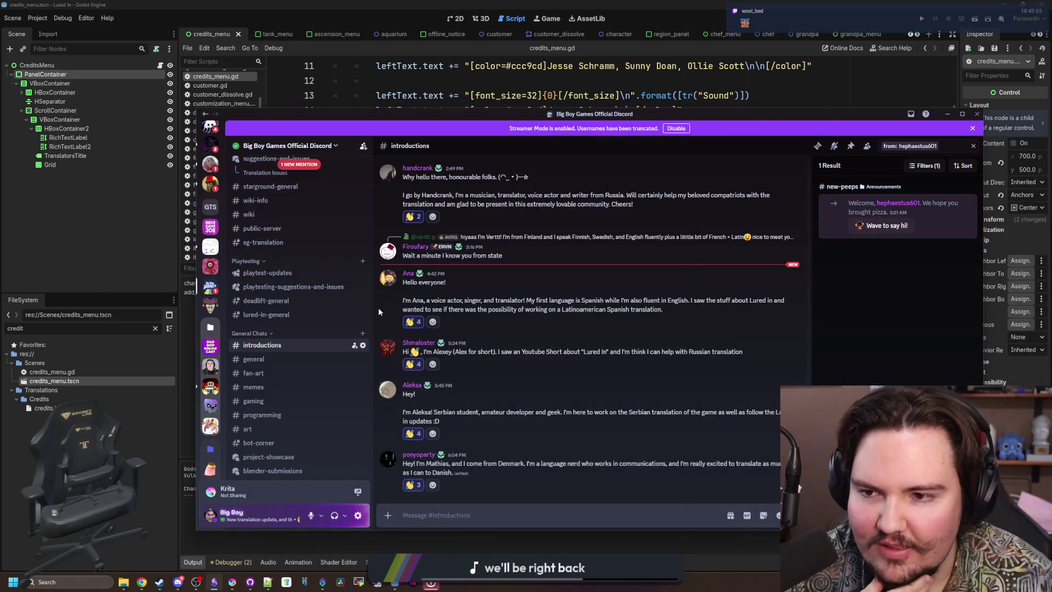
In #lured-in-translations, draft a reply: 'The deformation is actually just a shader... will work with any font.'.
left_click(273, 291)
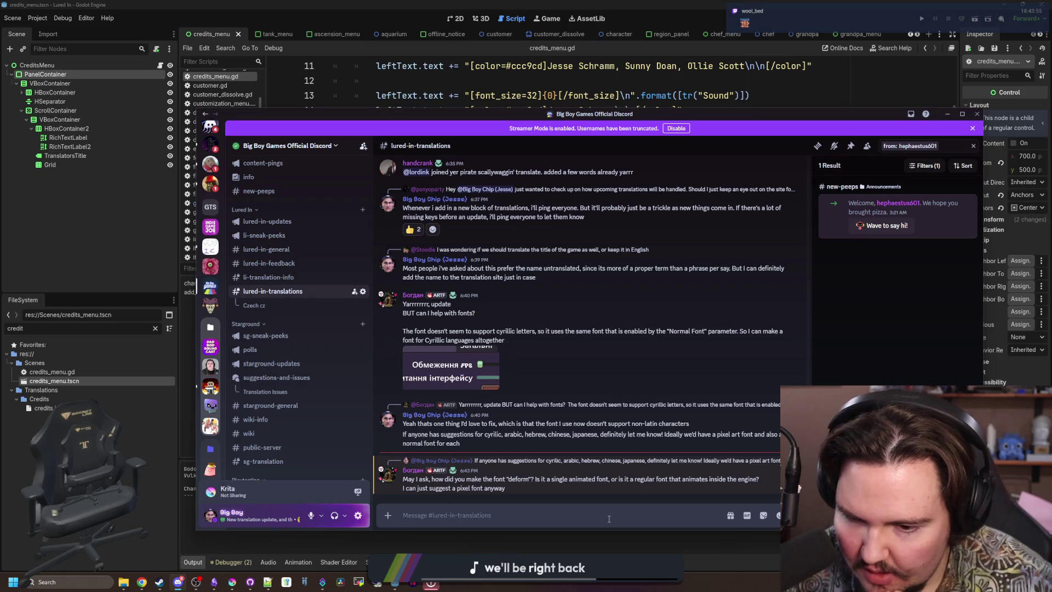
type("The defo")
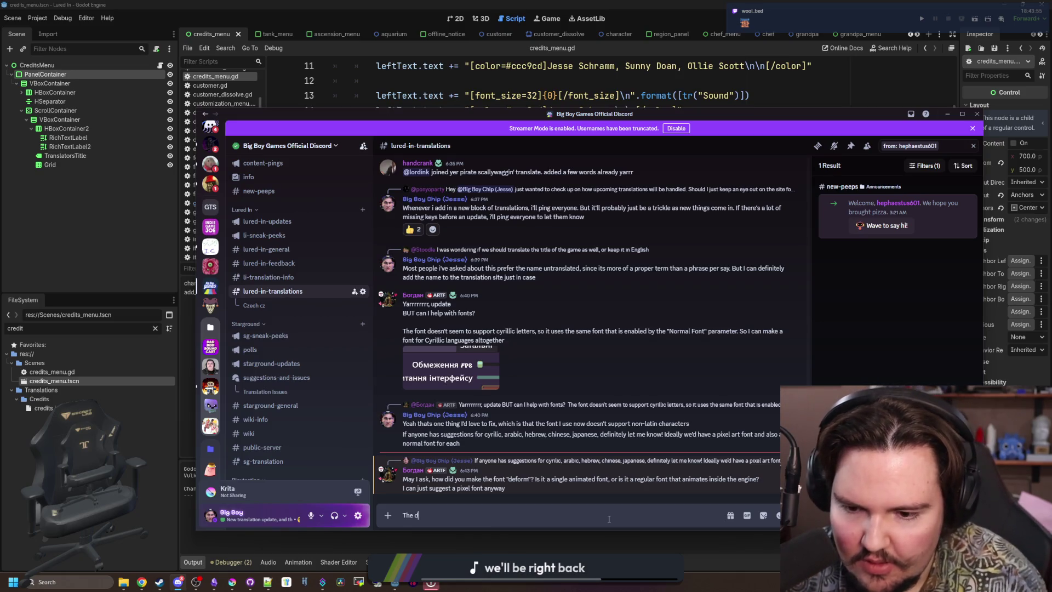
type("rmation is ac")
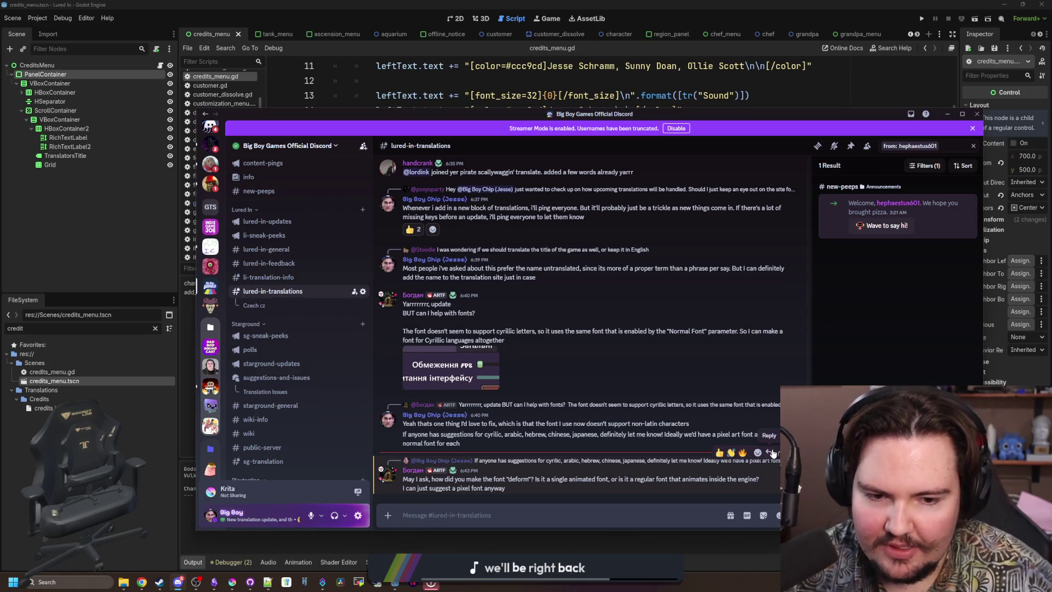
left_click(770, 436)
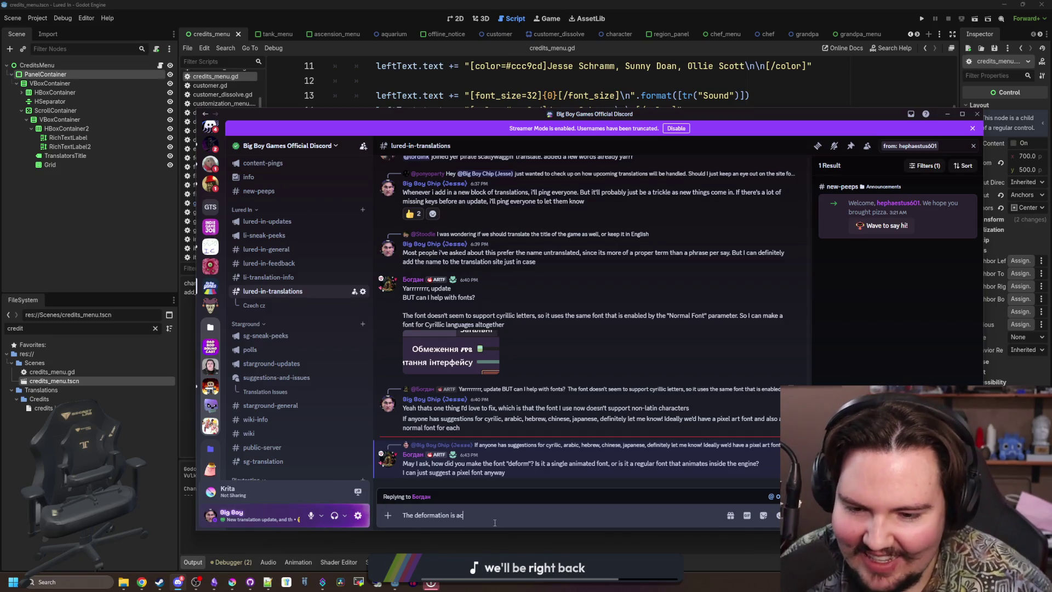
type("ctually")
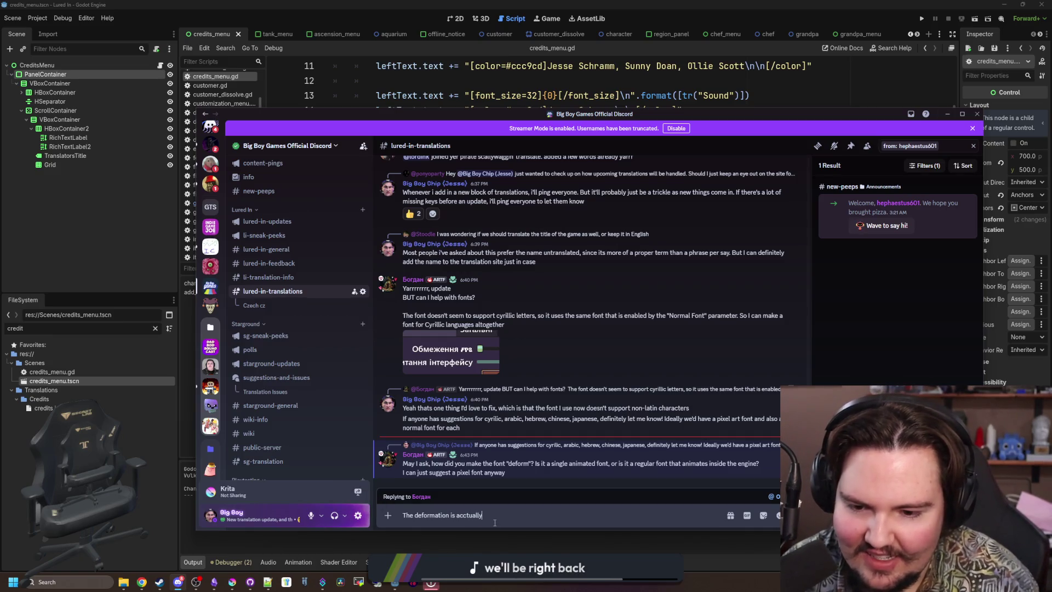
key("BackSpace")
key("BackSpace")
key("BackSpace")
type("tually just a shad")
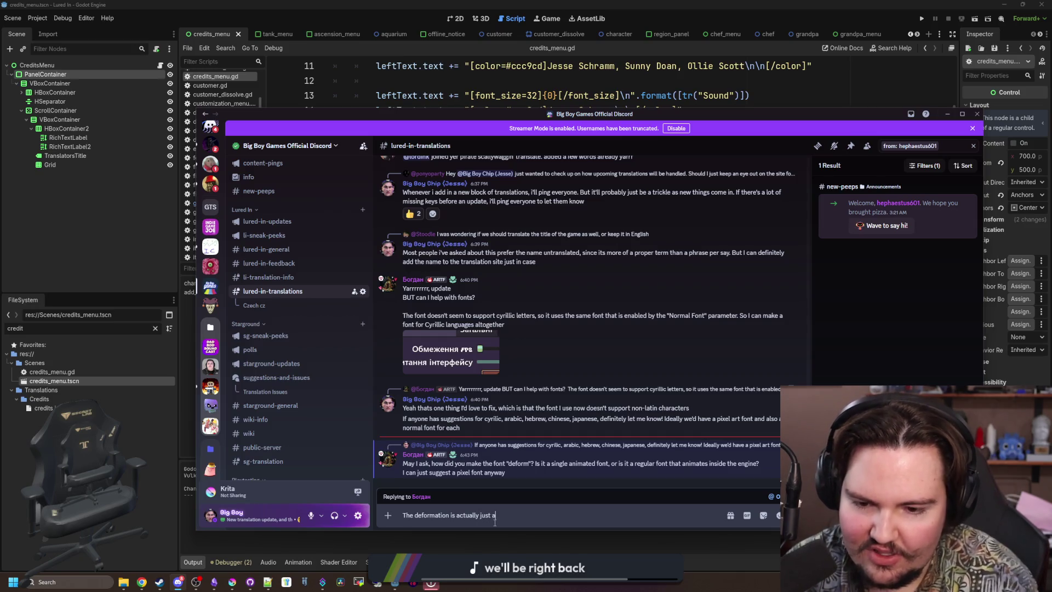
type("er, so its super flex")
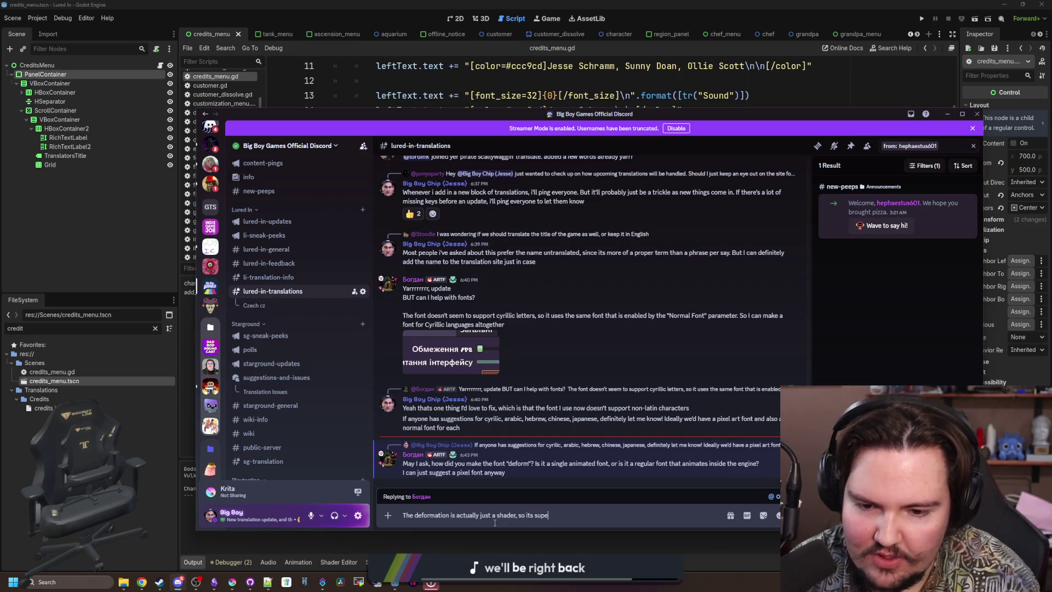
type("ible and will work with a")
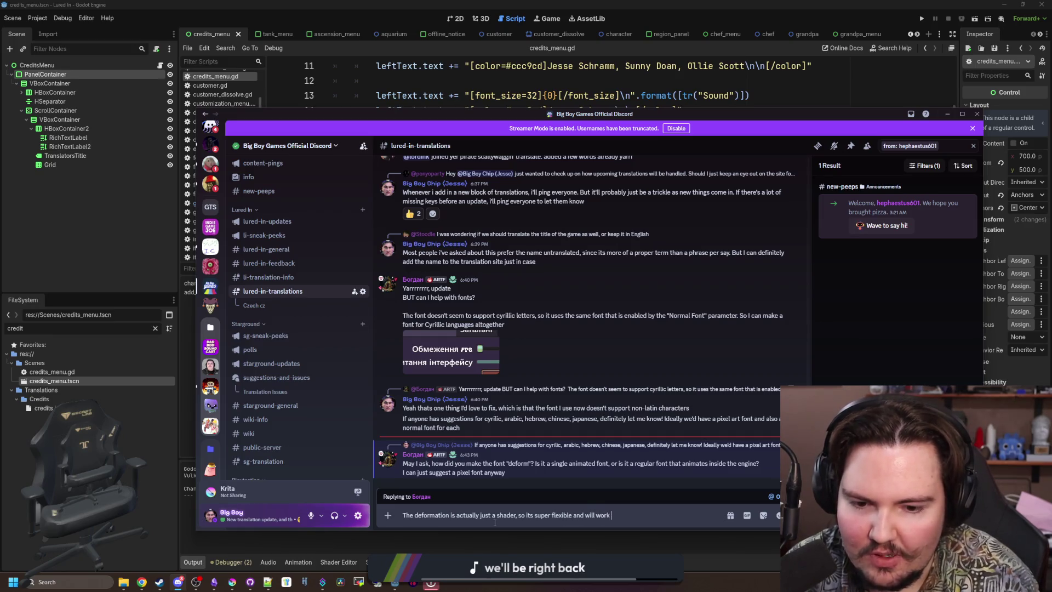
type("ny font.")
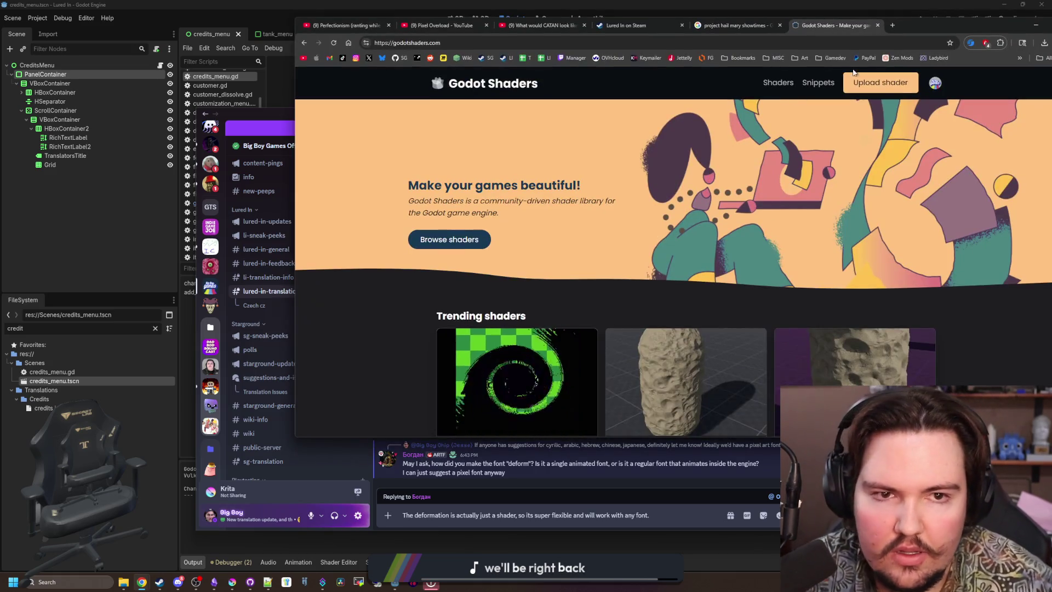
left_click_drag(910, 38, 707, 71)
Search Godot Shaders for 'wiggle', open Squigglevision and copy its page URL.
left_click(242, 281)
left_click(373, 210)
type("wiggle")
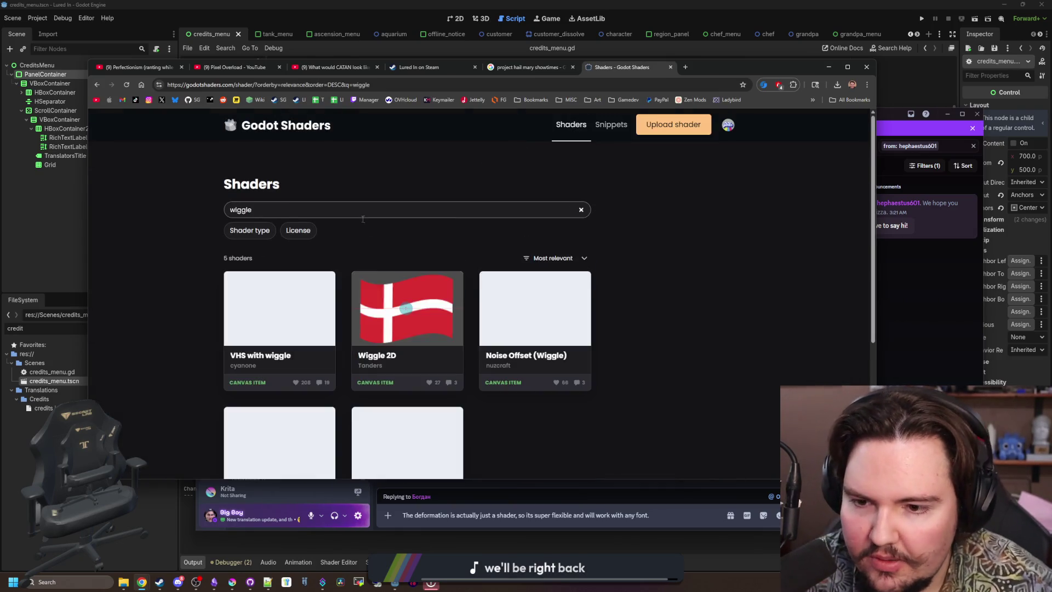
scroll(363, 218, "down", 3)
left_click(425, 347)
left_click(327, 85)
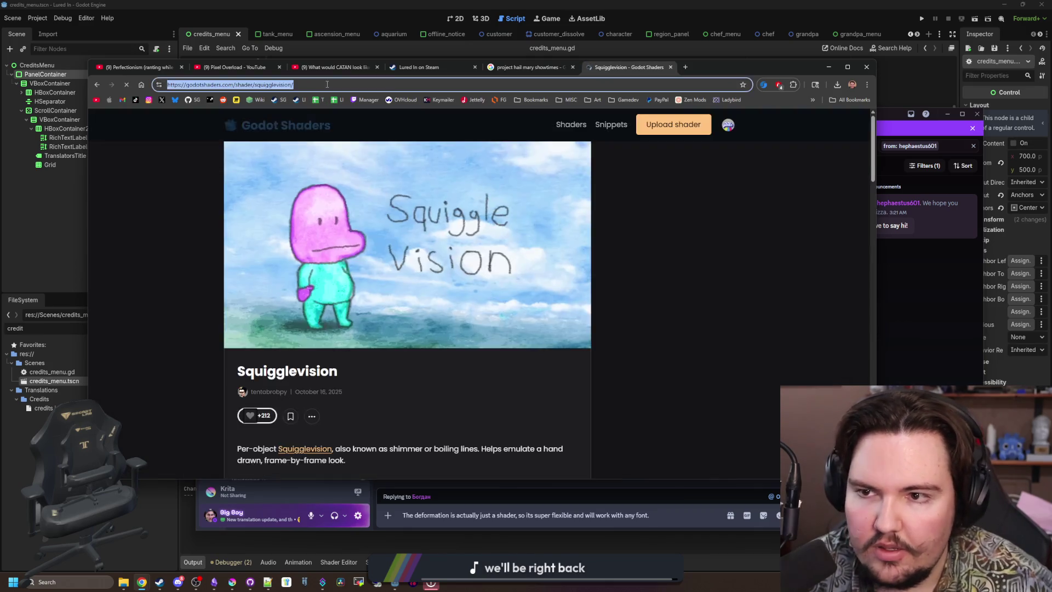
left_click(829, 67)
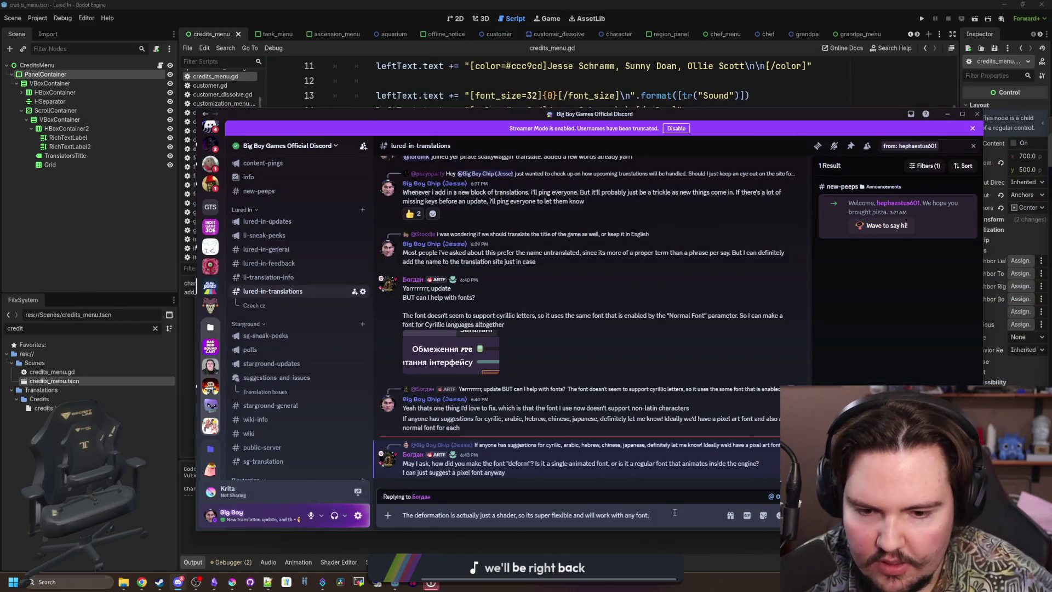
Send 'Its actually based off of this one' with the Squigglevision link, then a slider follow-up.
type("Its actually based off of th")
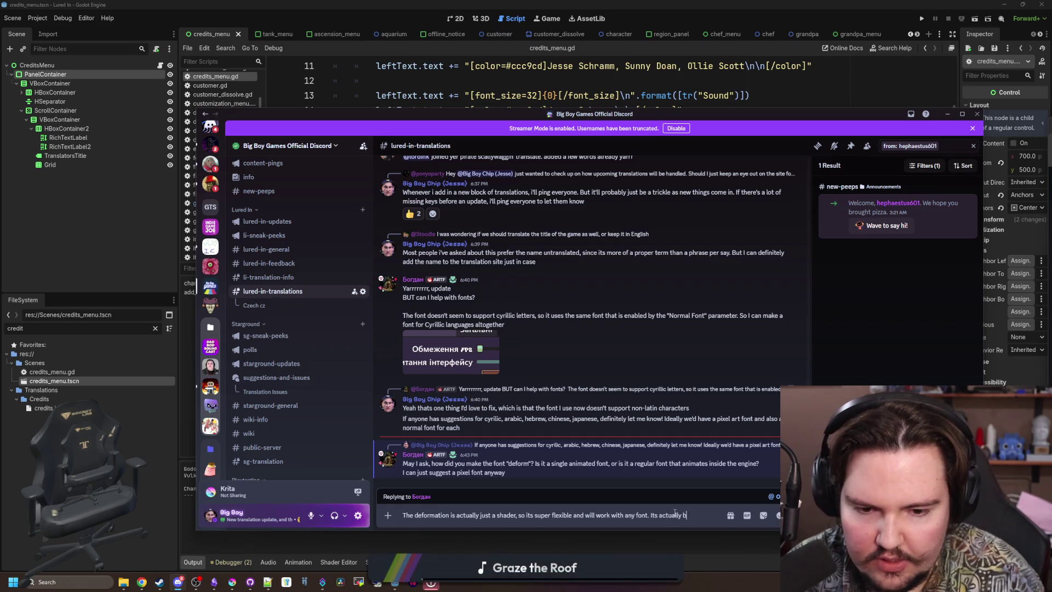
type("is one on the godotshaders website:")
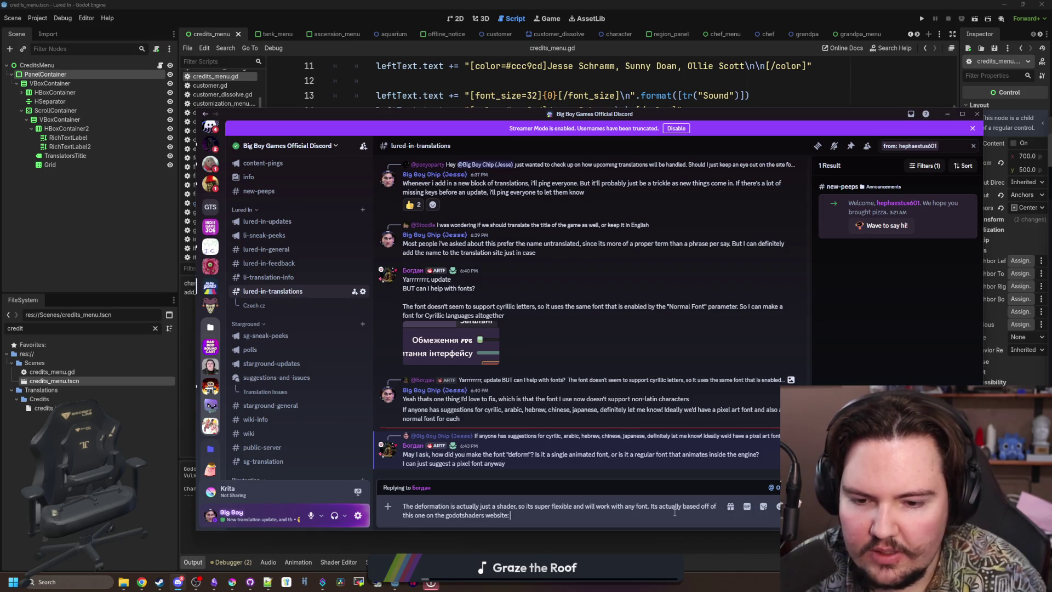
type("https://godotshaders.com/shader/squigglevision/")
key("Return")
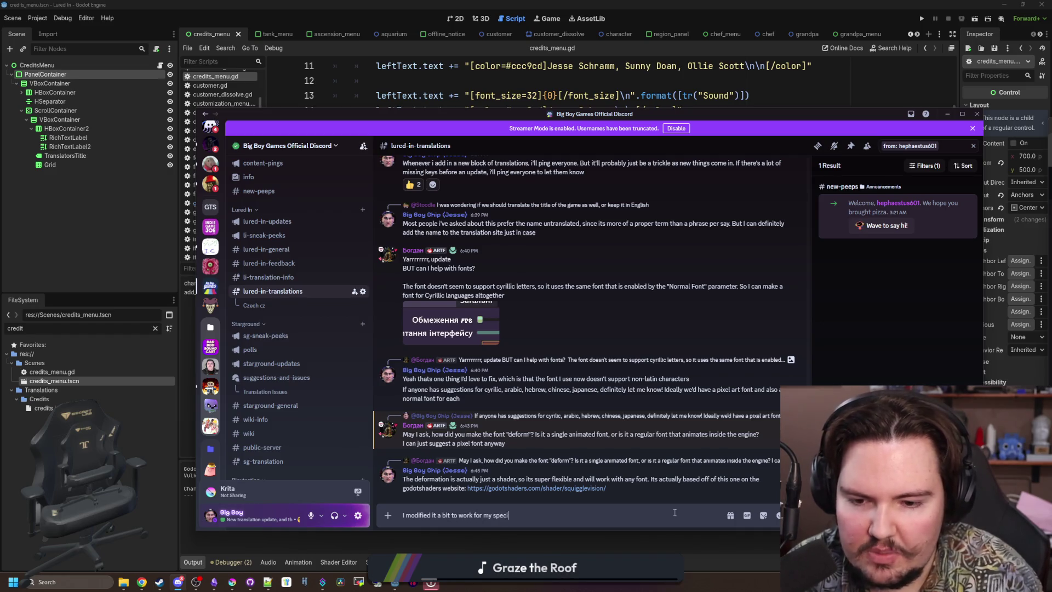
type("fic use-case (like having a slider), but otherwise its a pretty cool shader")
key("Return")
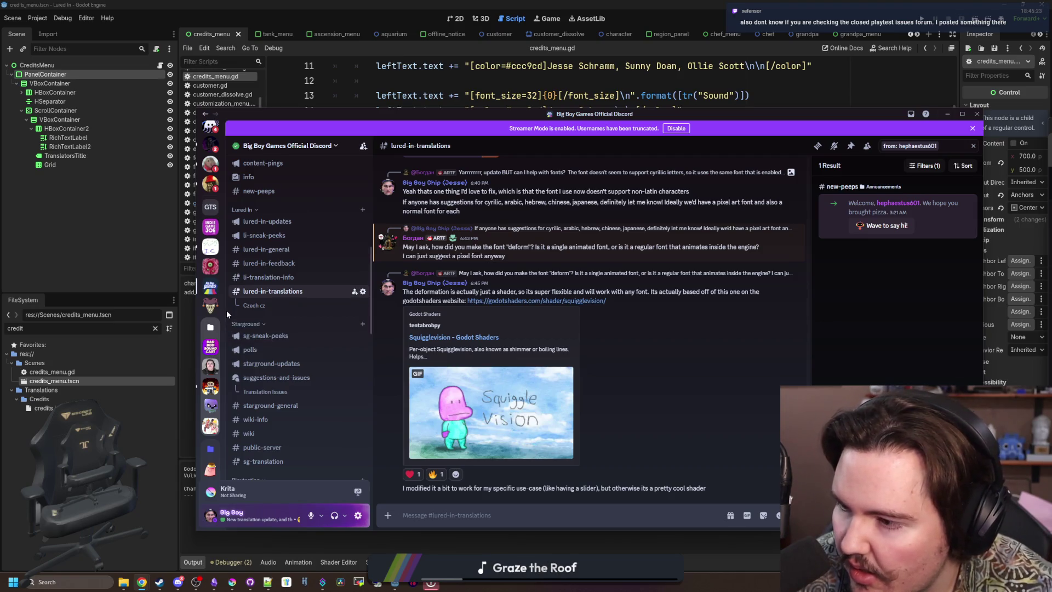
Switch to the playtesting-suggestions-and-issues forum and browse its posts.
scroll(274, 317, "down", 2)
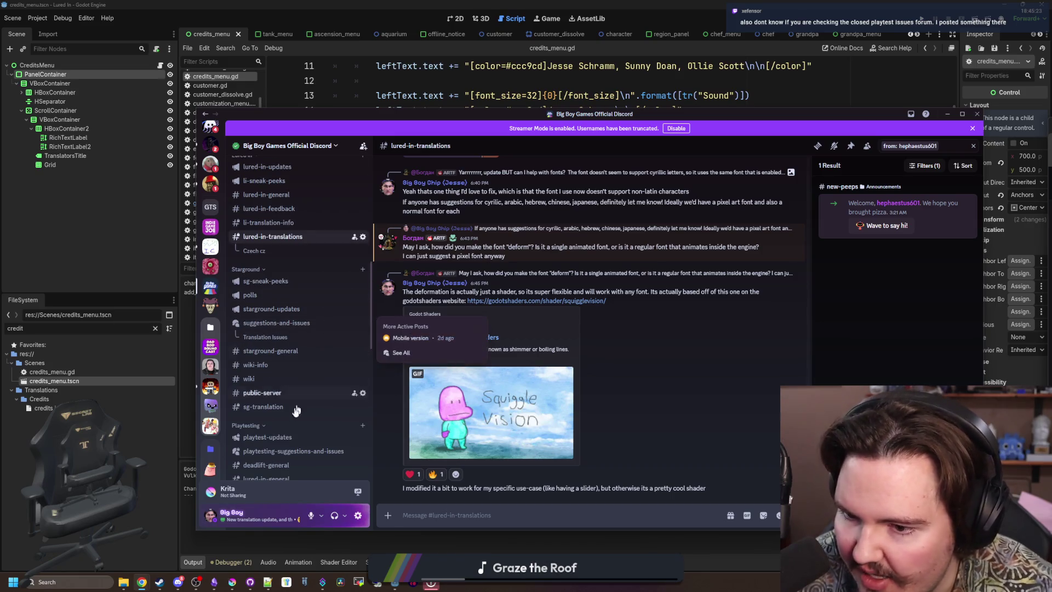
scroll(282, 329, "down", 2)
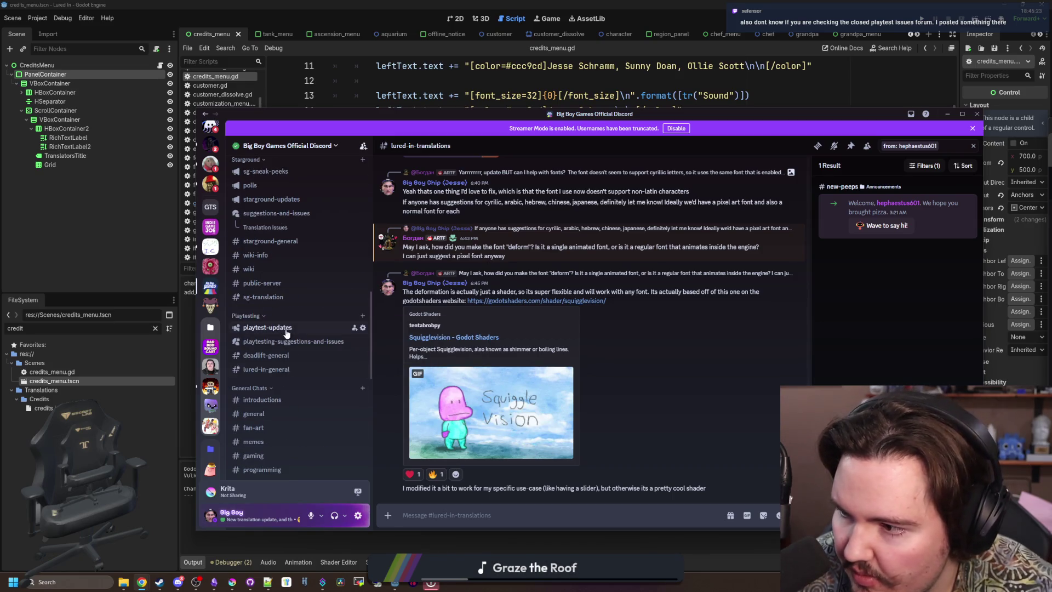
left_click(285, 343)
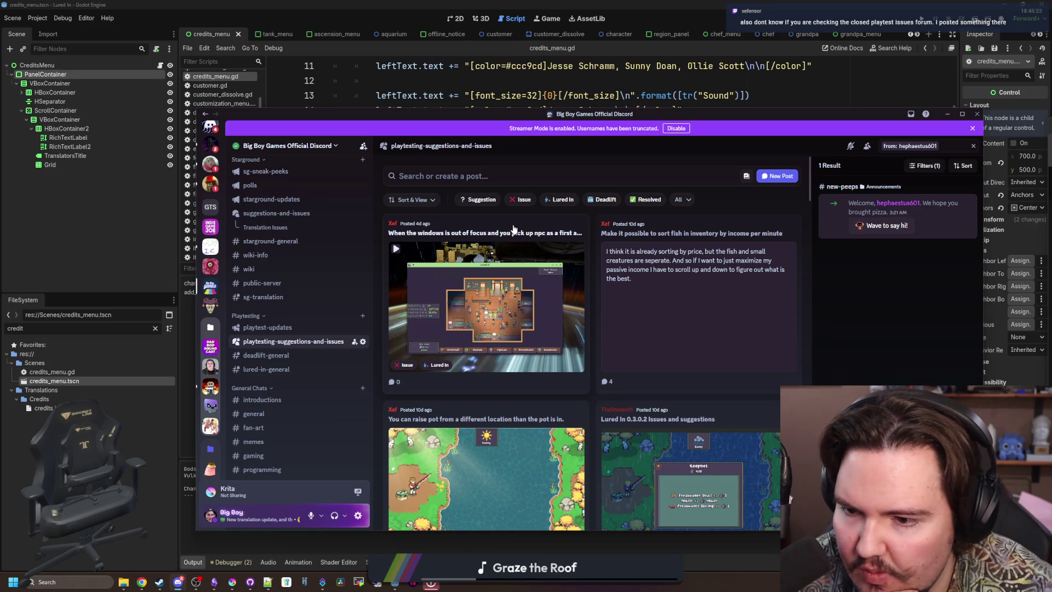
scroll(210, 329, "down", 3)
scroll(296, 329, "down", 5)
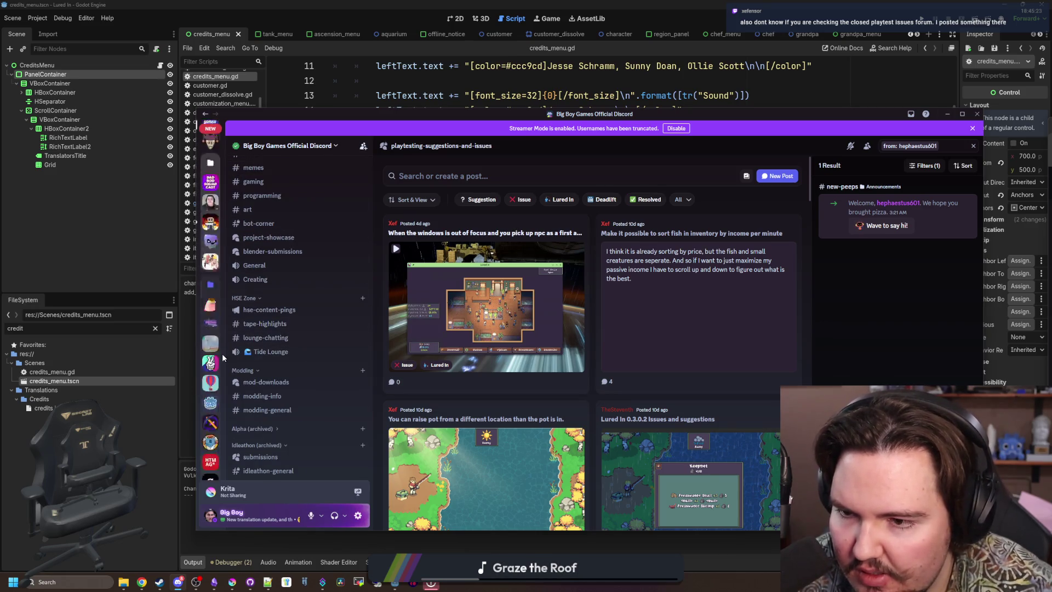
scroll(219, 354, "up", 5)
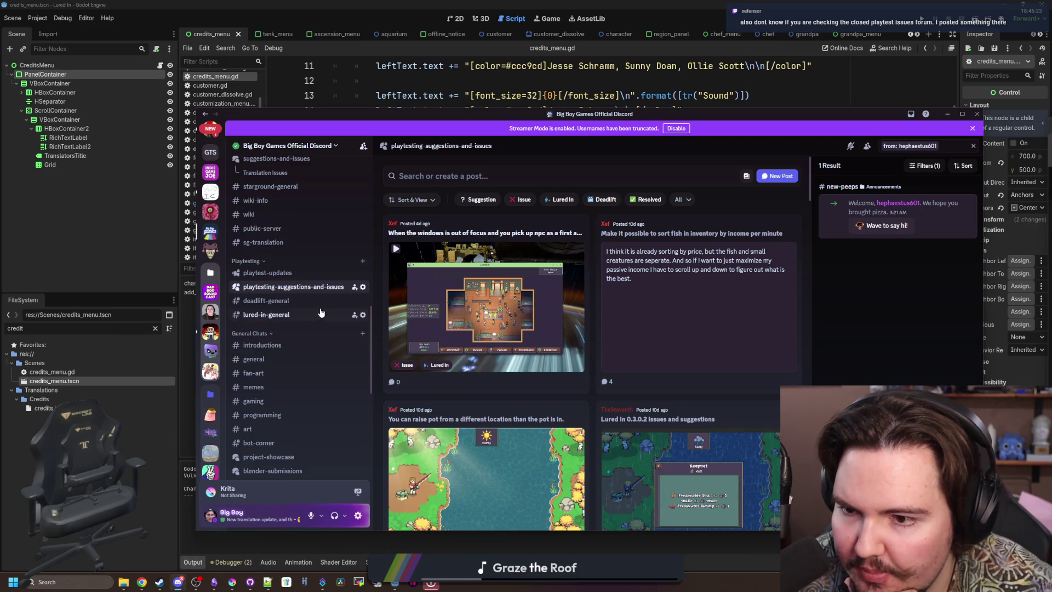
scroll(257, 337, "down", 5)
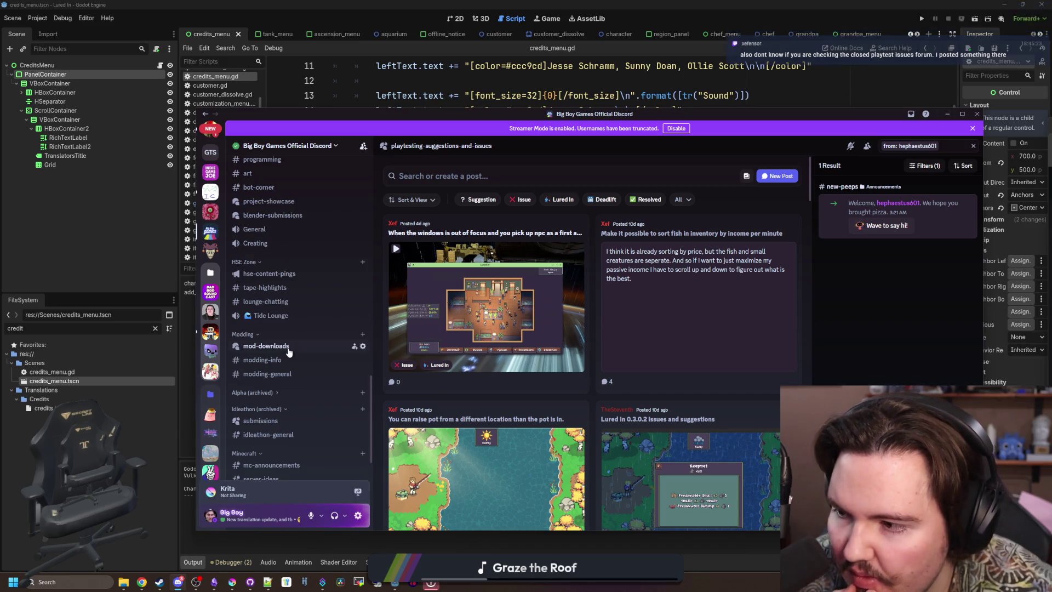
scroll(285, 350, "up", 4)
scroll(288, 351, "up", 2)
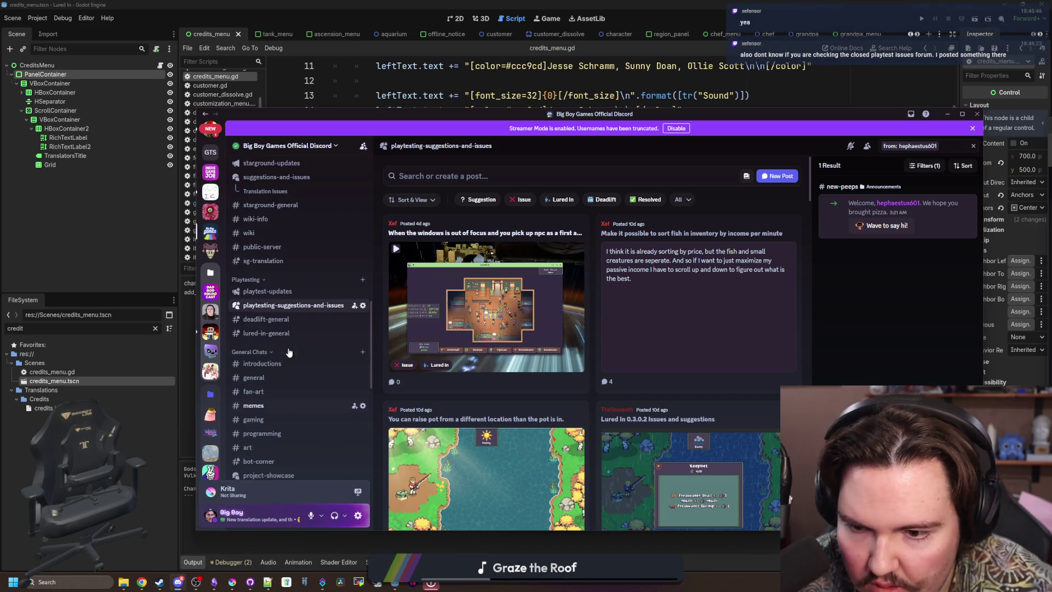
scroll(597, 269, "down", 3)
scroll(593, 278, "up", 3)
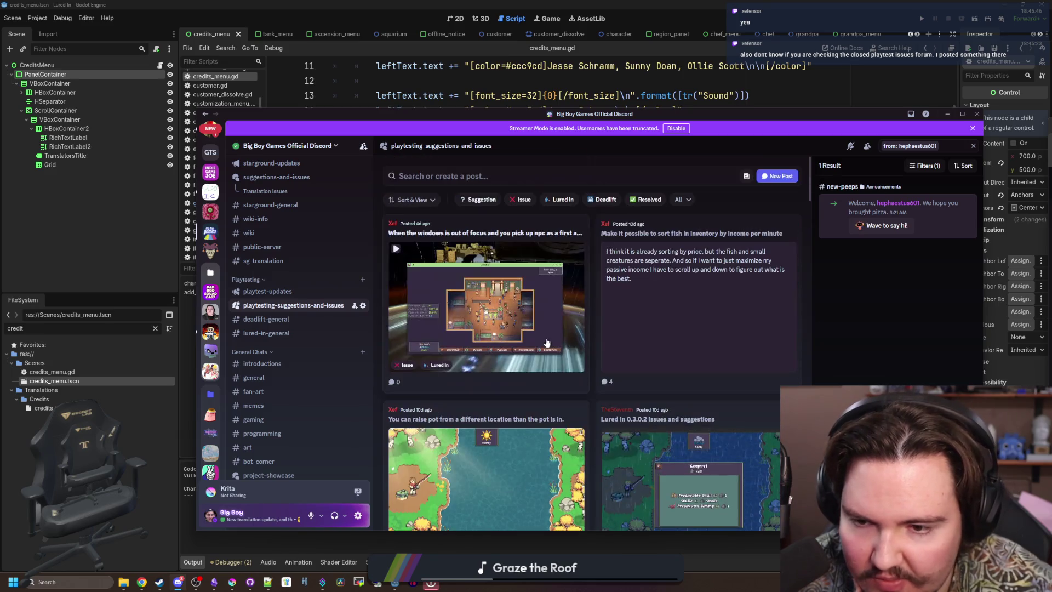
Open the newest post about the aquarium being dragged, watch its video, then close it.
left_click(474, 228)
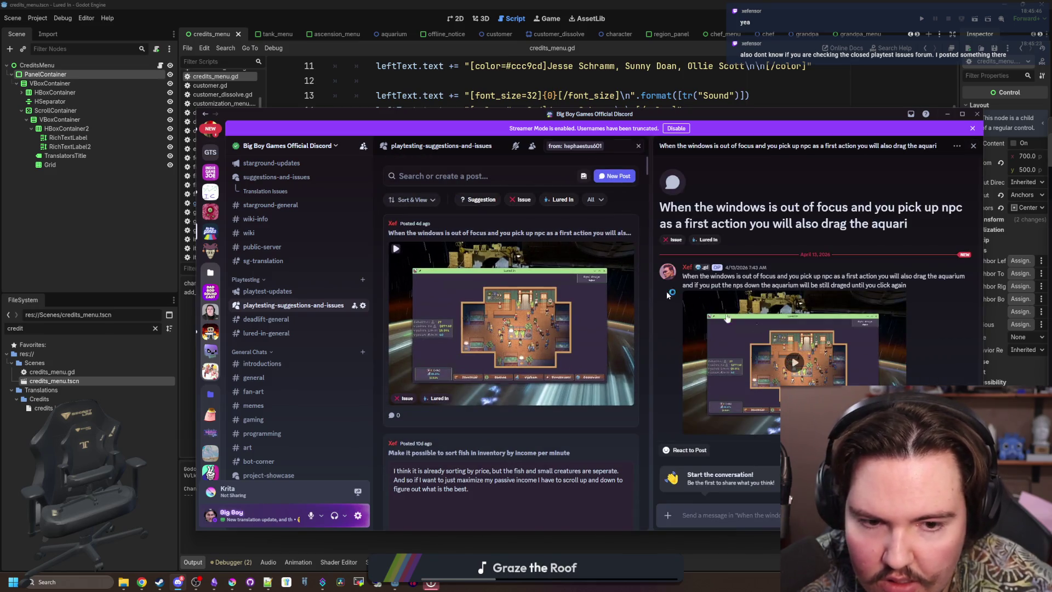
left_click(755, 389)
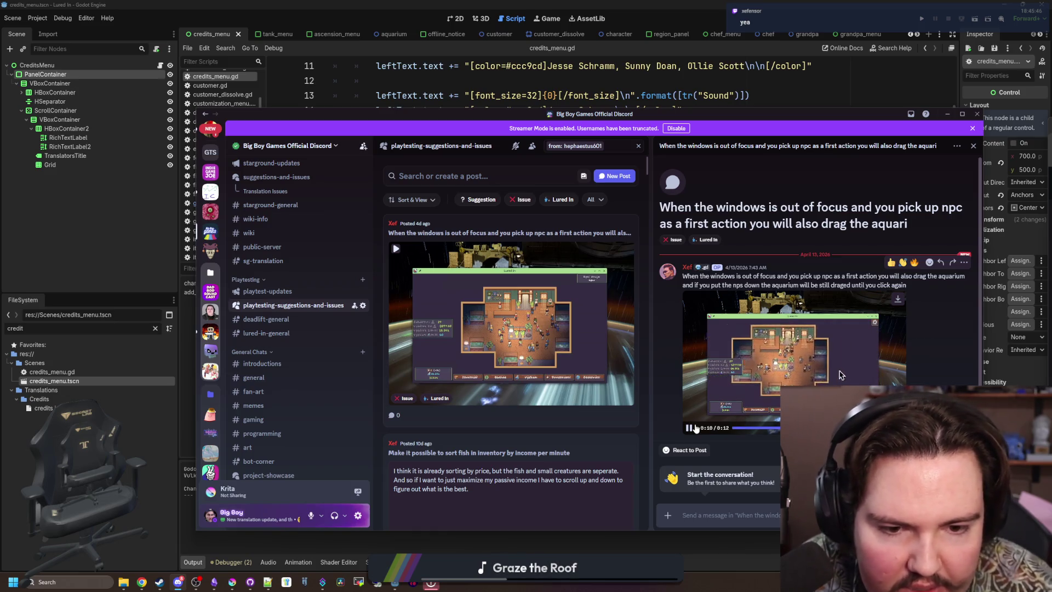
left_click(858, 374)
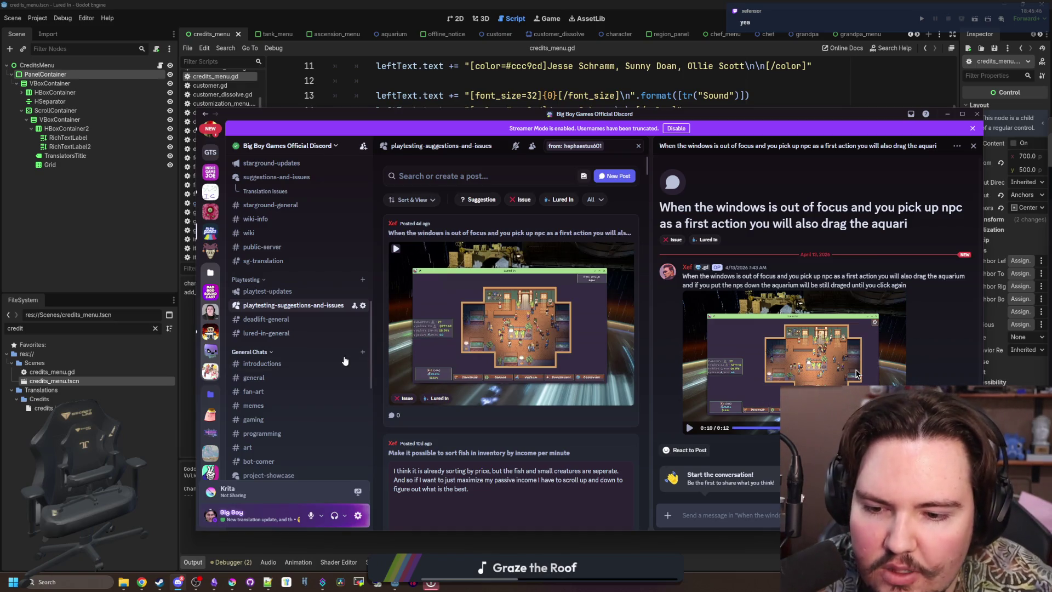
left_click(973, 146)
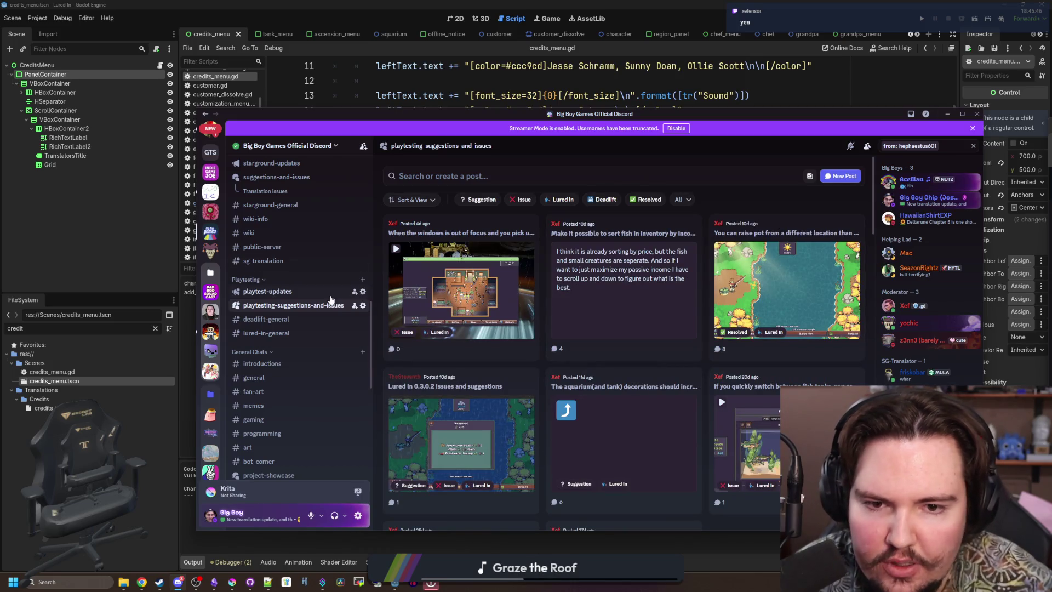
scroll(330, 300, "up", 10)
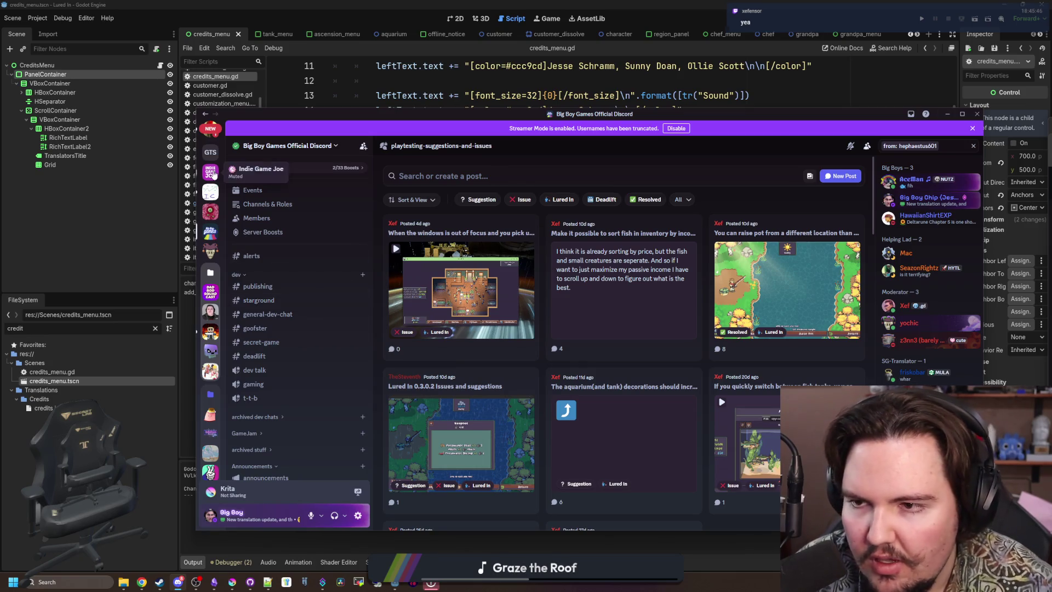
mouse_move(283, 113)
left_mouse_down()
mouse_move(0, 110)
mouse_move(0, 91)
left_mouse_up()
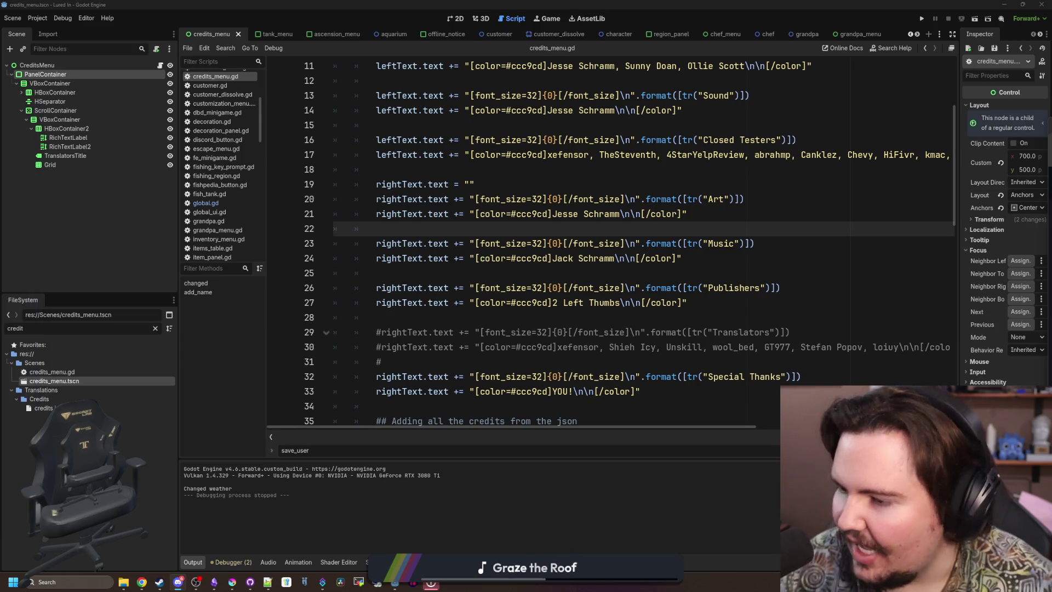
Scroll the credits_menu.gd script in Godot, then switch to the Lured In notes in Obsidian.
mouse_move(228, 581)
mouse_move(236, 558)
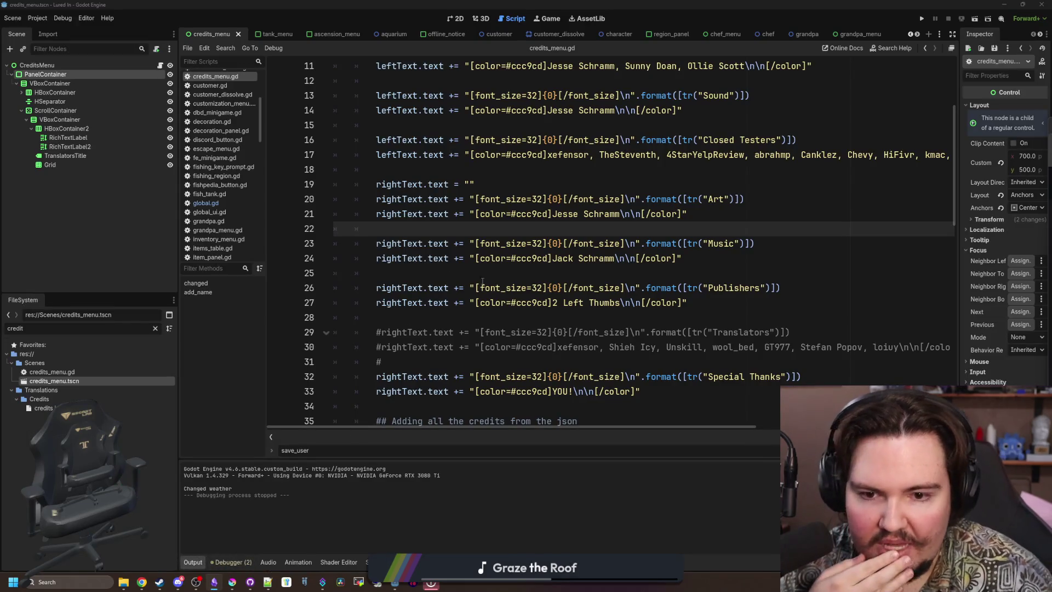
scroll(532, 308, "down", 2)
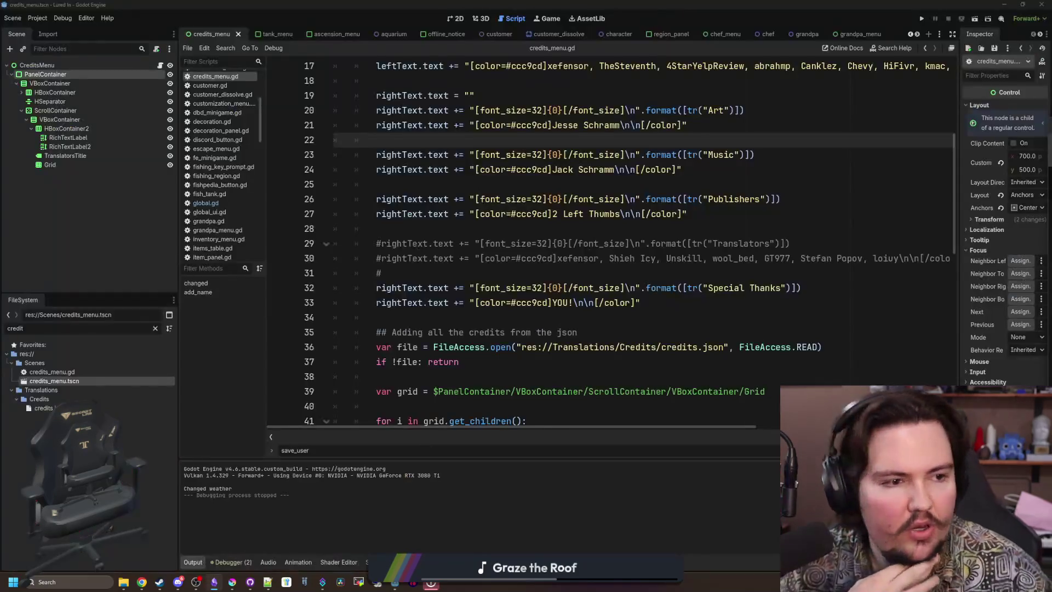
key("alt+Tab")
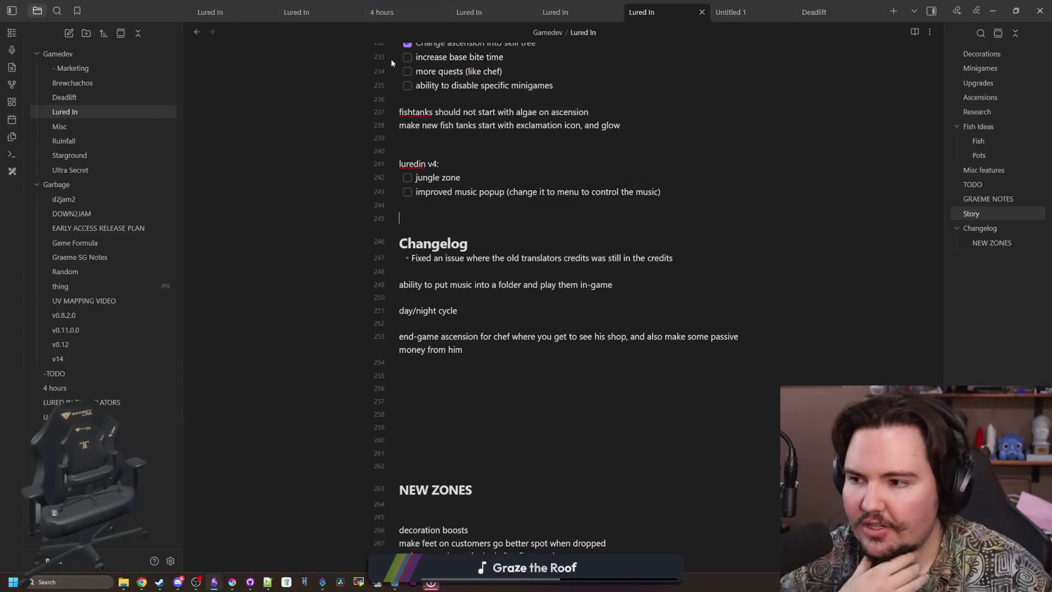
In Obsidian's luredin v4 checklist, add a new item 'different rod types' below the music popup entry.
key("alt+Tab")
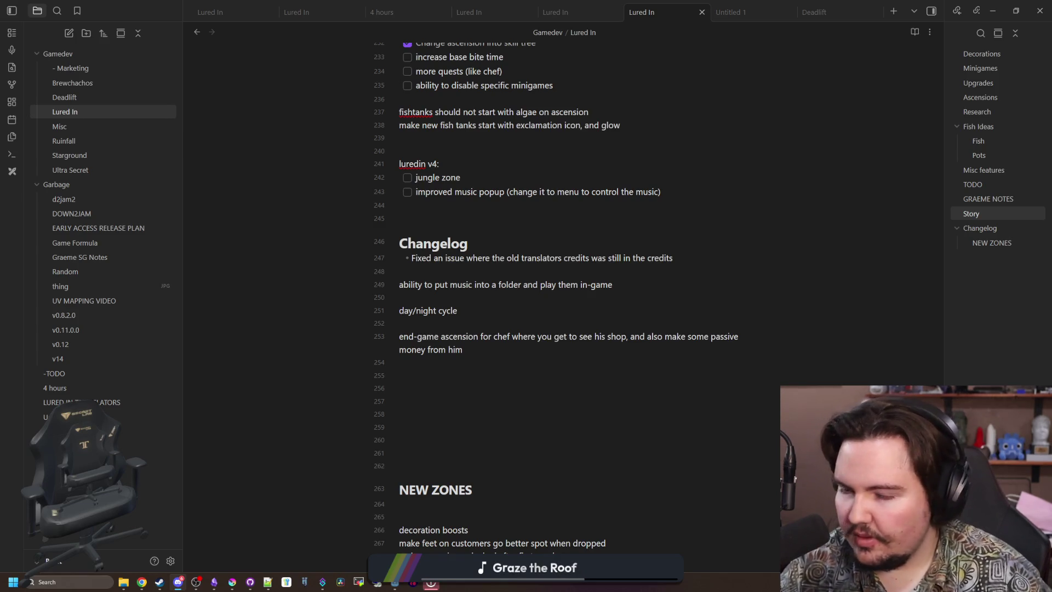
left_click(682, 192)
key("Return")
type("differ")
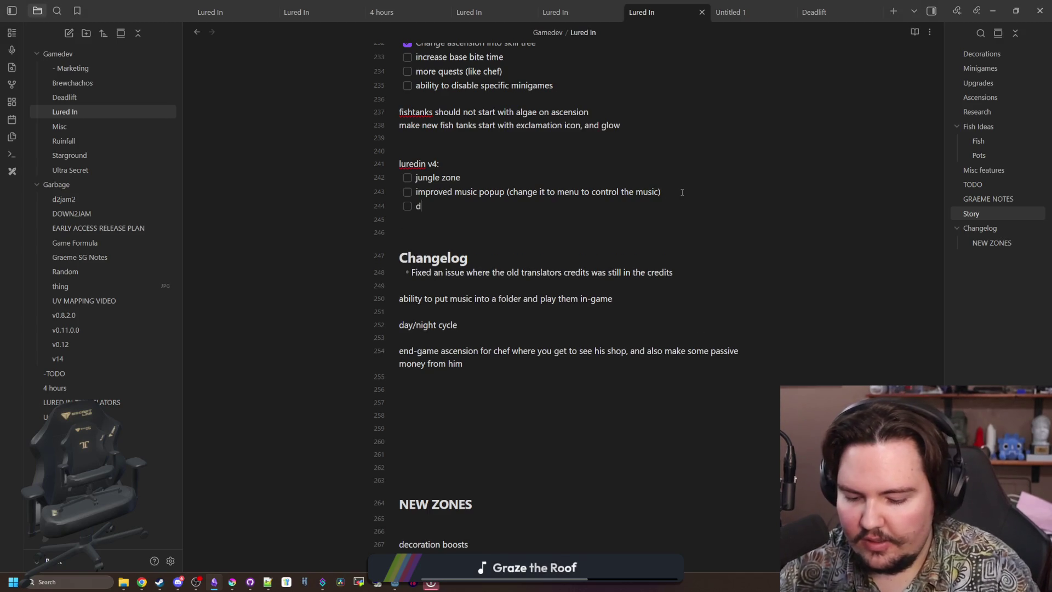
type("ent rod types")
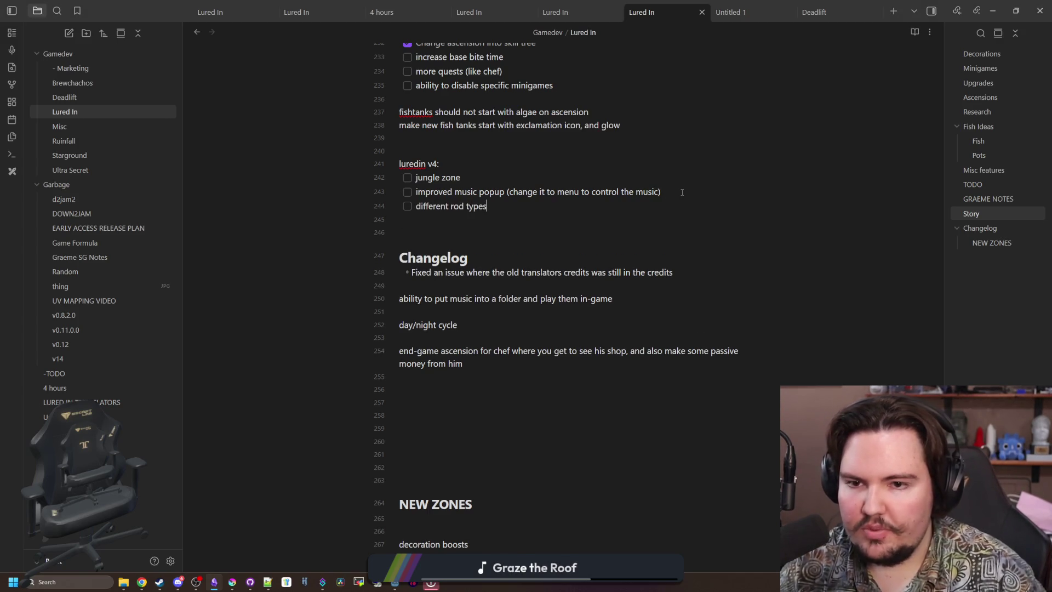
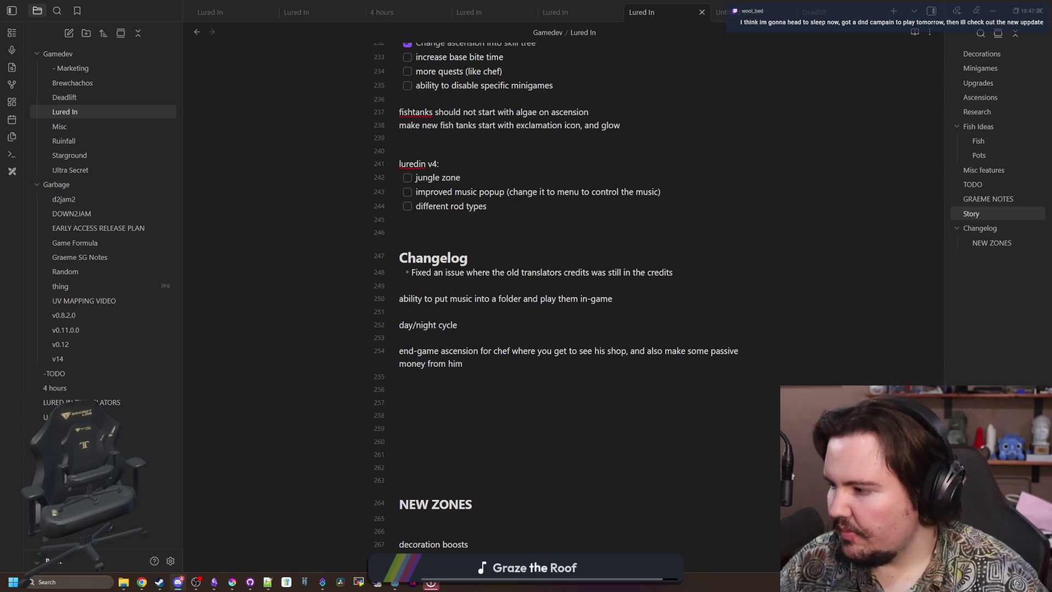
Leave the Changelog in the Lured In notes and show the Lured In Steam page maximized in Chrome.
left_click(428, 357)
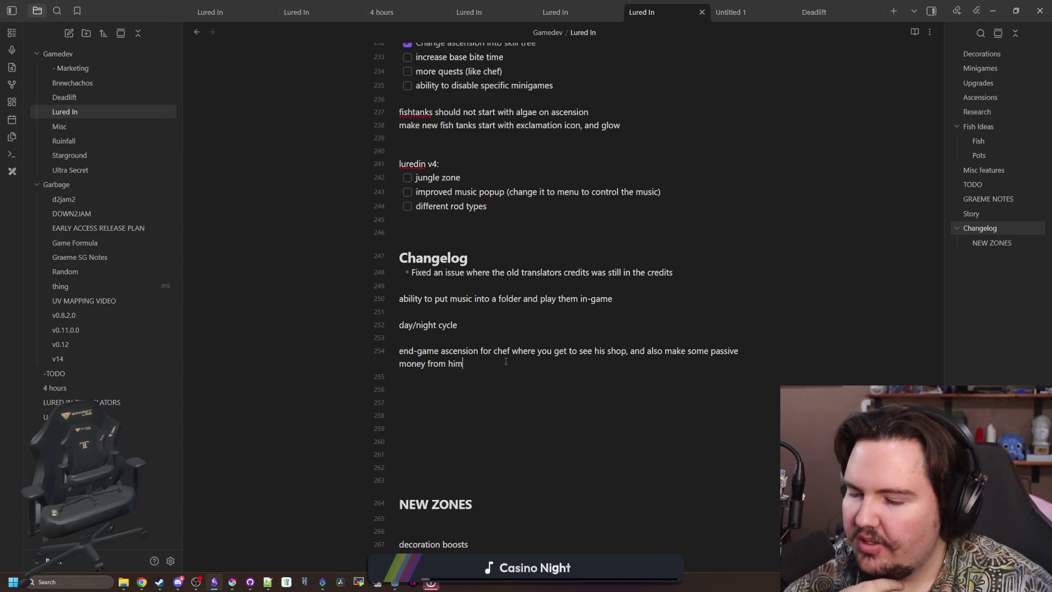
key("Down")
key("Down")
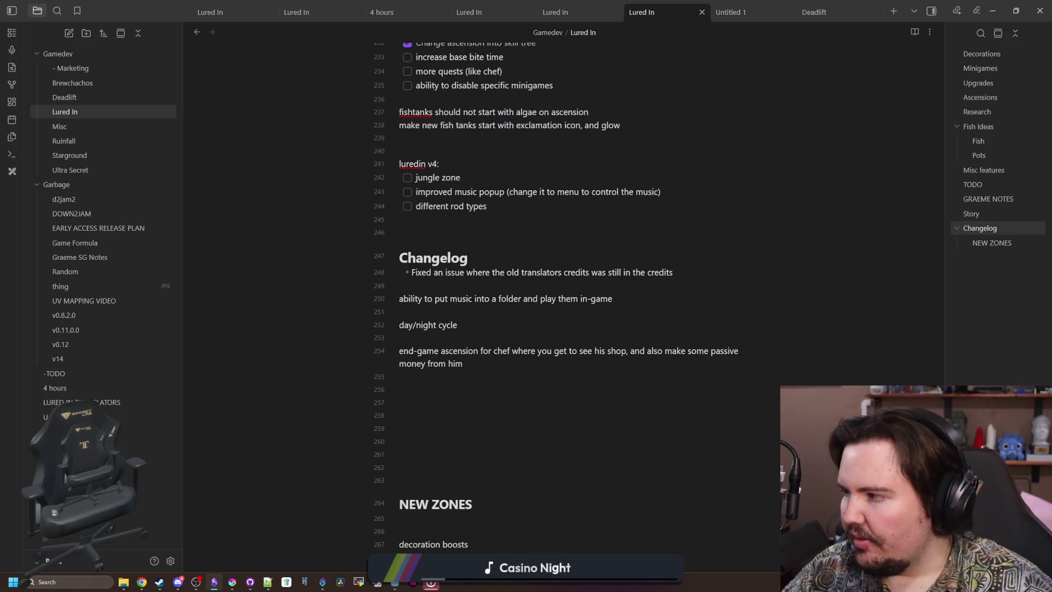
key("alt+Tab")
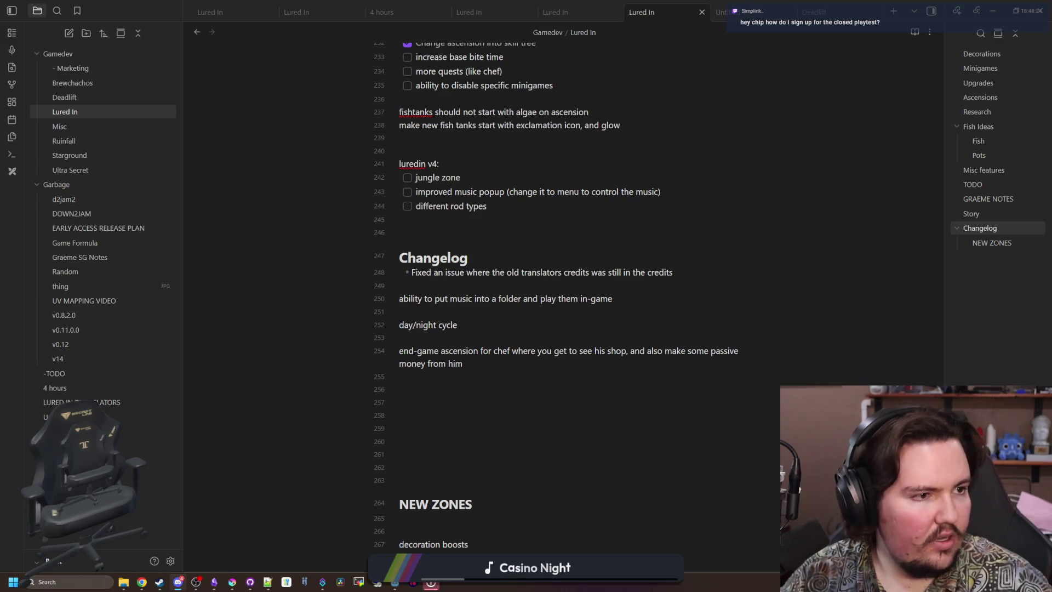
key("alt+Tab")
double_click(423, 185)
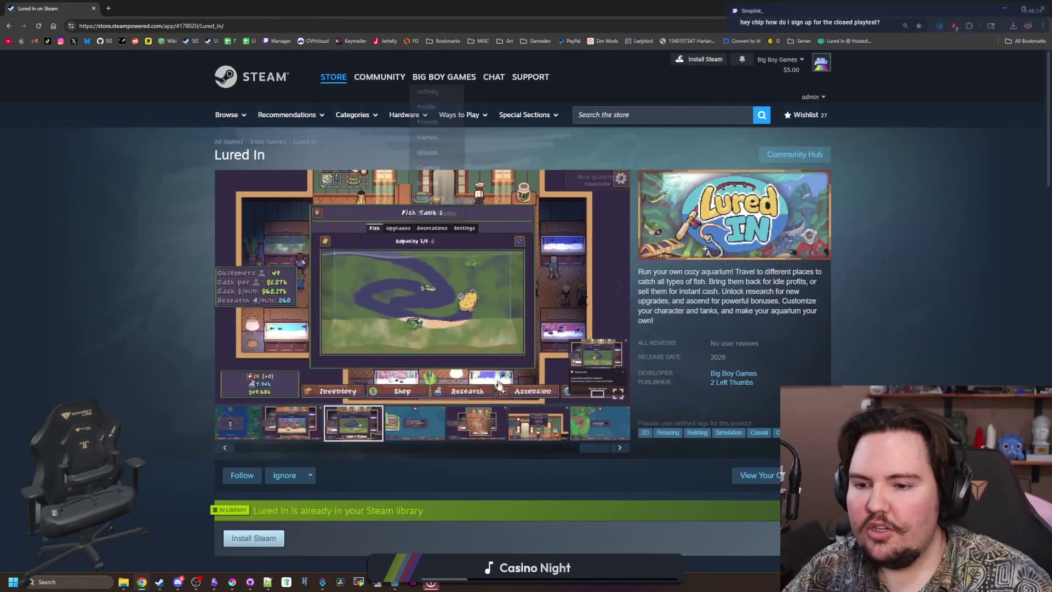
Scroll the store page and briefly view, then close, the v0.3.2.0 patch notes.
scroll(499, 385, "down", 5)
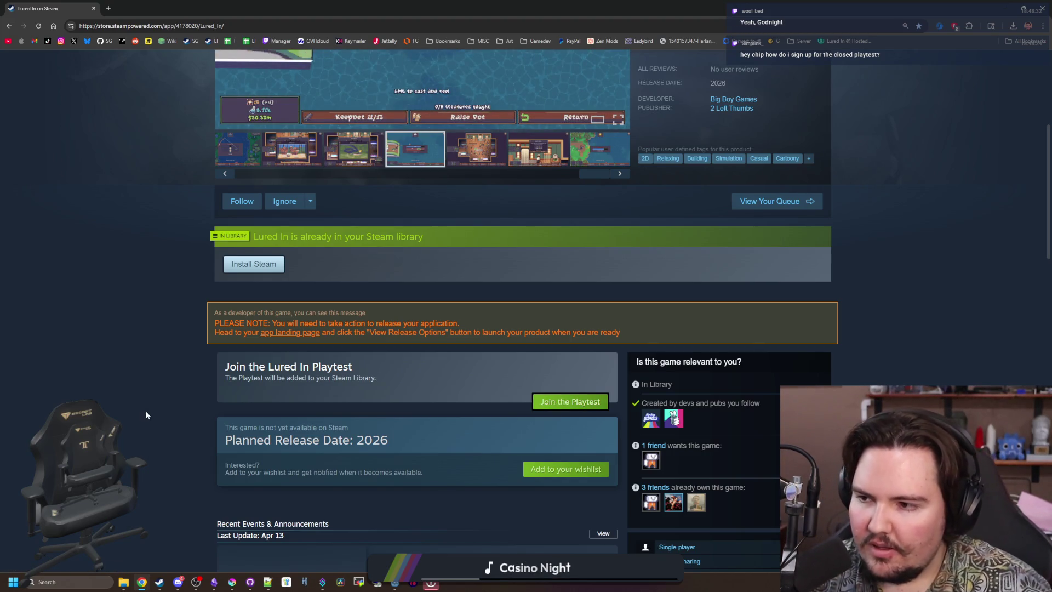
scroll(146, 415, "up", 5)
scroll(166, 337, "down", 4)
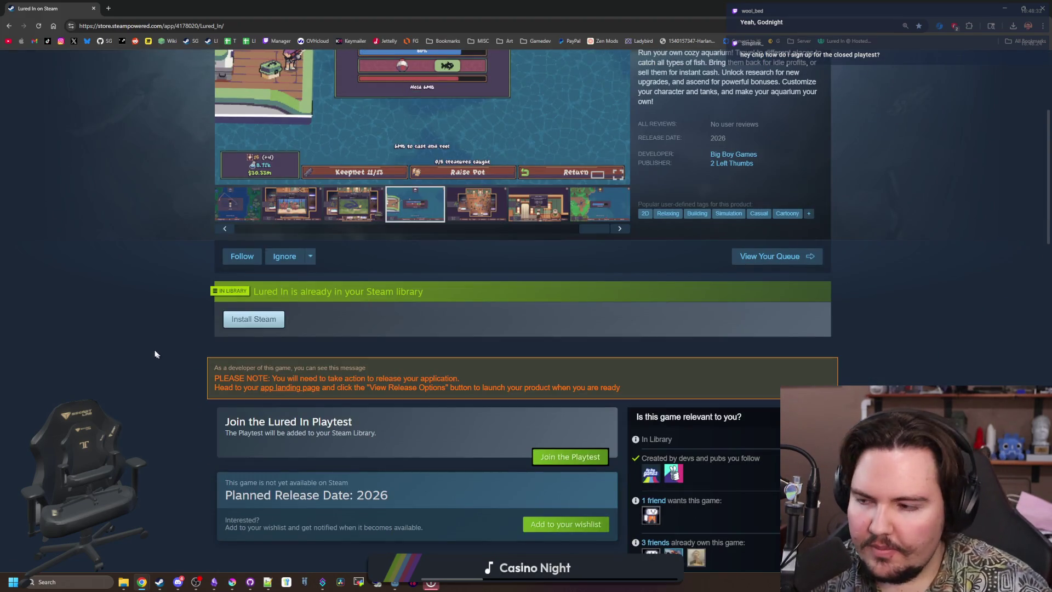
scroll(144, 344, "down", 5)
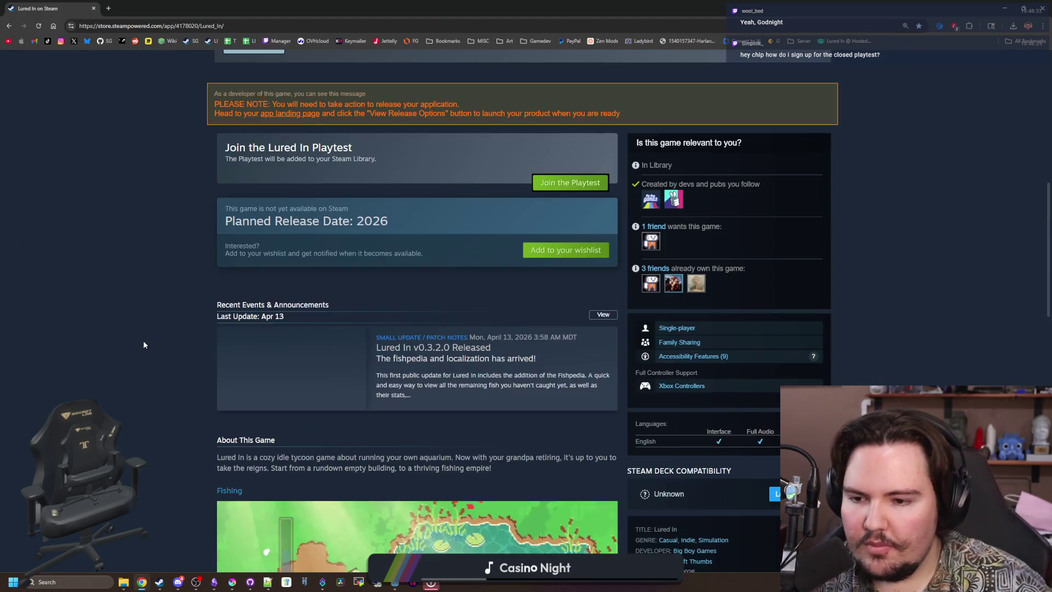
left_click(601, 317)
left_click(276, 269)
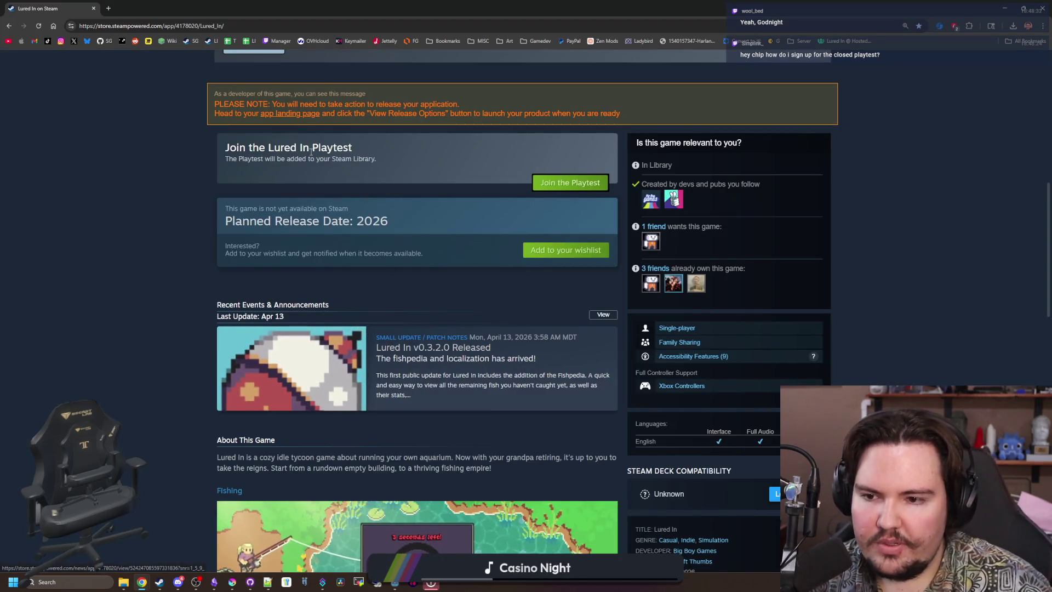
Reload the store page and open the new v0.3.3.0 update post.
key("F5")
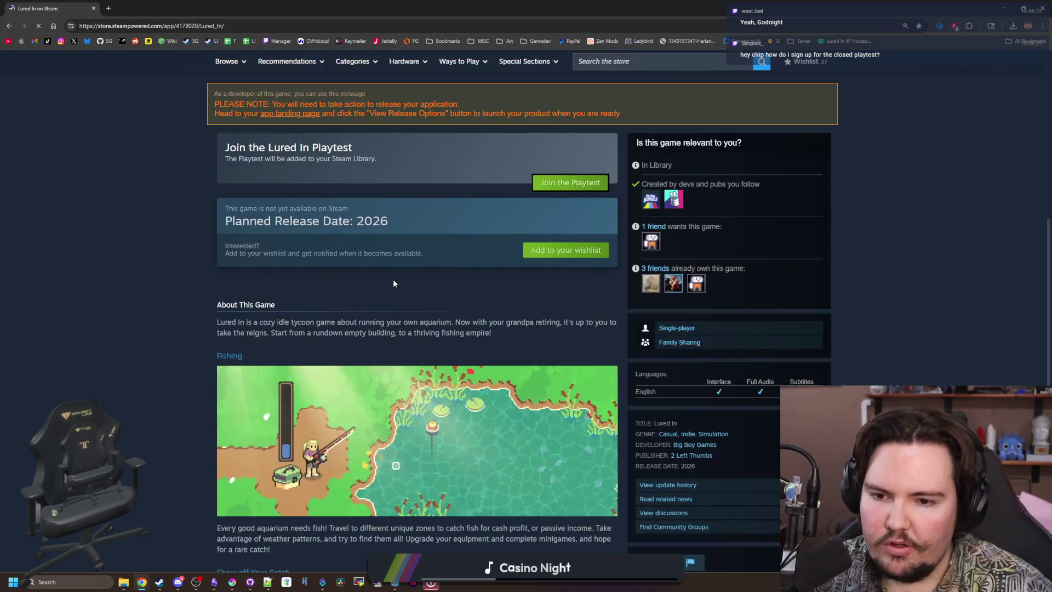
scroll(393, 278, "down", 3)
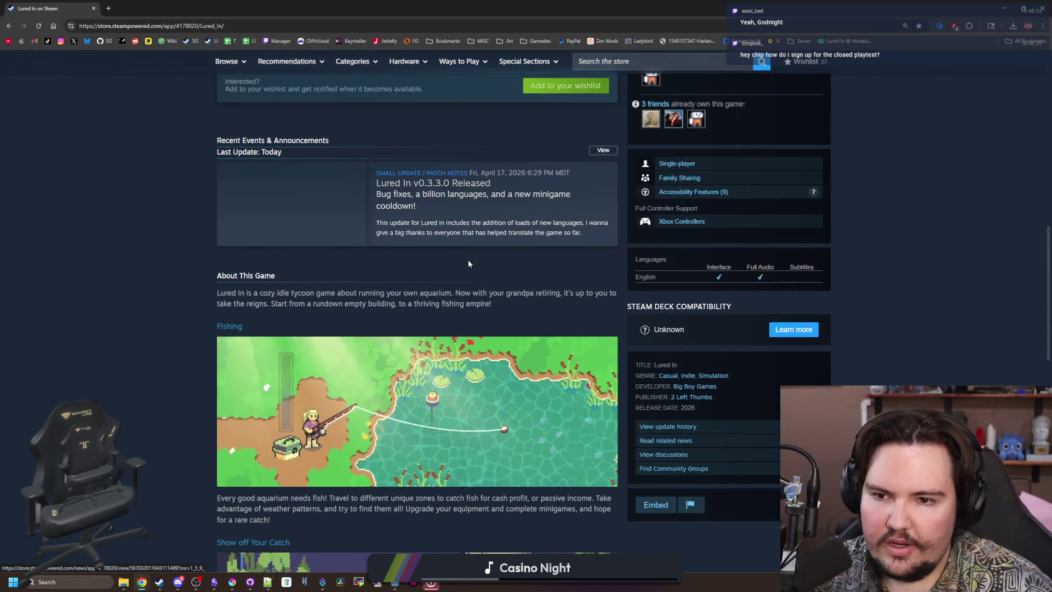
scroll(487, 335, "up", 2)
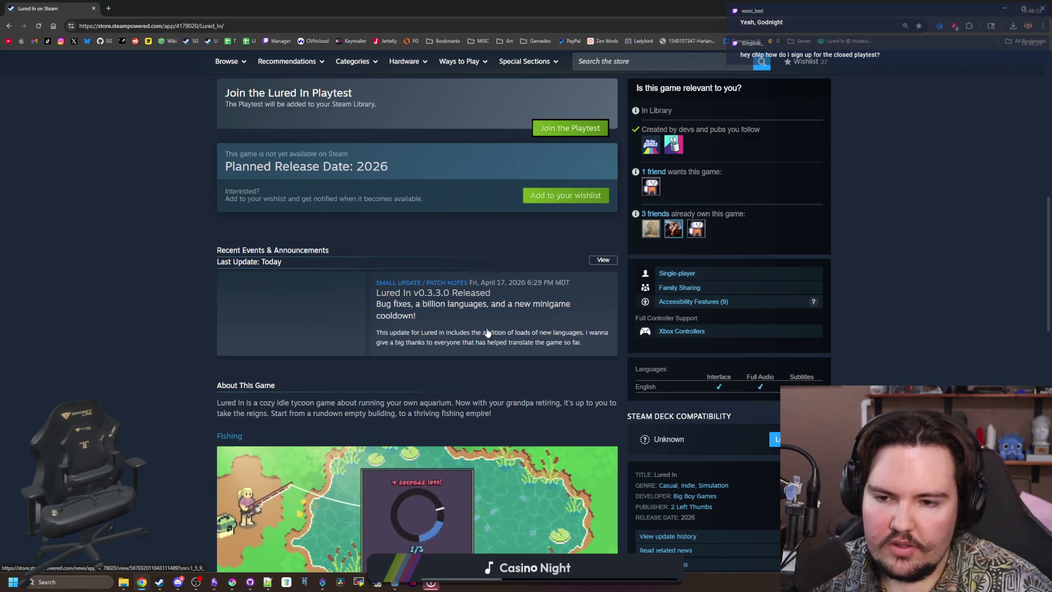
left_click(486, 333)
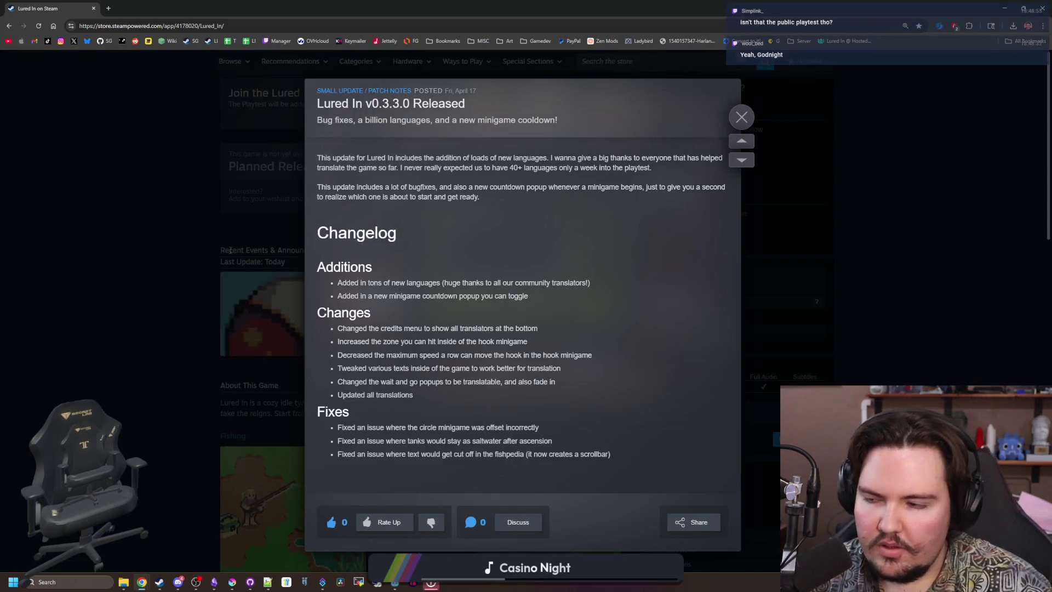
Close the v0.3.3.0 update post and scroll down to the system requirements and reviews.
left_click(190, 283)
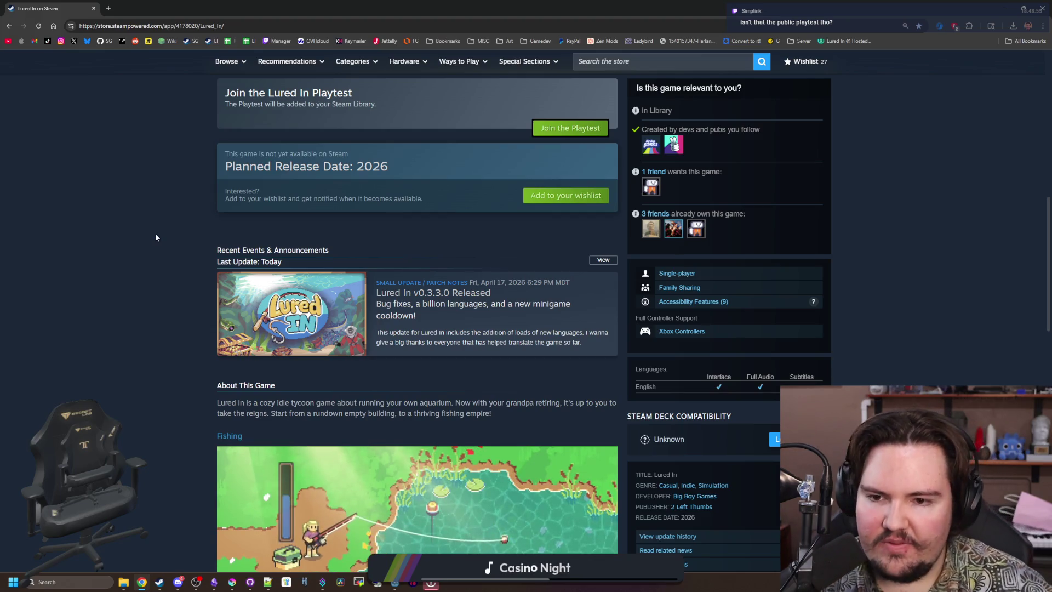
scroll(185, 265, "down", 6)
Open Steamworks from the bookmarks bar in a background tab.
scroll(186, 265, "down", 8)
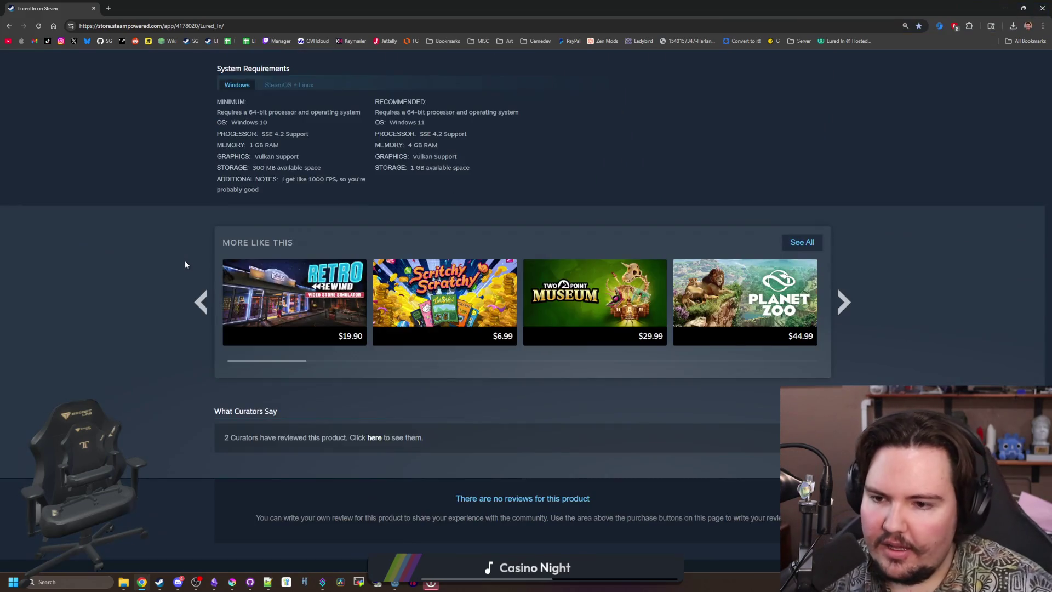
scroll(152, 270, "up", 15)
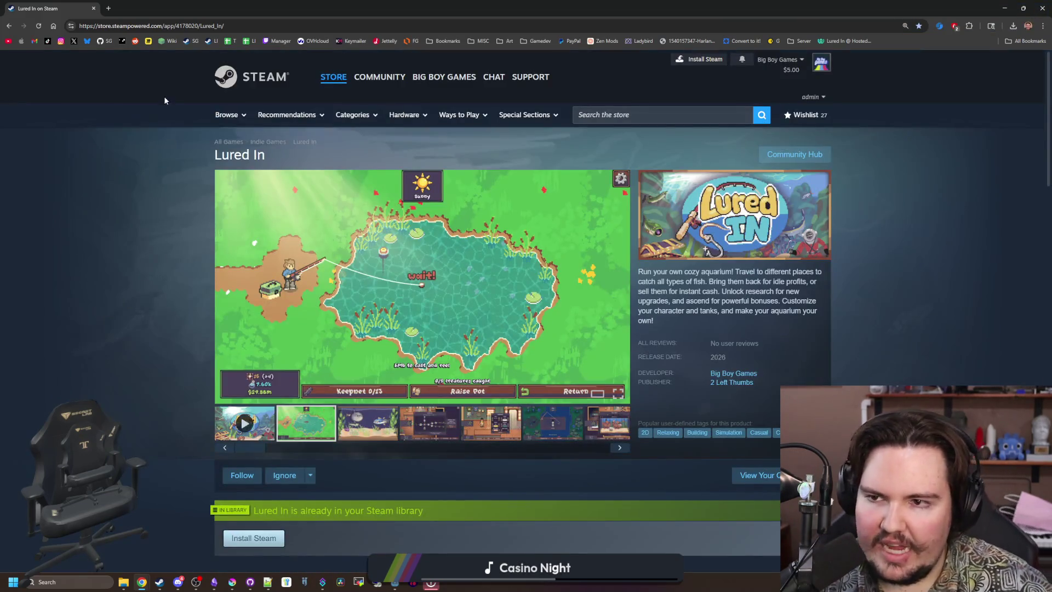
middle_click(122, 41)
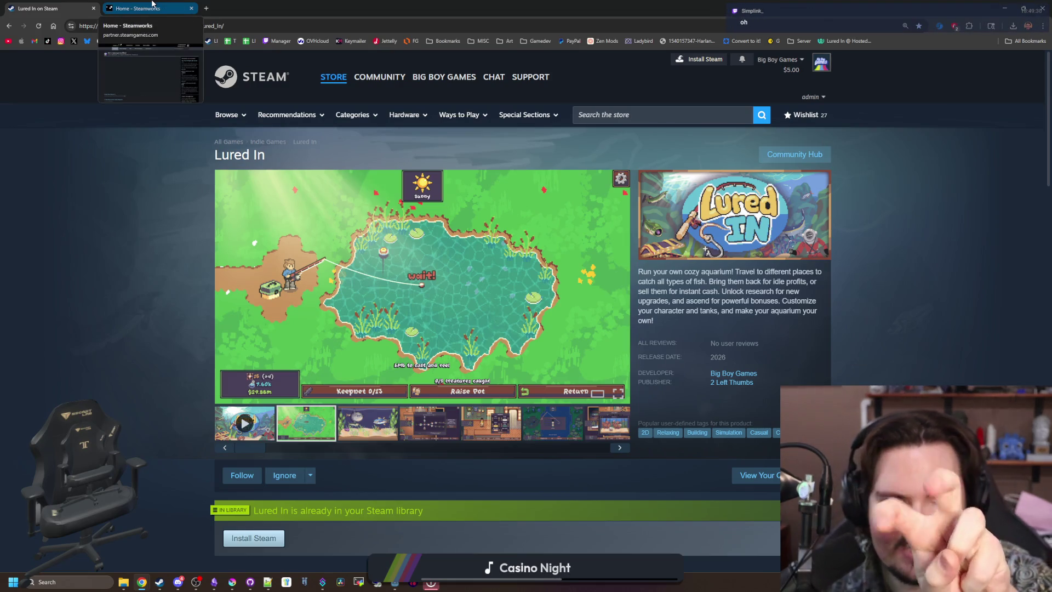
Bring up the list of curators who reviewed Lured In and look through it.
scroll(173, 271, "down", 15)
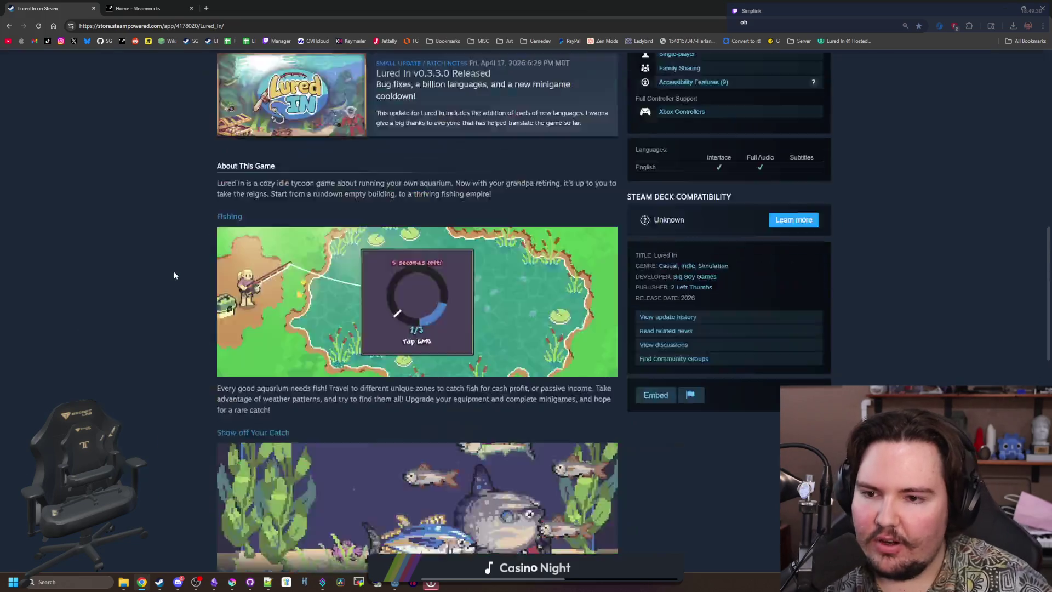
scroll(143, 273, "up", 1)
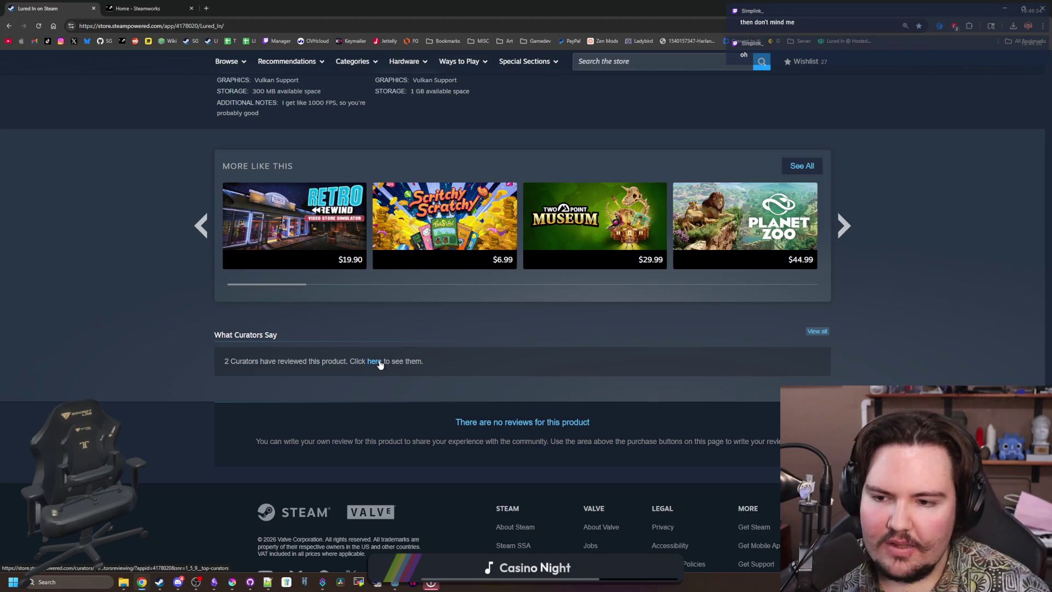
left_click(379, 362)
scroll(380, 363, "down", 5)
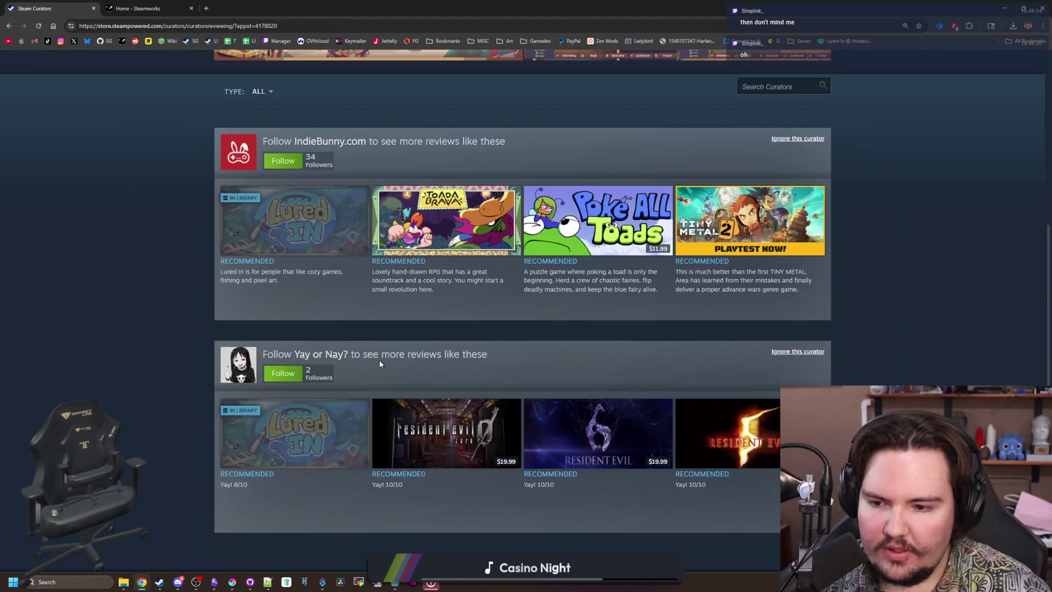
scroll(379, 364, "down", 1)
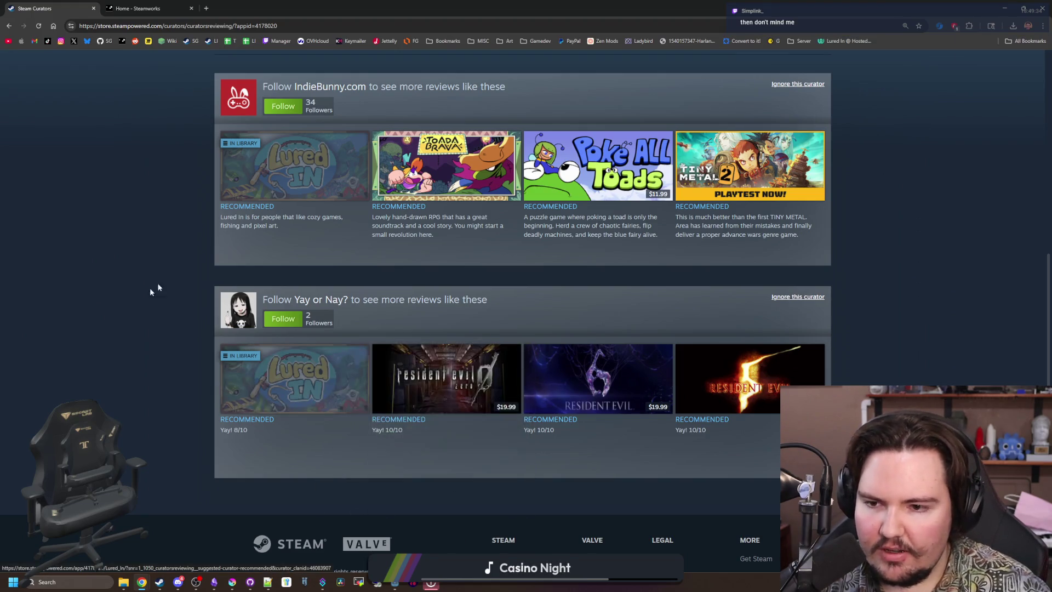
scroll(184, 266, "up", 7)
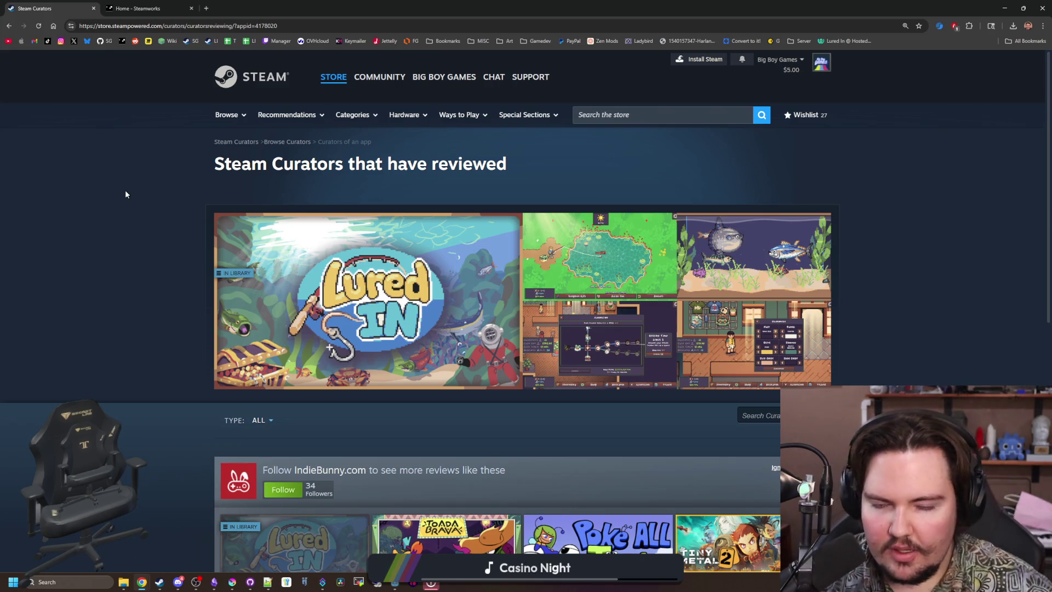
left_click(238, 32)
Go to the translation site and start translating Lured In's untranslated Klingon strings.
type("translation")
key("Return")
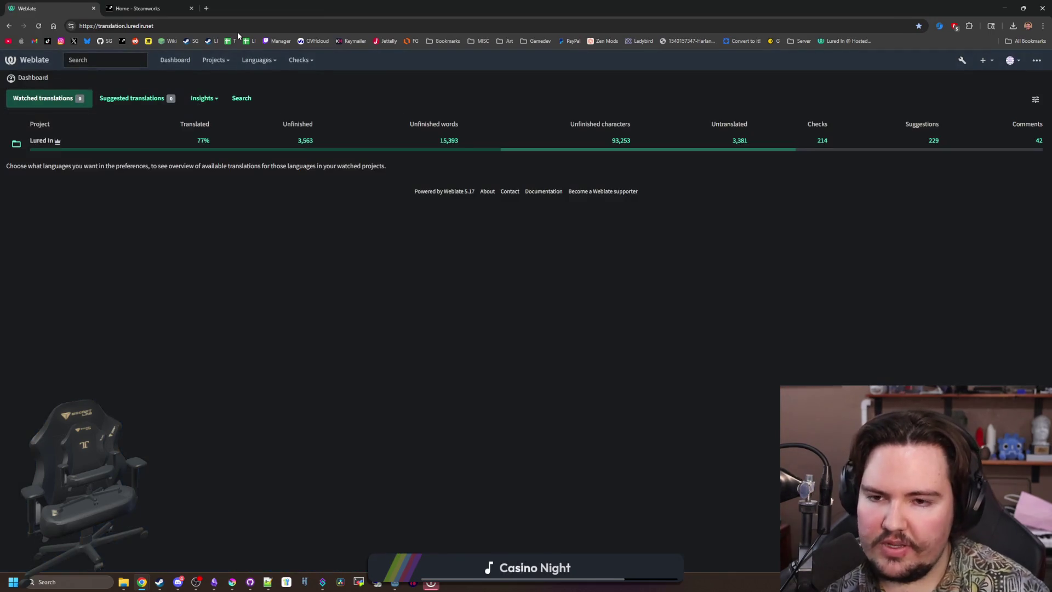
left_click(43, 141)
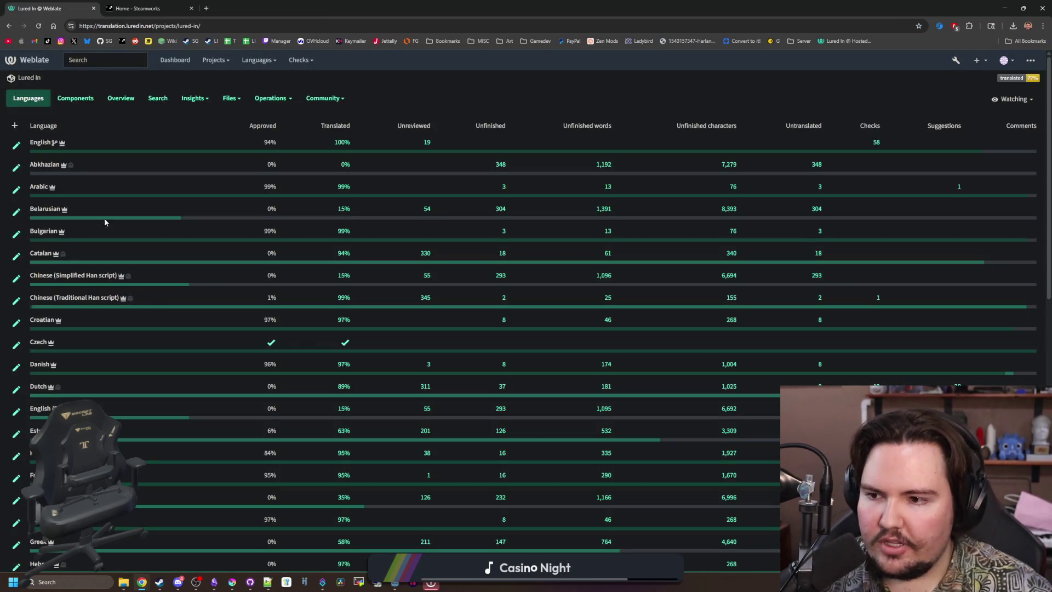
scroll(140, 279, "down", 5)
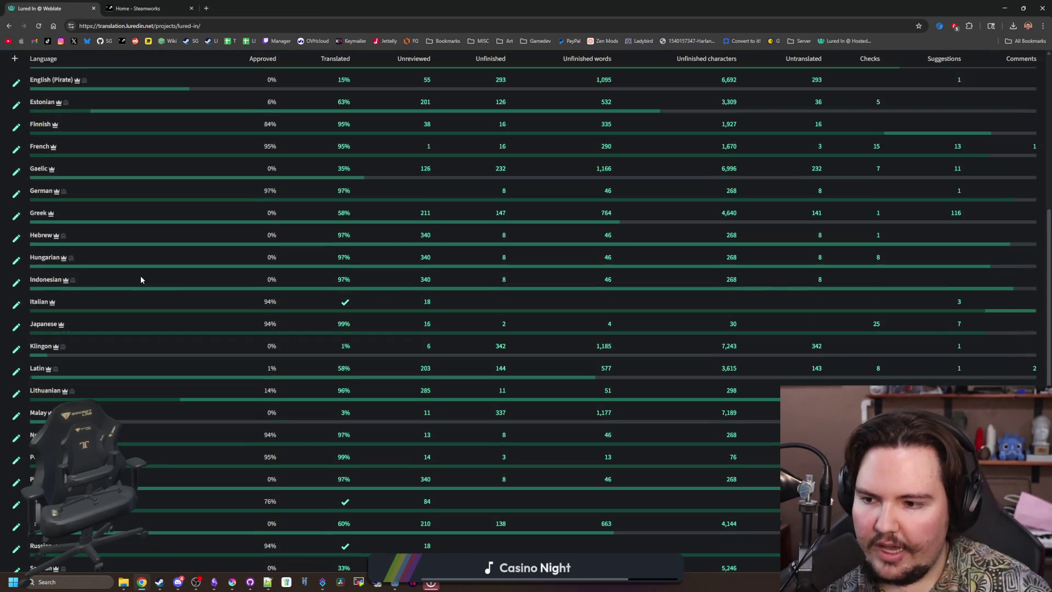
left_click(40, 346)
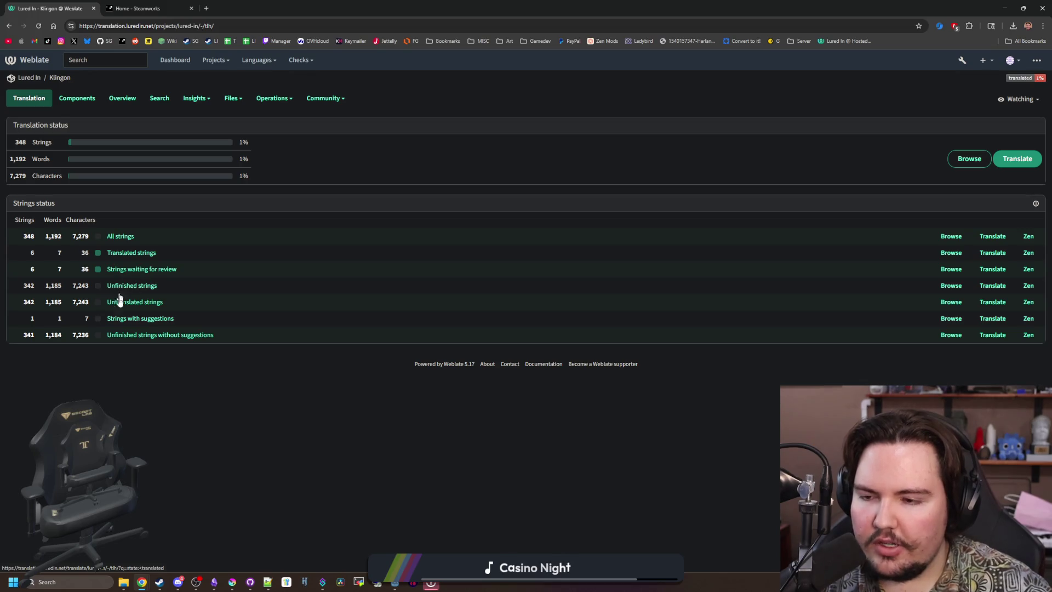
left_click(150, 305)
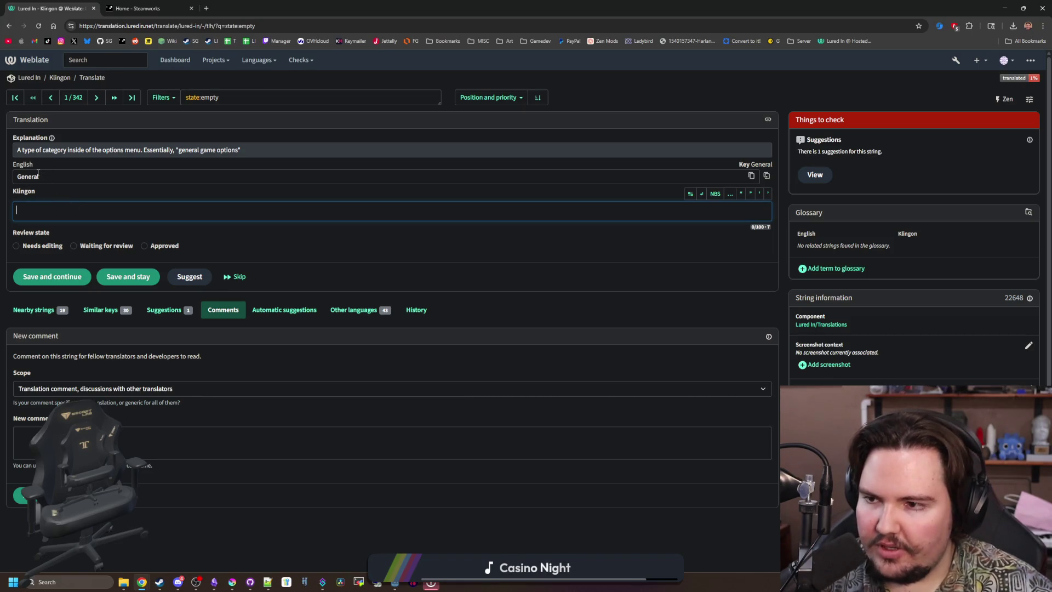
Skip past five untranslated Klingon strings, then close the Weblate tab.
left_click(96, 98)
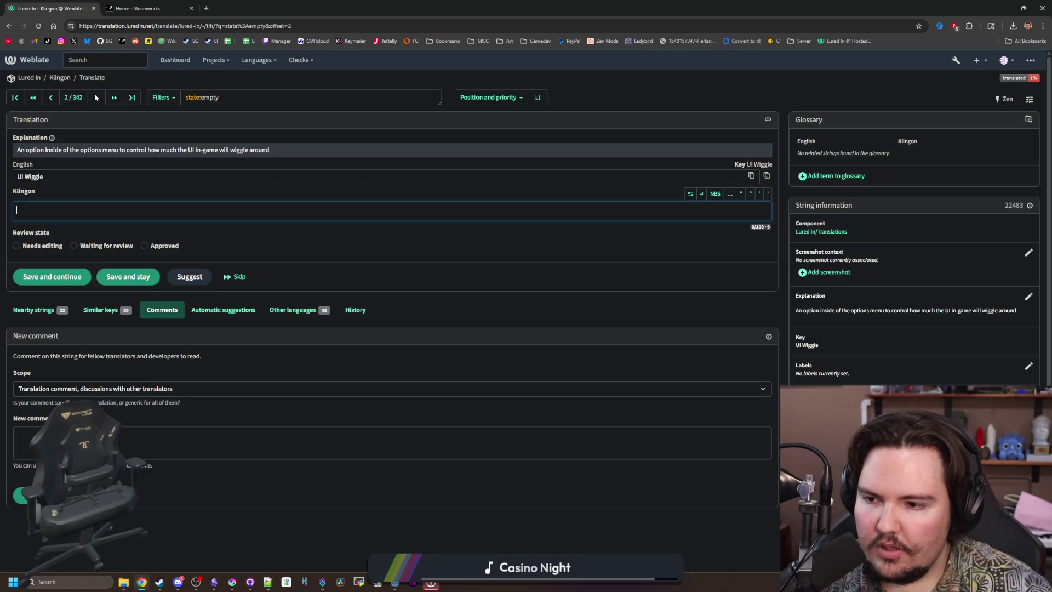
left_click(96, 97)
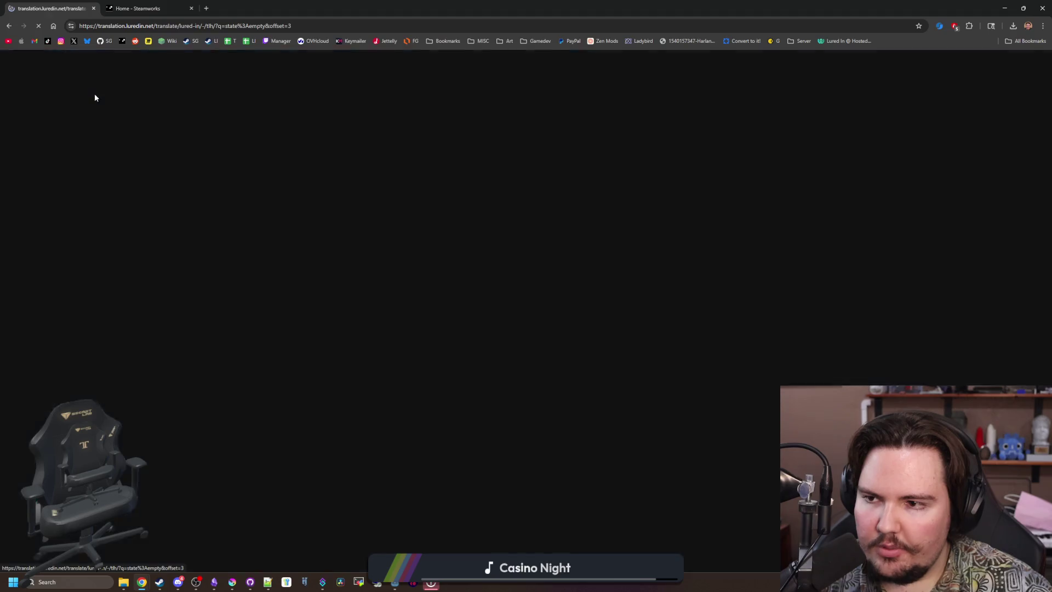
left_click(95, 97)
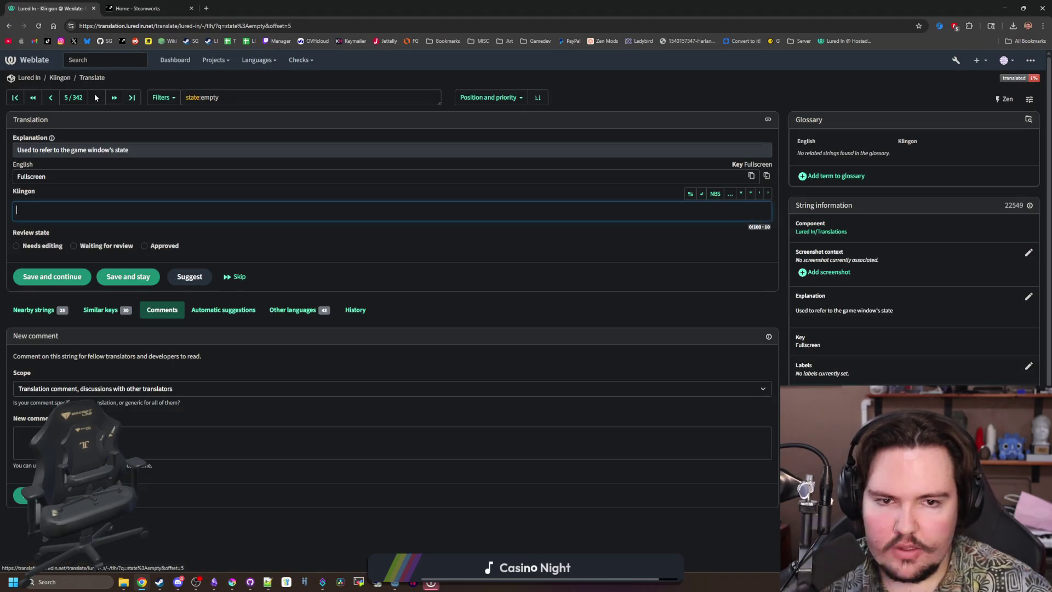
left_click(95, 97)
left_click(96, 97)
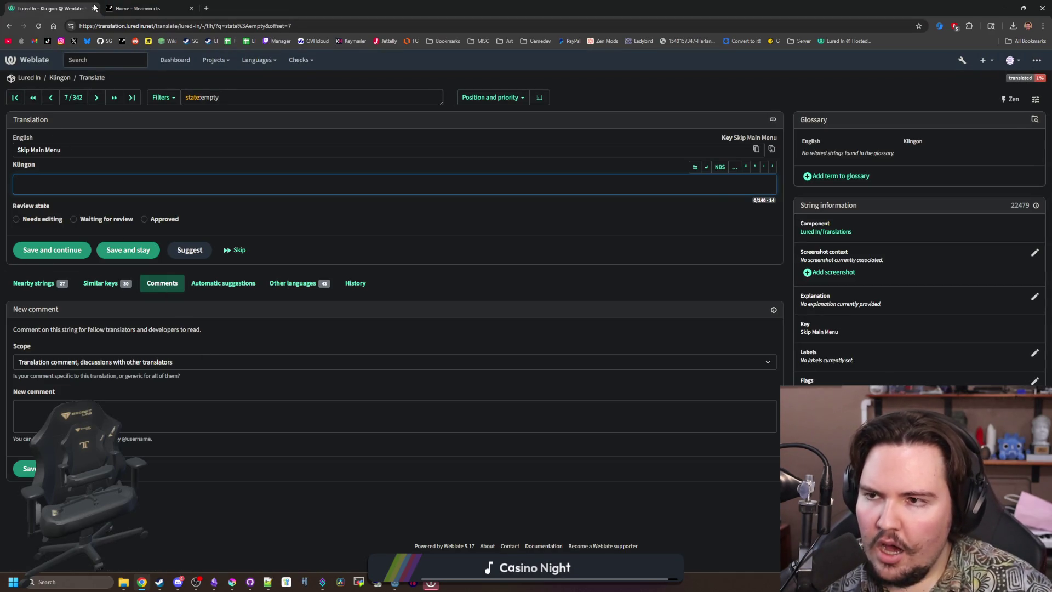
left_click(93, 8)
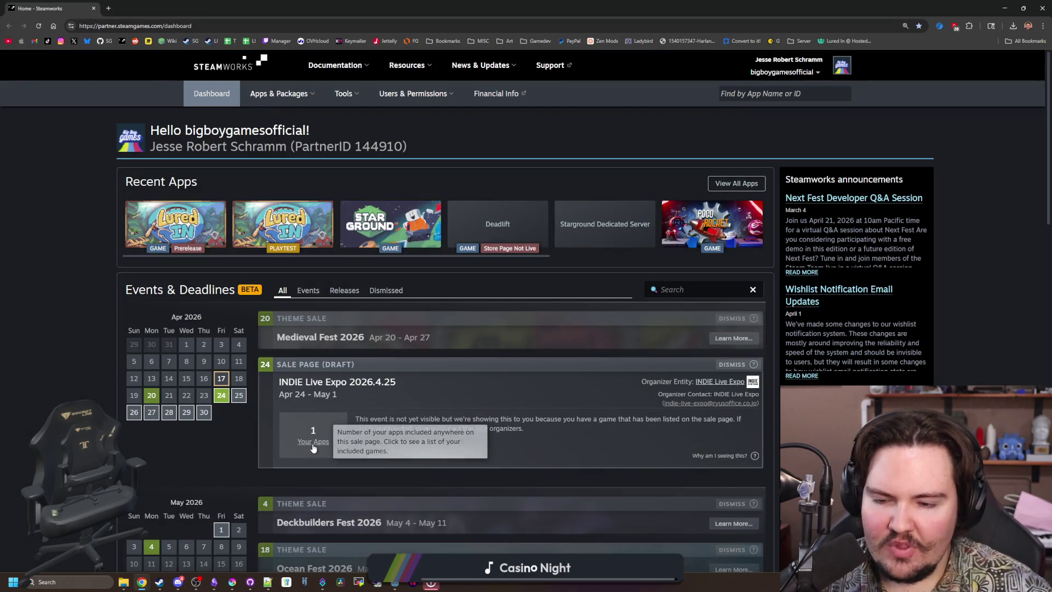
Check which games are in the INDIE Live Expo sale, scroll the dashboard, then restore the browser smaller.
left_click(314, 442)
left_click(333, 389)
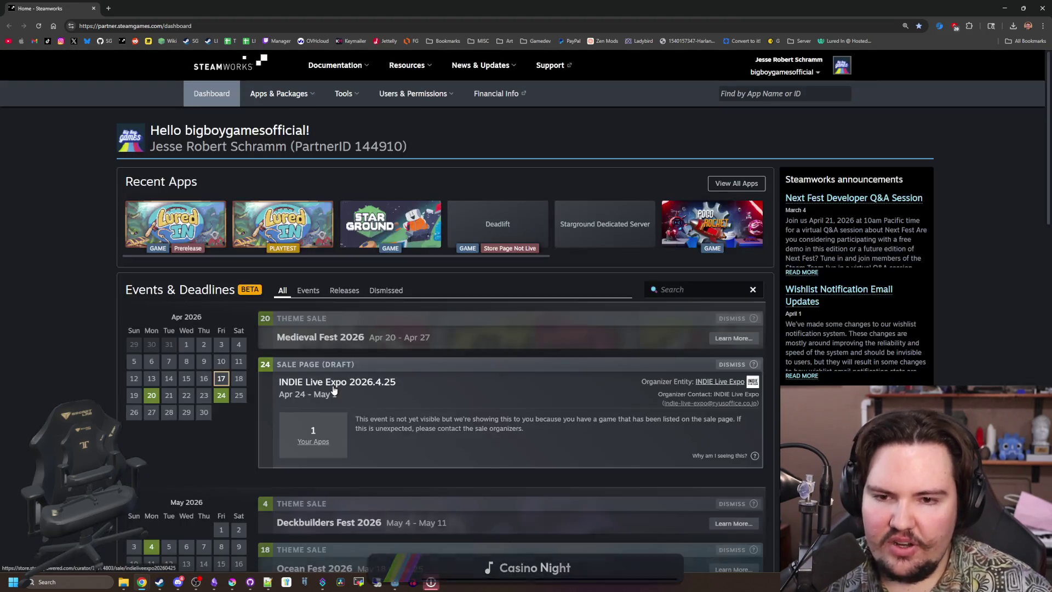
scroll(293, 340, "down", 2)
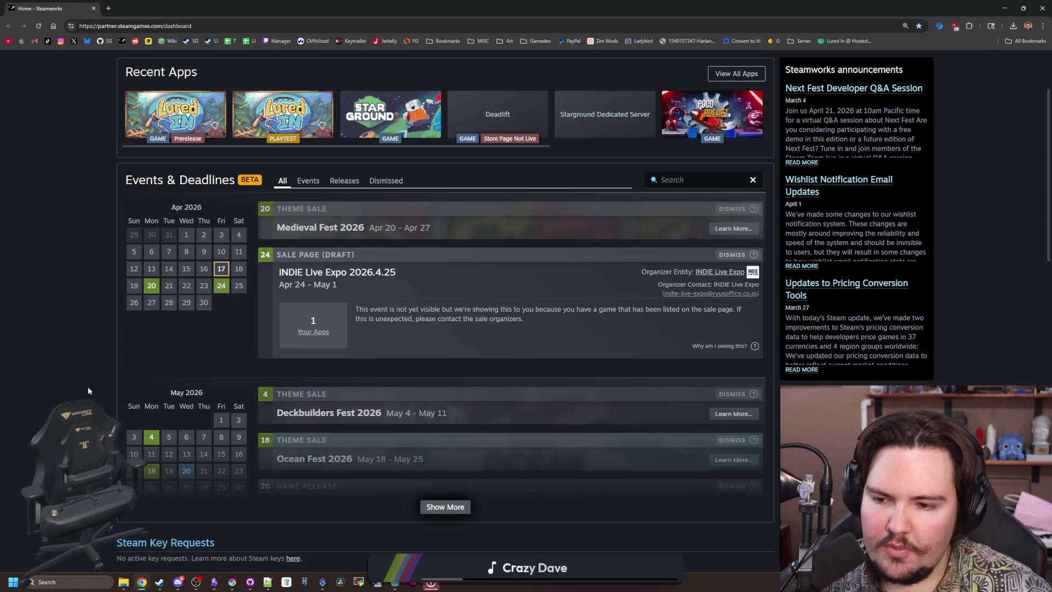
scroll(89, 390, "down", 5)
scroll(88, 391, "down", 5)
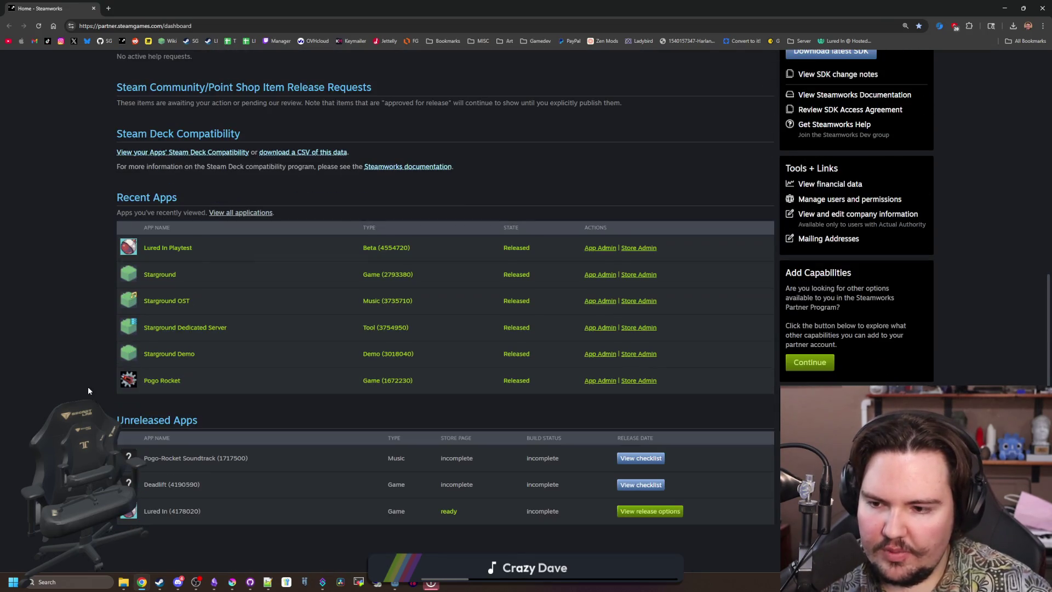
scroll(88, 391, "up", 12)
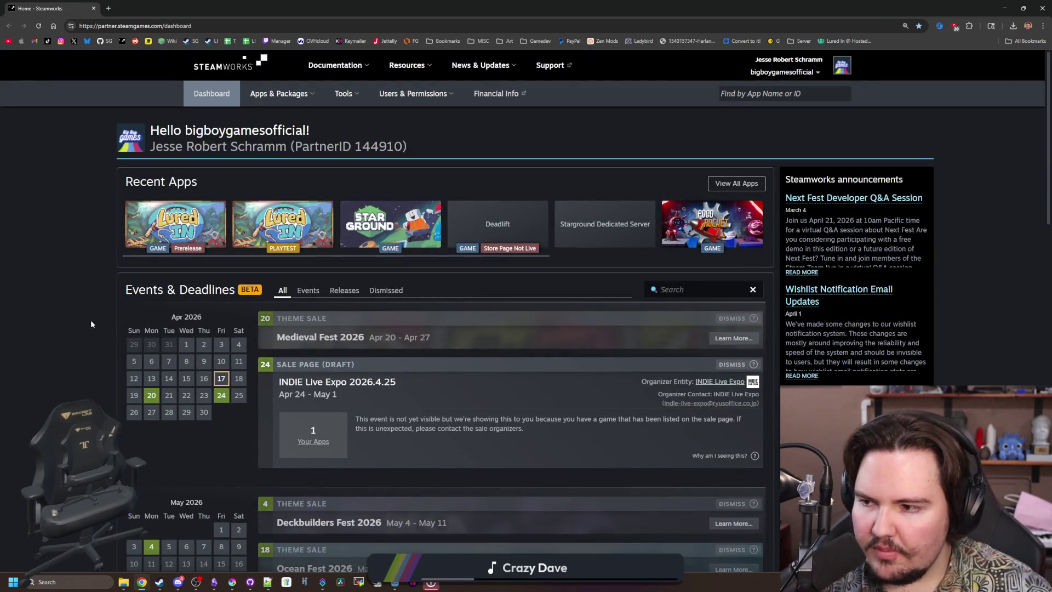
left_click_drag(209, 9, 326, 295)
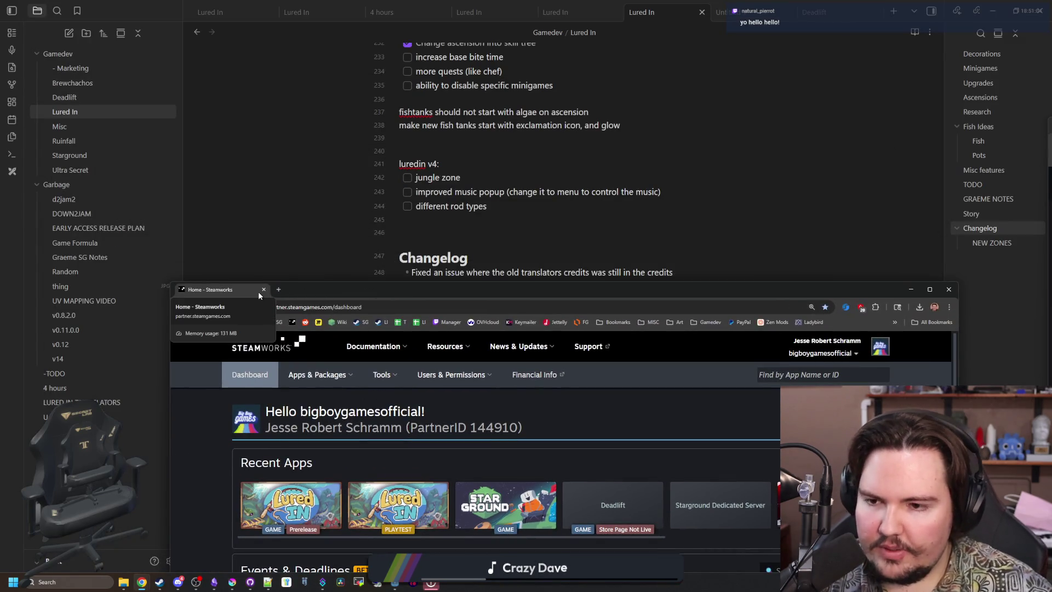
Close the Steamworks browser and add an empty checkbox line below 'different rod types'.
left_click(261, 289)
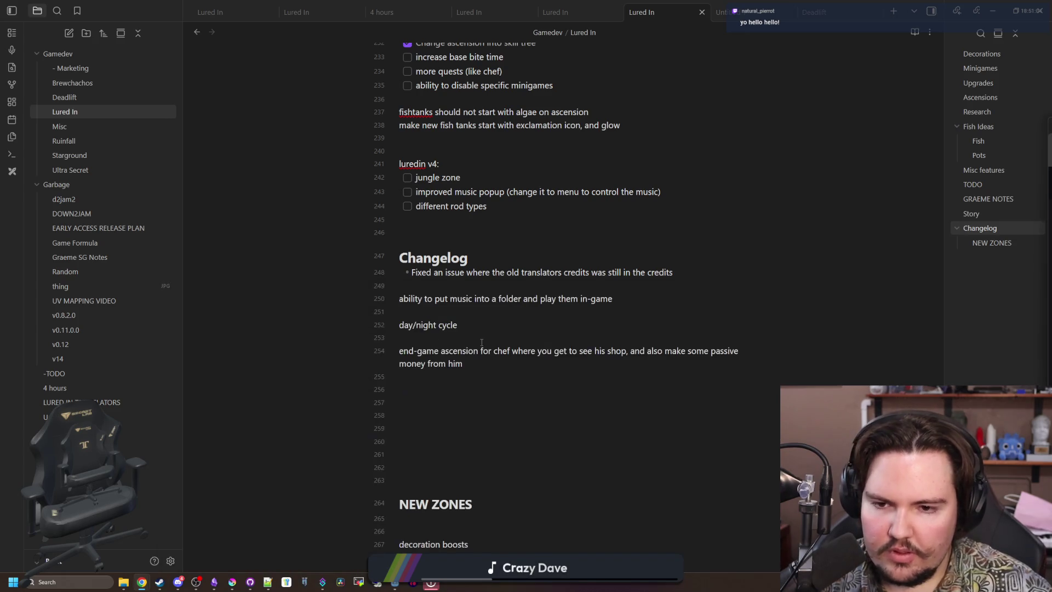
scroll(421, 365, "up", 3)
scroll(422, 364, "down", 2)
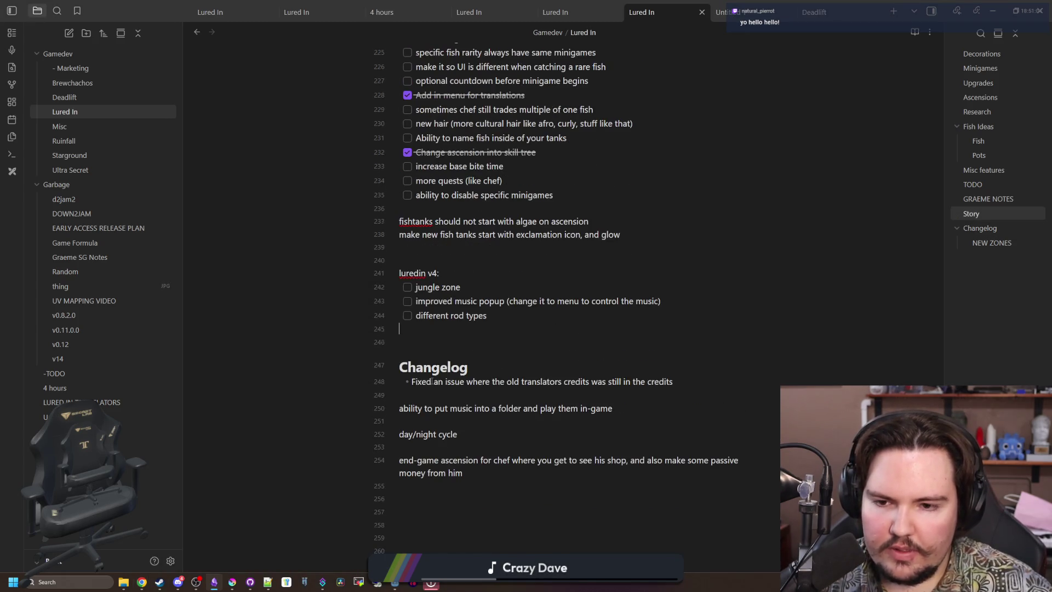
left_click(537, 318)
key("Return")
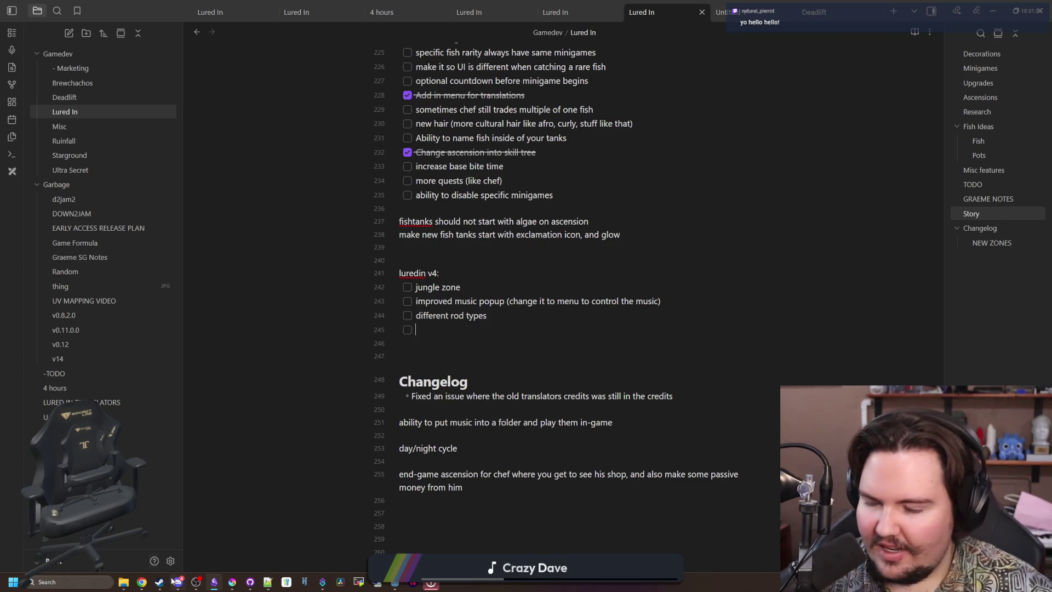
Glance at Discord, then return to the empty checkbox and the blank line below the v4 list.
key("alt+Tab")
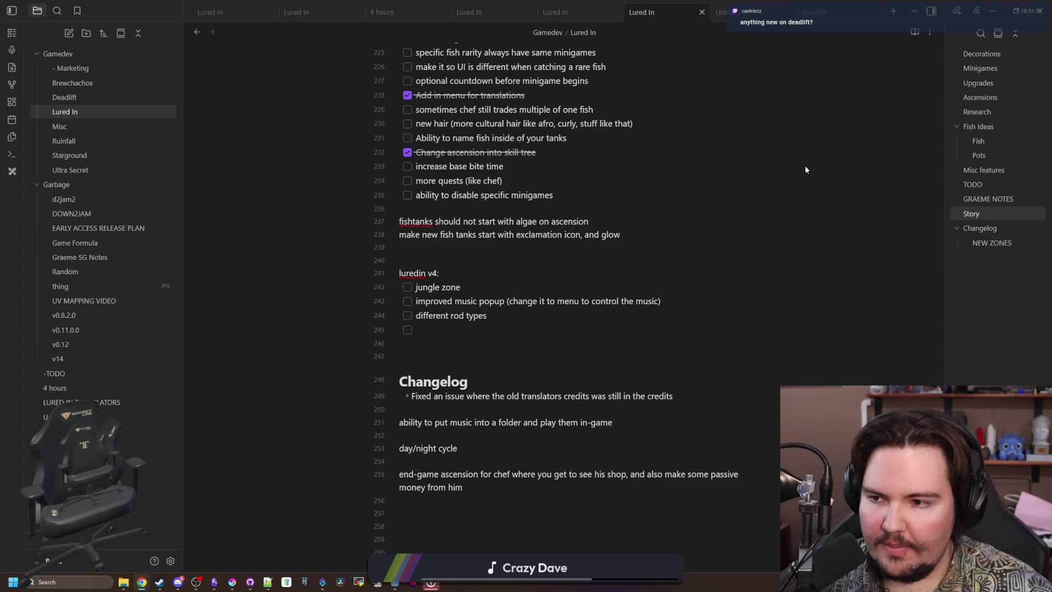
left_click(694, 291)
left_click(722, 330)
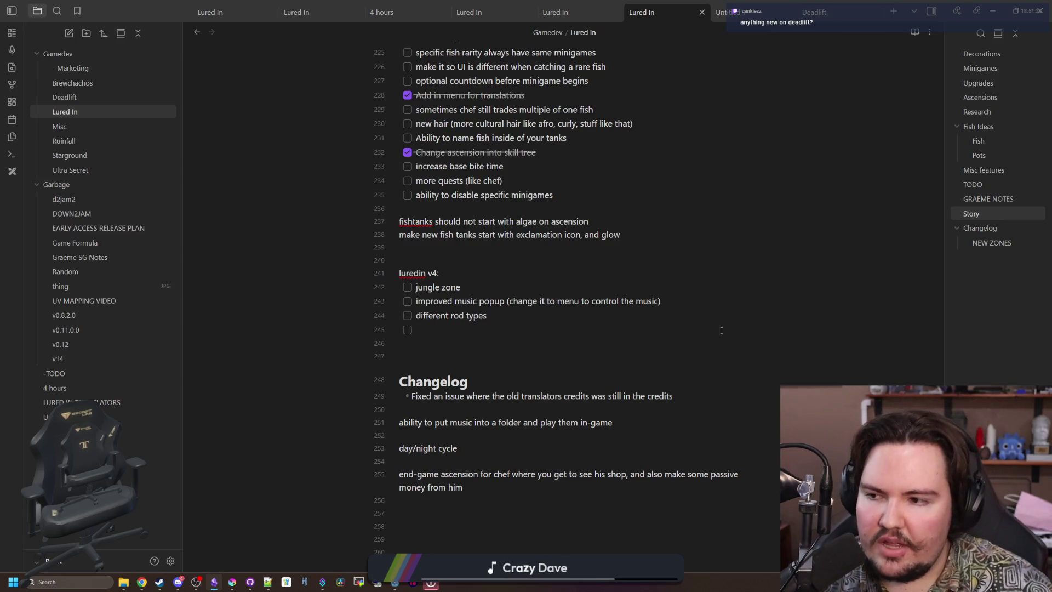
left_click(452, 353)
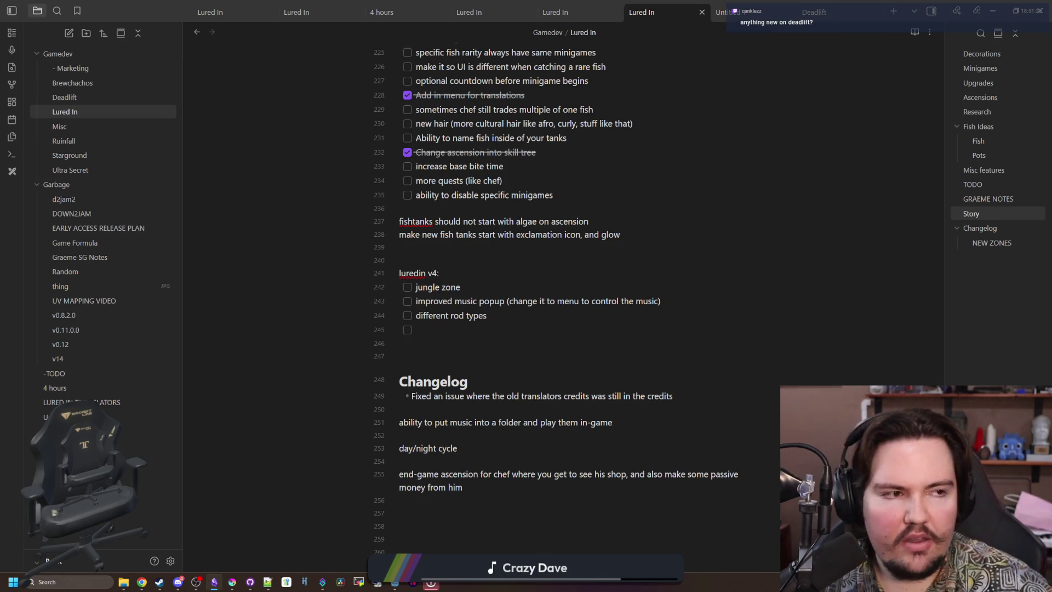
key("alt+Tab")
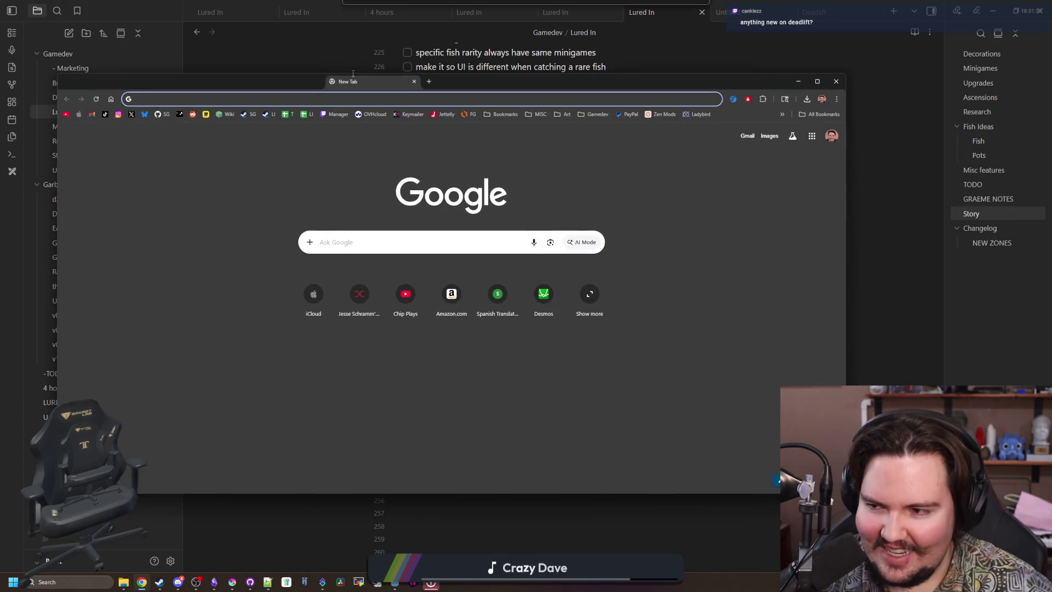
Drag the new blank-tab Chrome window to the right screen edge, uncovering the Obsidian notes.
left_click_drag(353, 74, 352, 73)
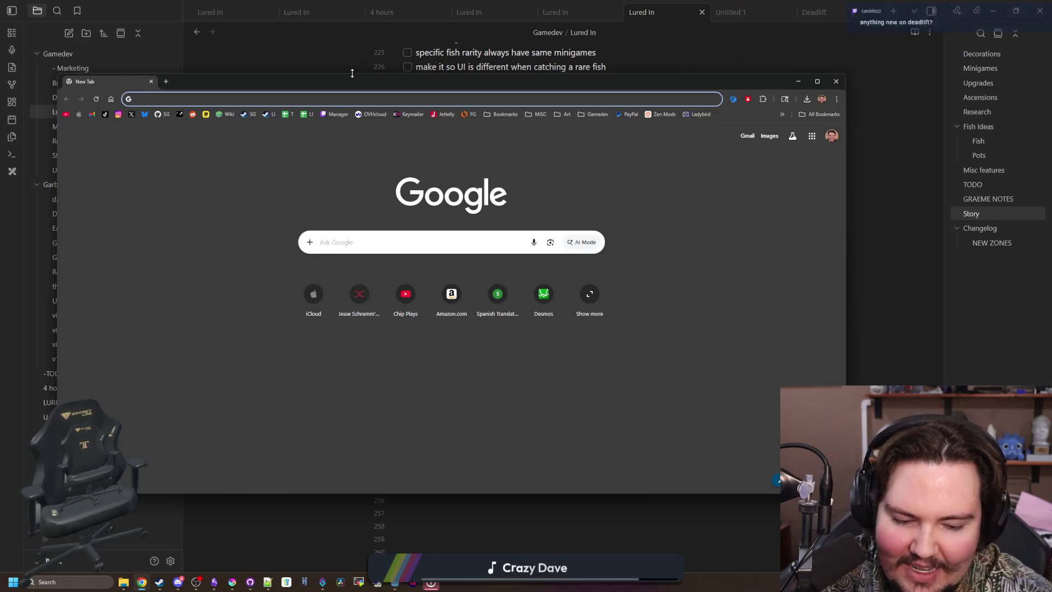
left_click_drag(352, 86, 431, 97)
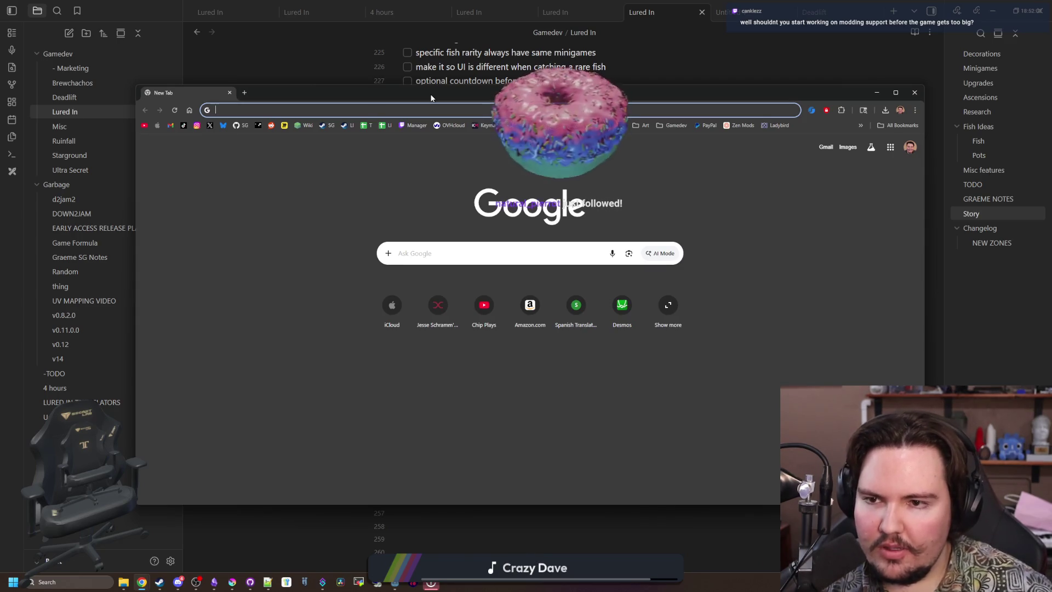
left_click_drag(326, 96, 1051, 82)
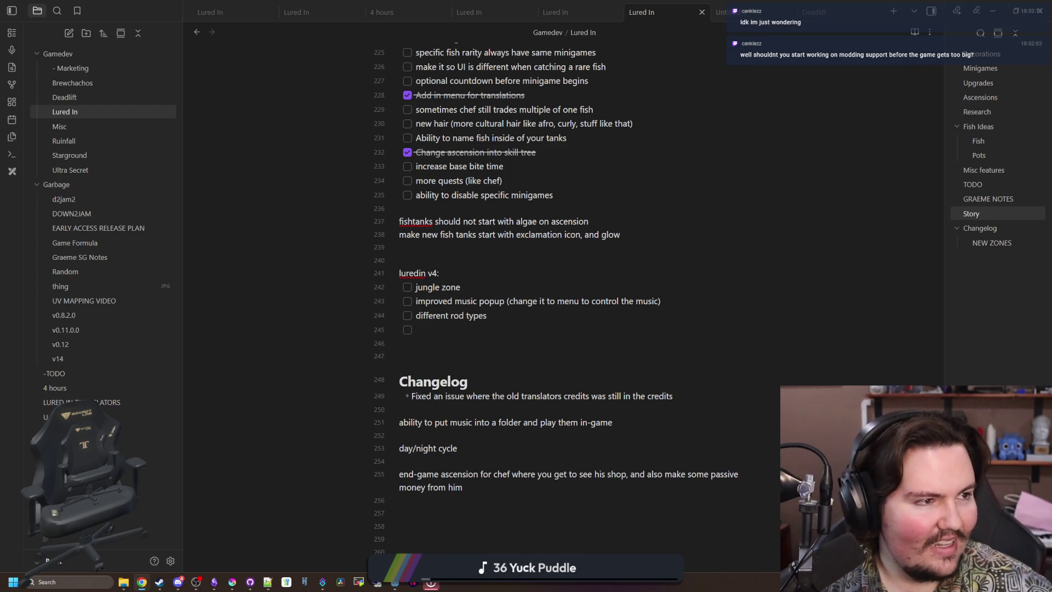
key("alt+Tab")
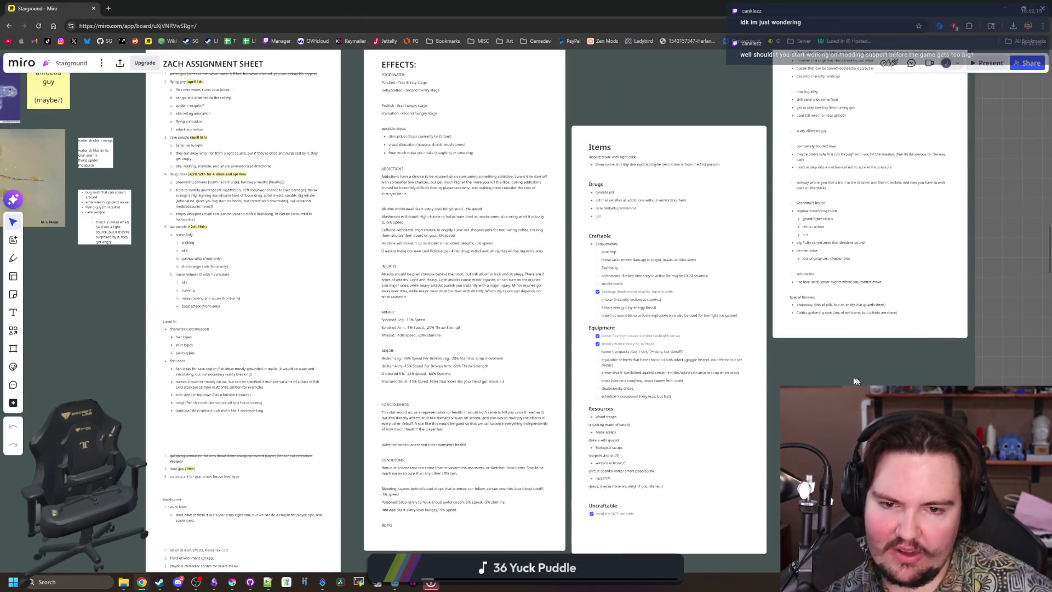
Scroll around the Starground Miro board's concept art.
scroll(515, 402, "up", 5)
scroll(515, 402, "right", 10)
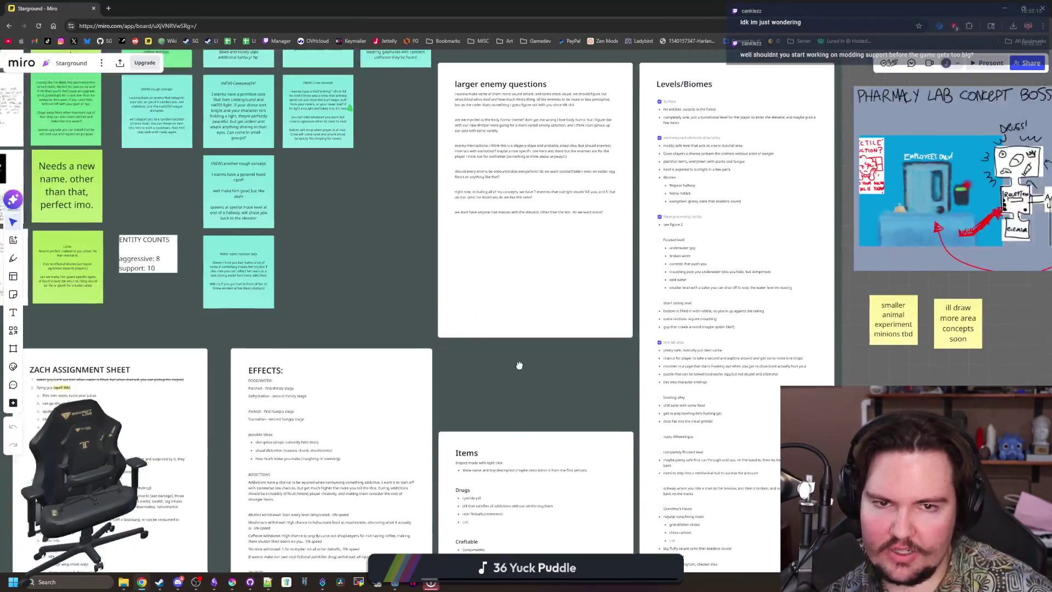
scroll(942, 147, "up", 5)
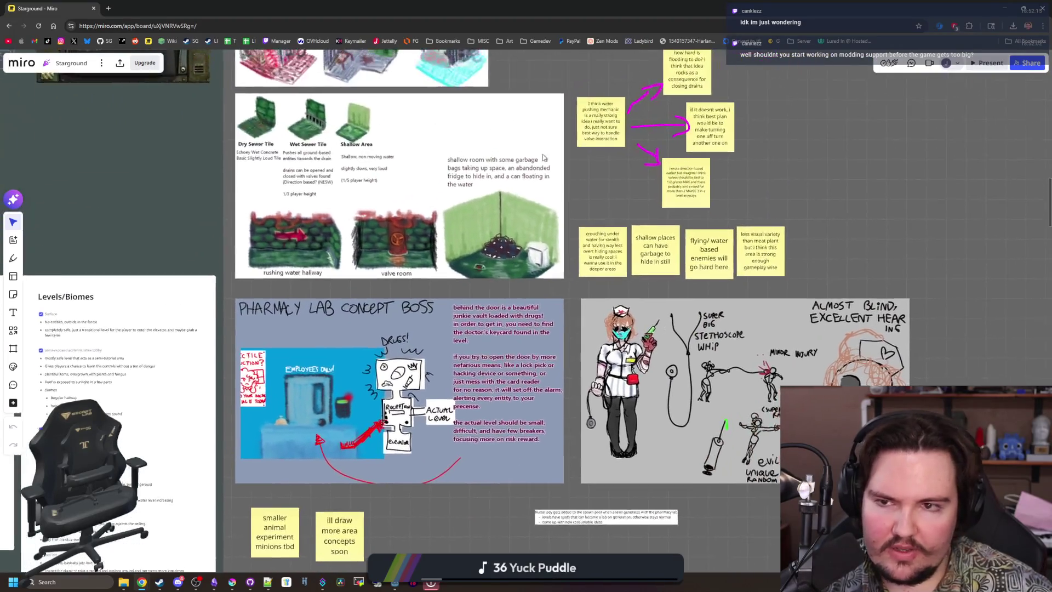
scroll(676, 218, "down", 3)
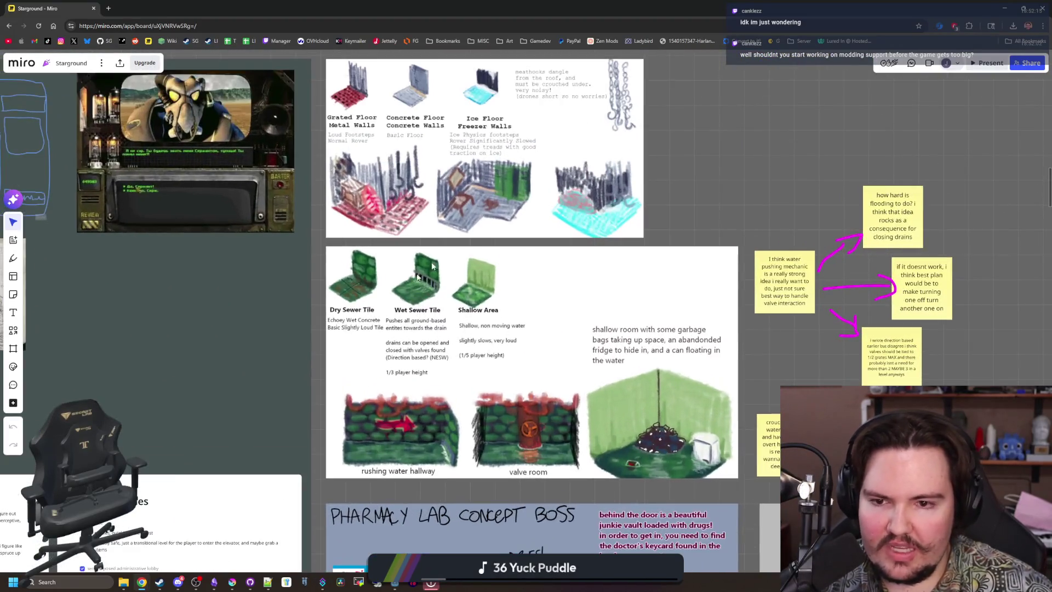
scroll(608, 340, "down", 3)
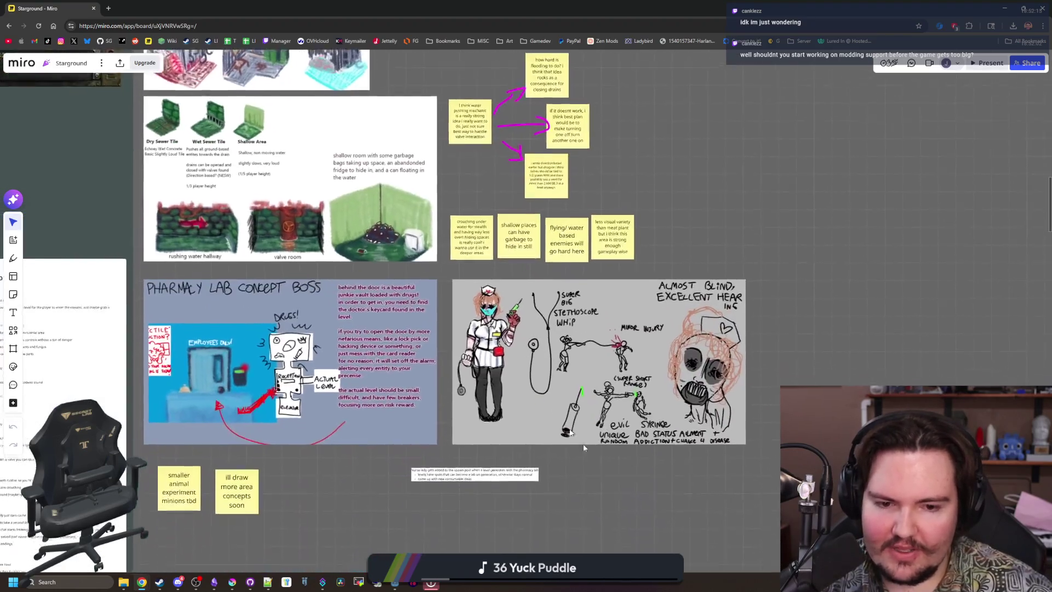
scroll(554, 454, "down", 2)
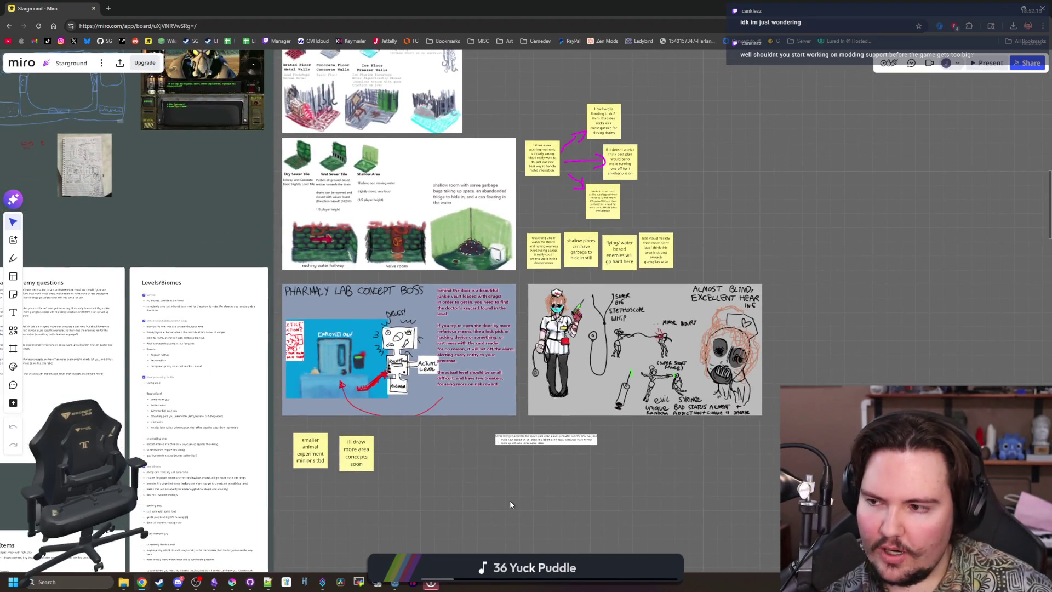
scroll(510, 493, "down", 5)
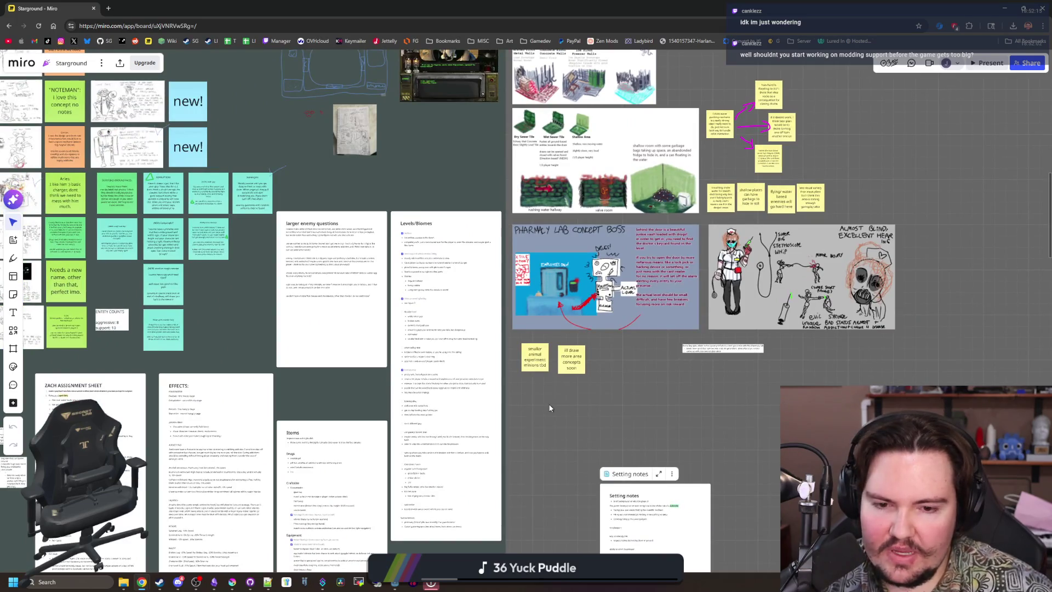
Pan to the Pharmacy Lab boss art, then restore the Miro window and bring Obsidian forward.
left_click_drag(550, 408, 618, 315)
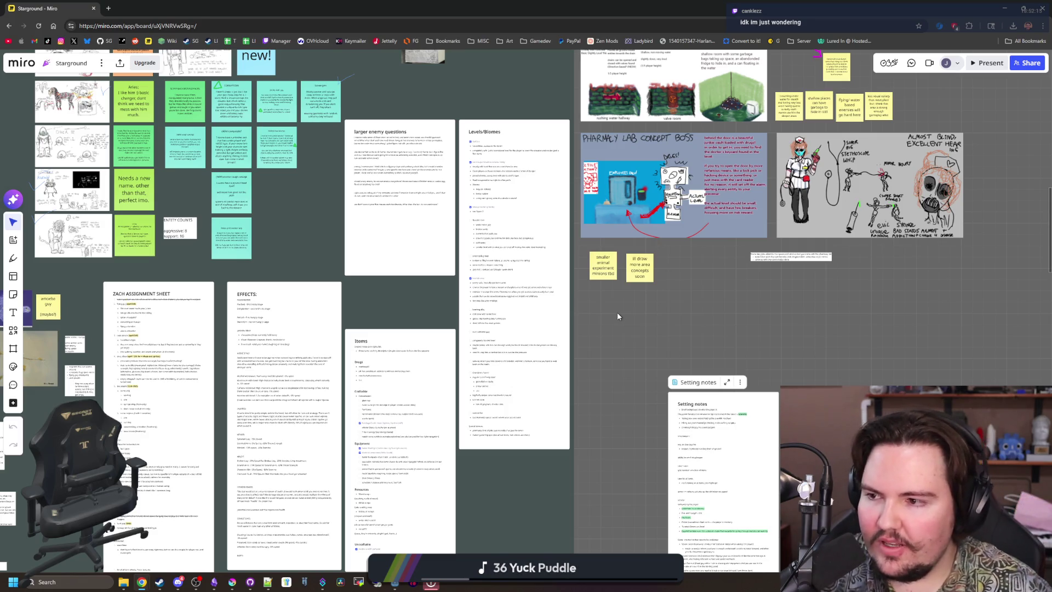
left_click_drag(704, 305, 537, 408)
scroll(538, 412, "up", 3)
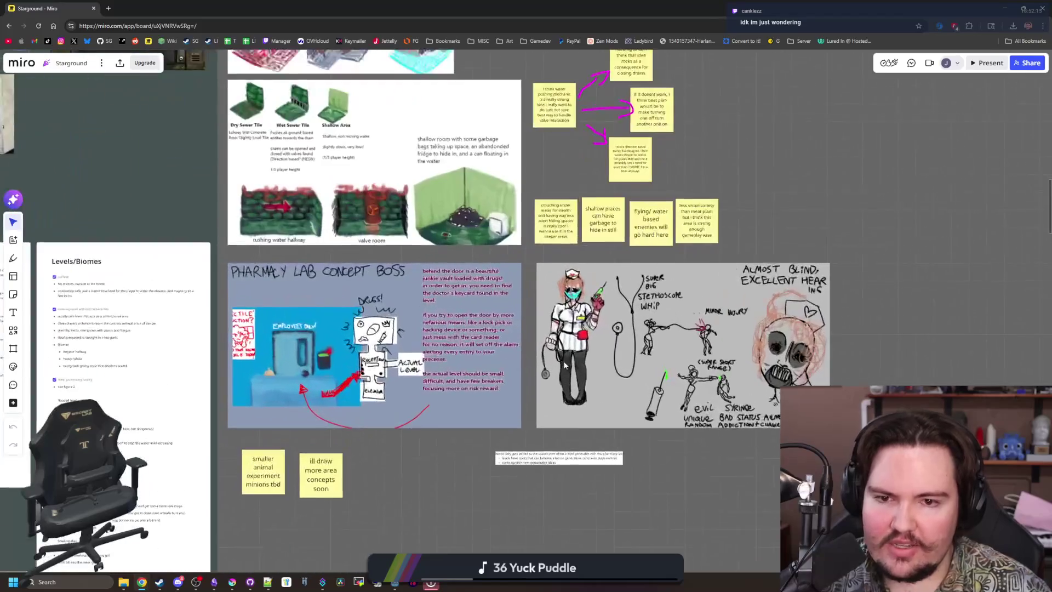
scroll(452, 471, "down", 3)
scroll(453, 471, "down", 3)
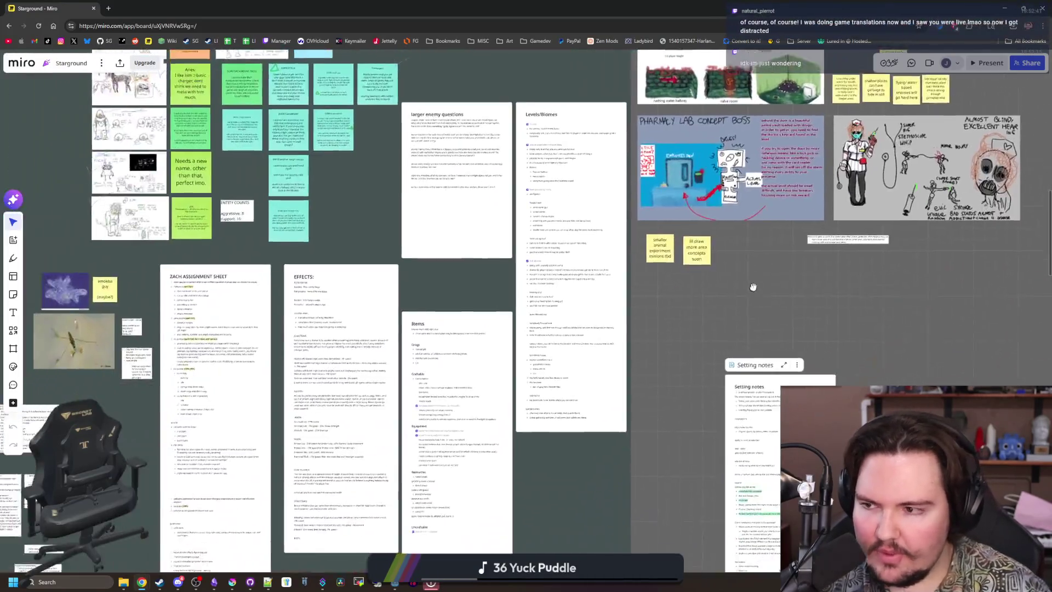
mouse_move(548, 8)
left_mouse_down()
mouse_move(552, 343)
mouse_move(564, 354)
left_mouse_up()
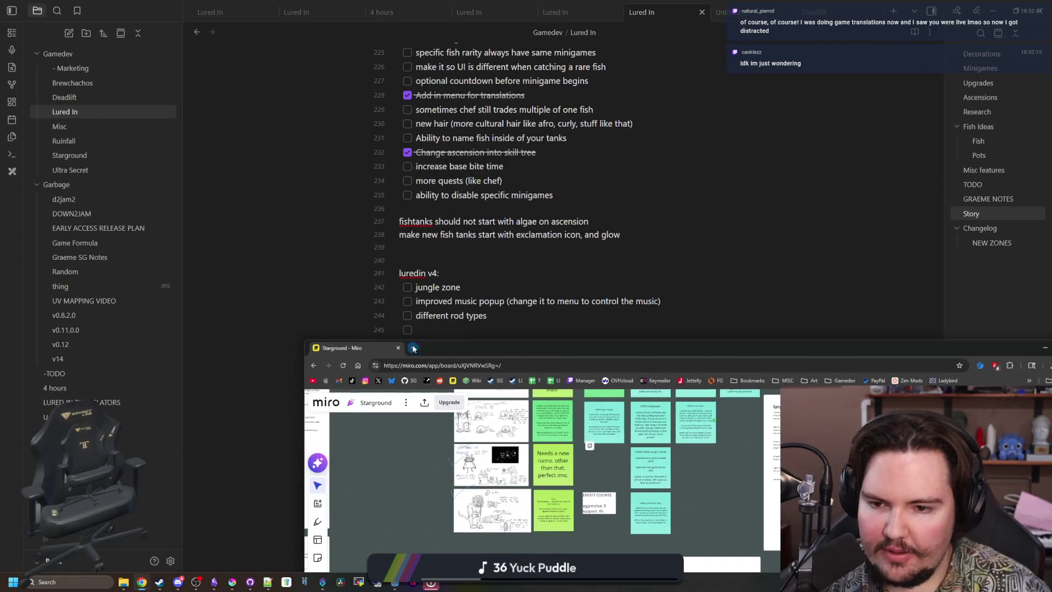
left_click(451, 322)
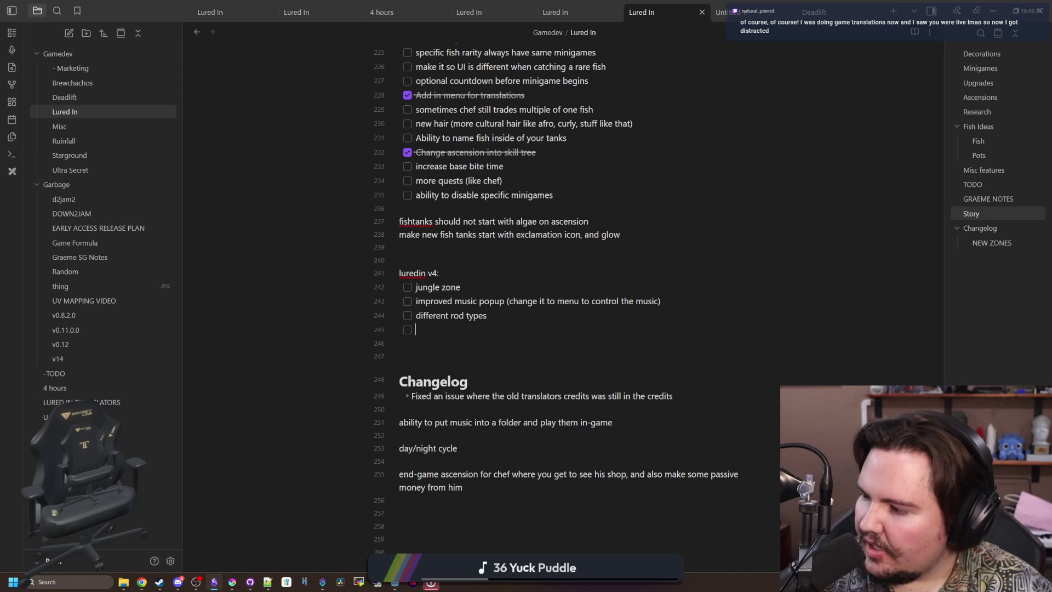
key("alt+Tab")
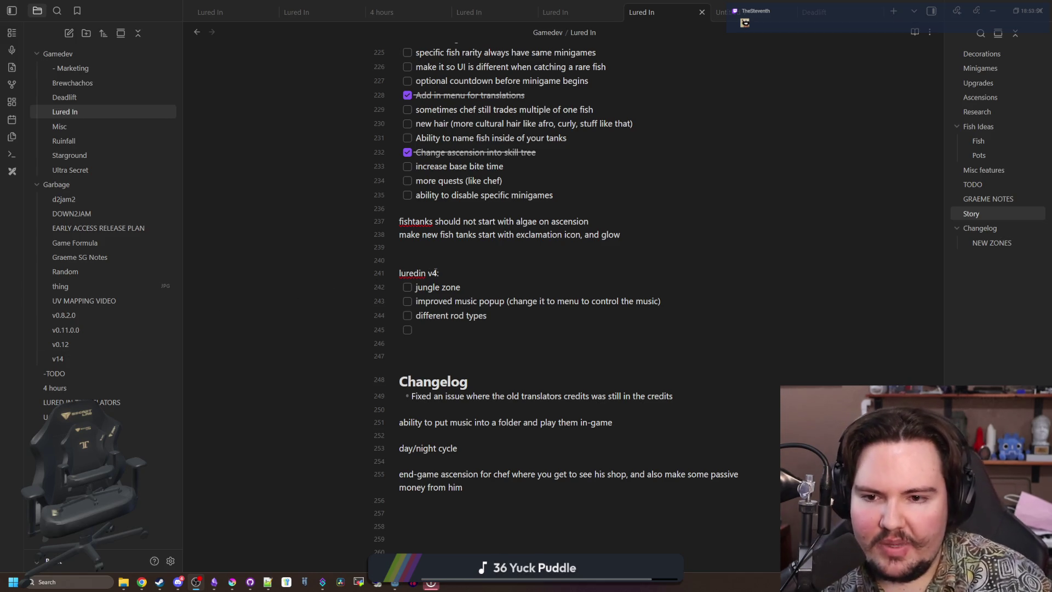
left_click(433, 272)
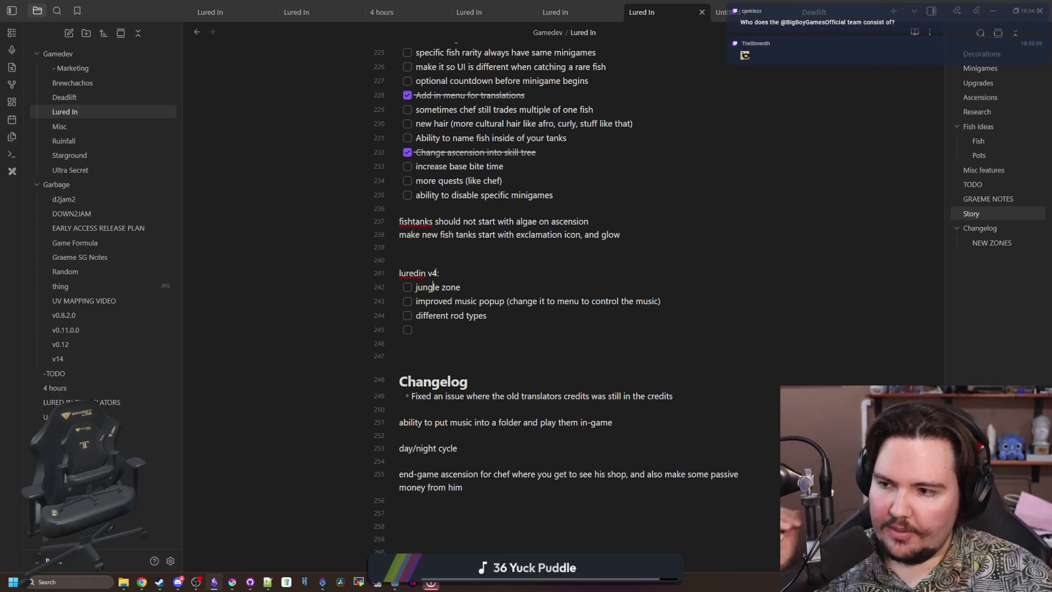
left_click(415, 330)
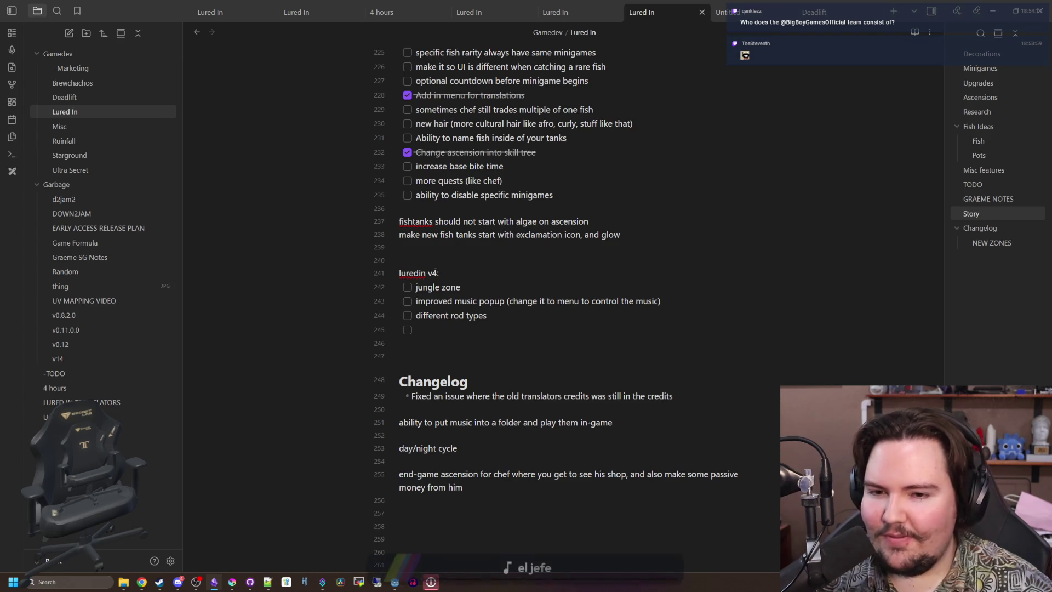
left_click(430, 257)
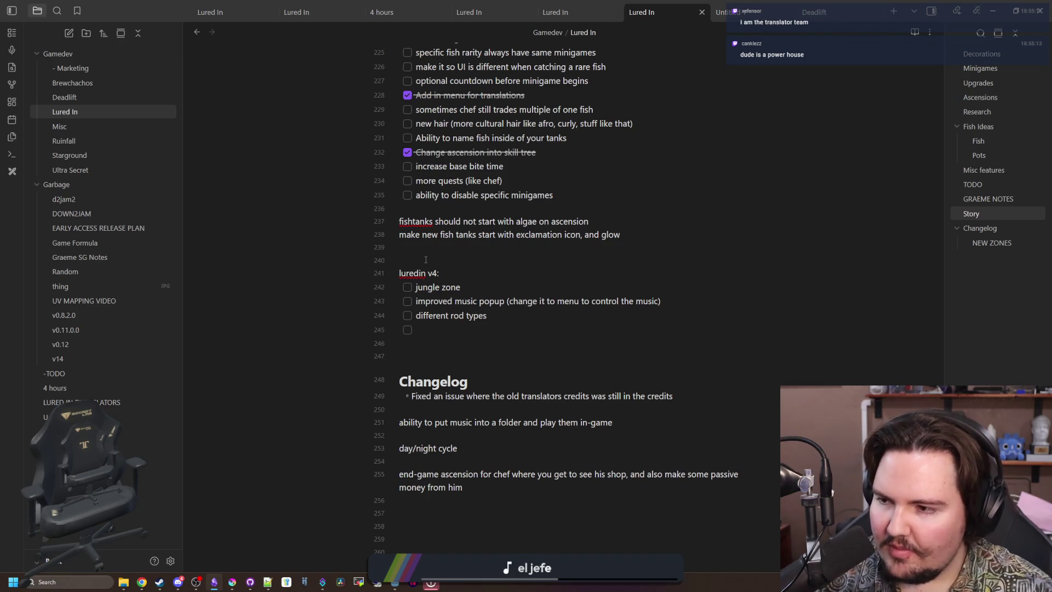
left_click(426, 260)
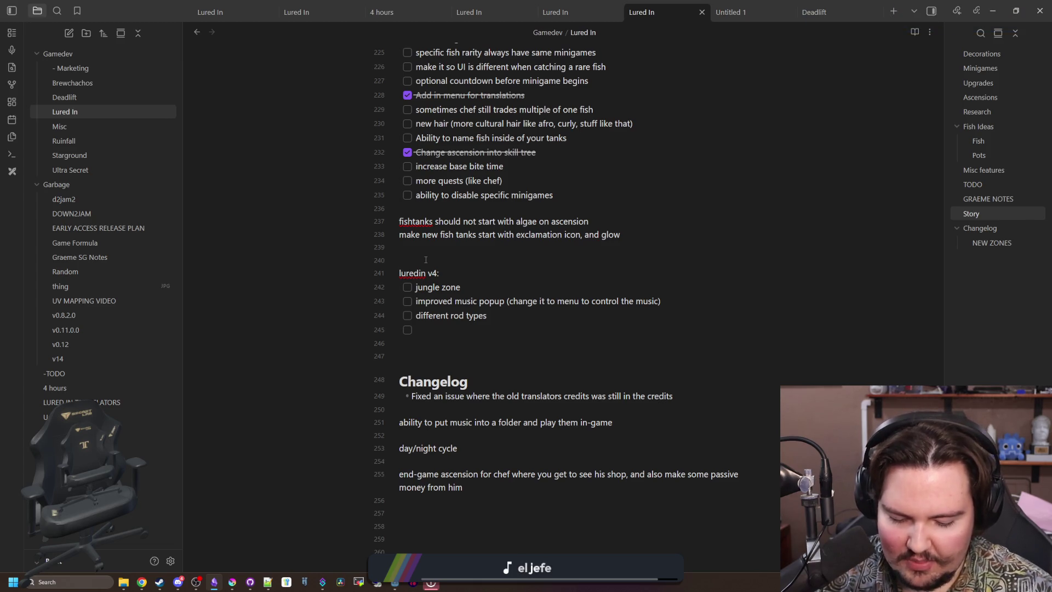
left_click(426, 260)
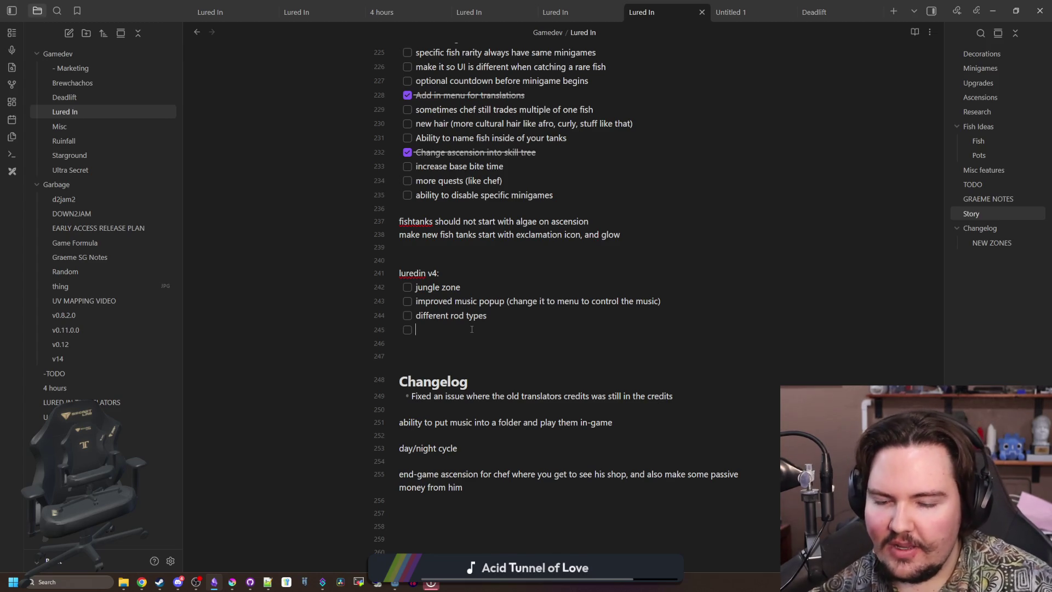
left_click(482, 290)
Add a new to-do nested under 'jungle zone'.
key("Return")
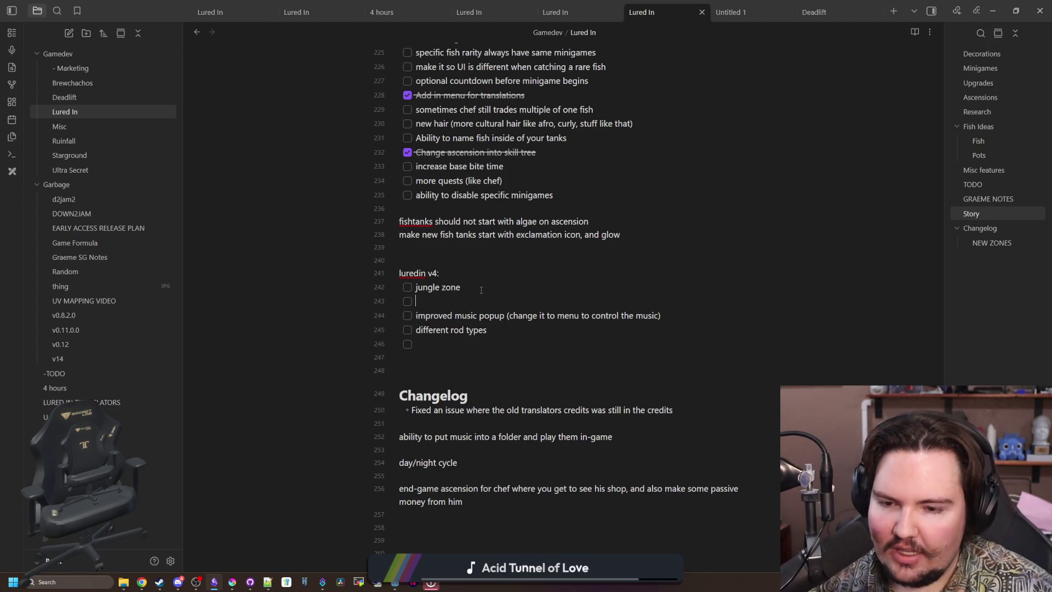
key("Tab")
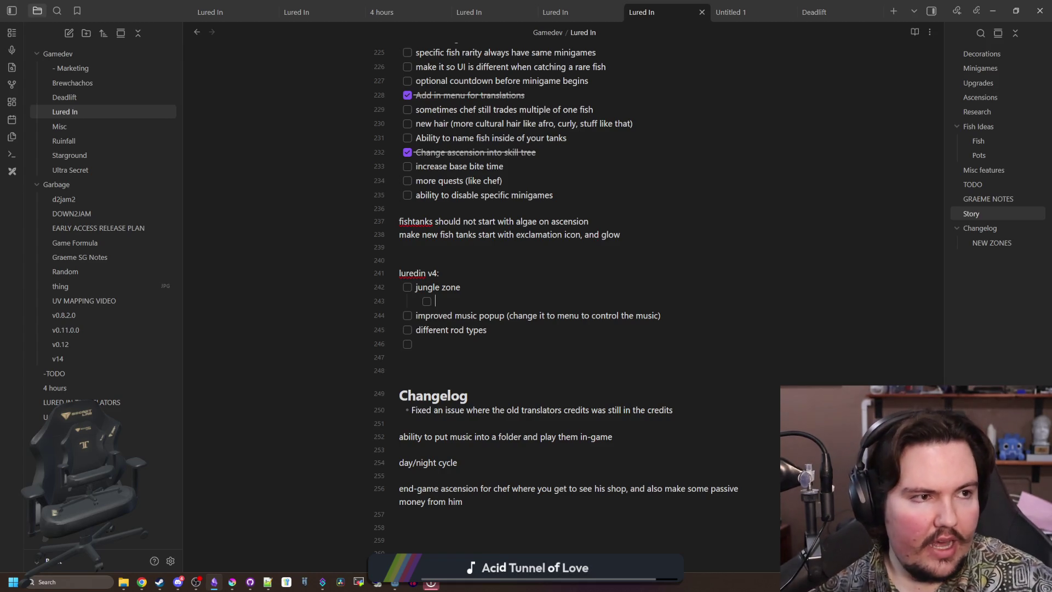
key("alt+Tab")
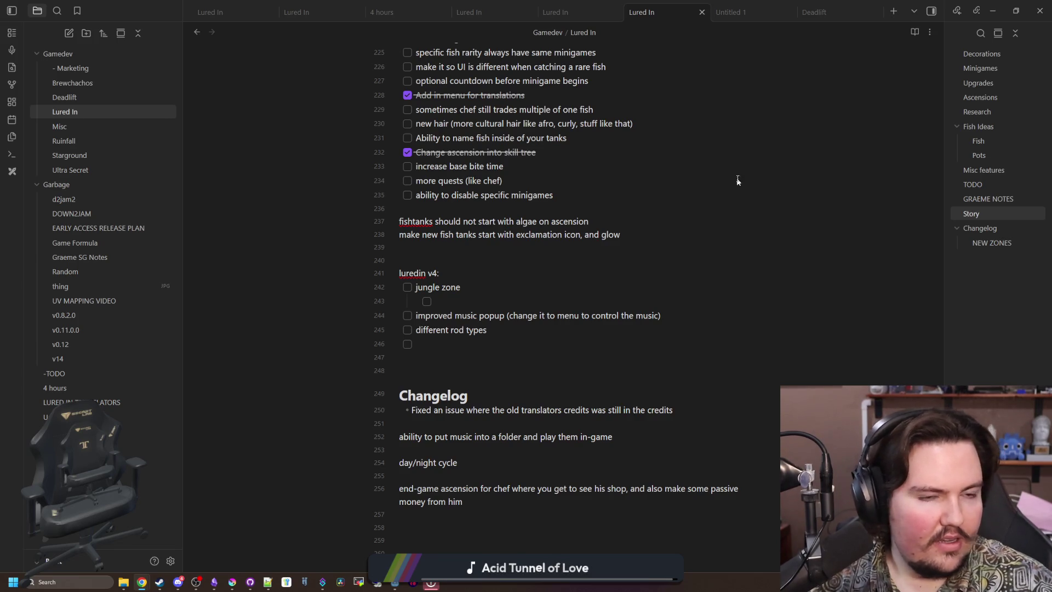
Name the nested item 'piranha' and start another nested line below it.
left_click(447, 302)
type("piranha")
key("Return")
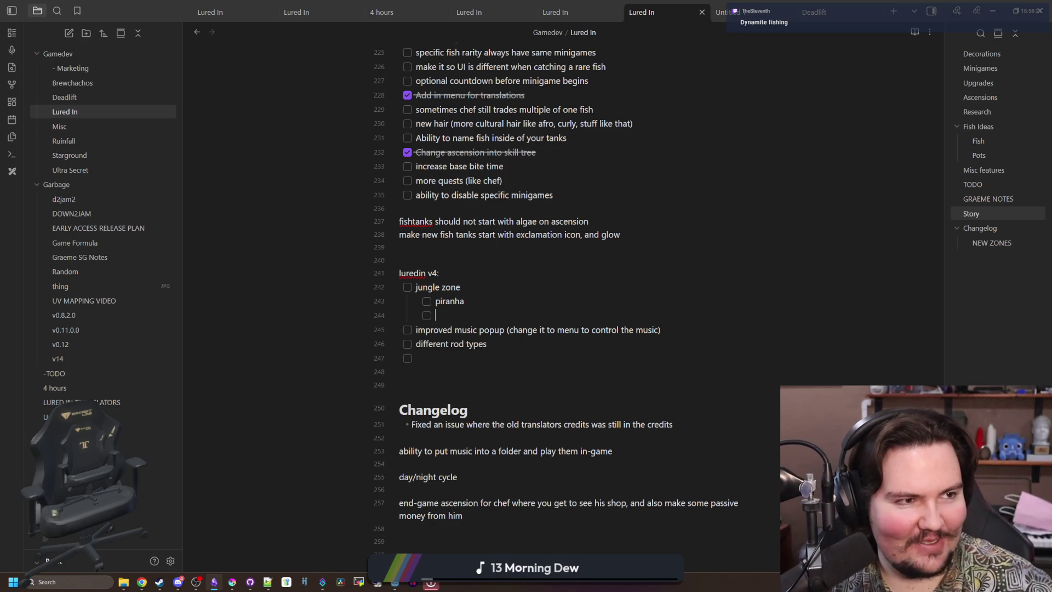
key("alt+Tab")
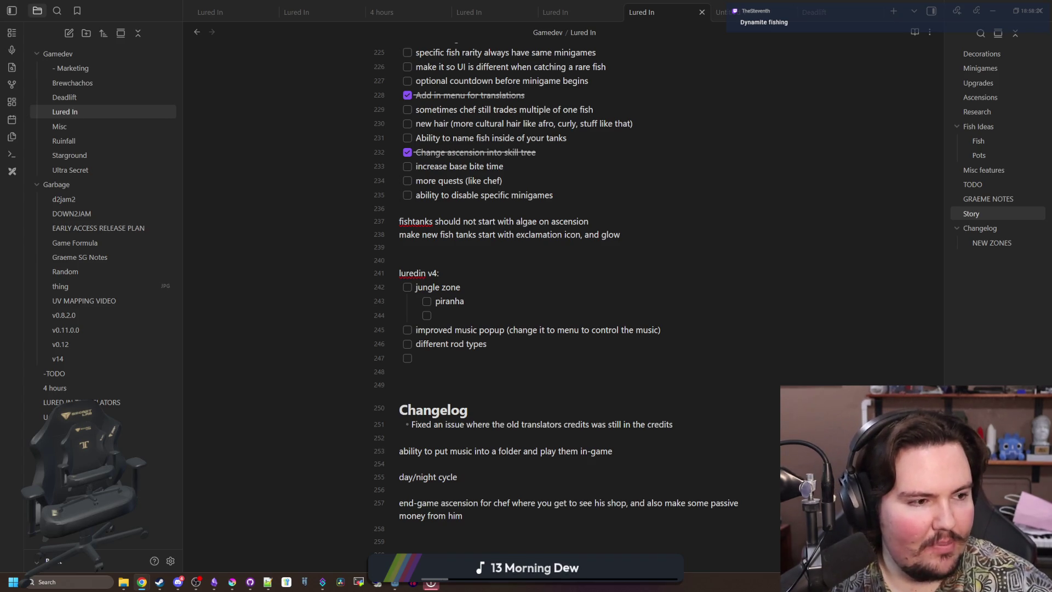
key("alt+Tab")
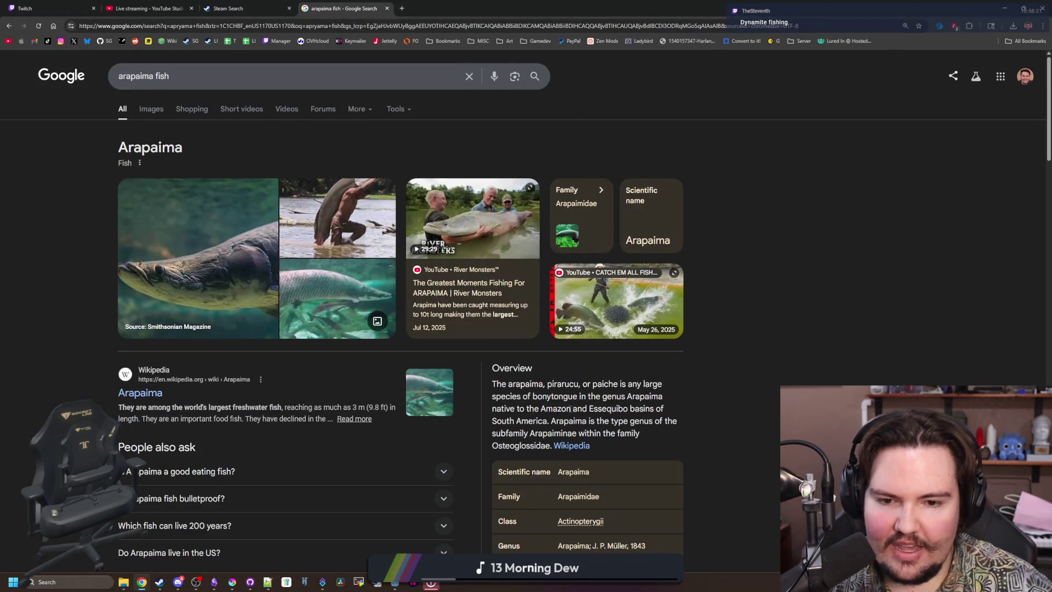
Preview two arapaima photos in Google Images, including the Amazon Angler shot, then return to Obsidian.
left_click(142, 106)
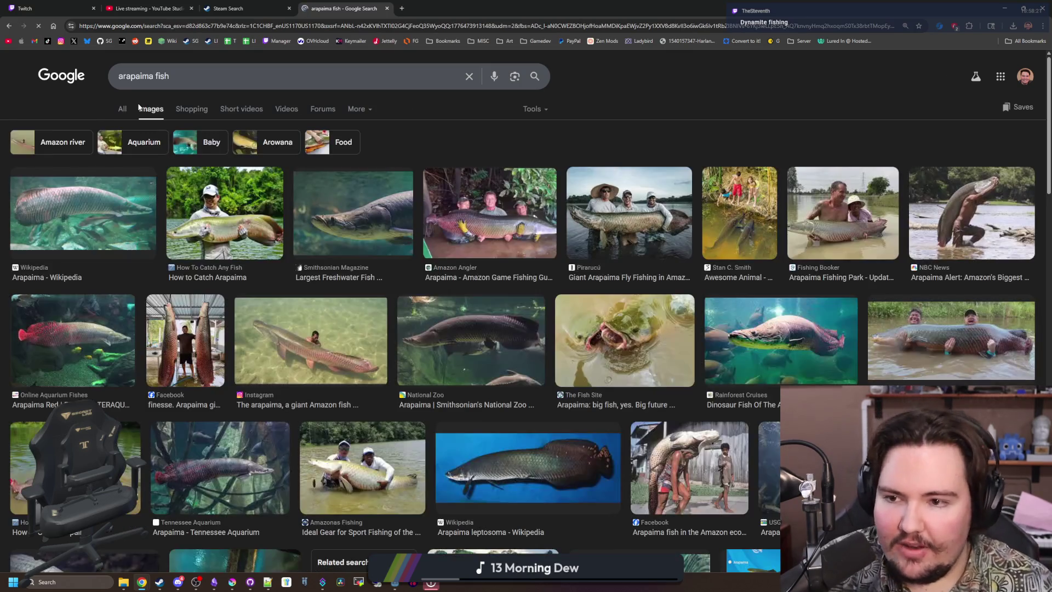
left_click(324, 355)
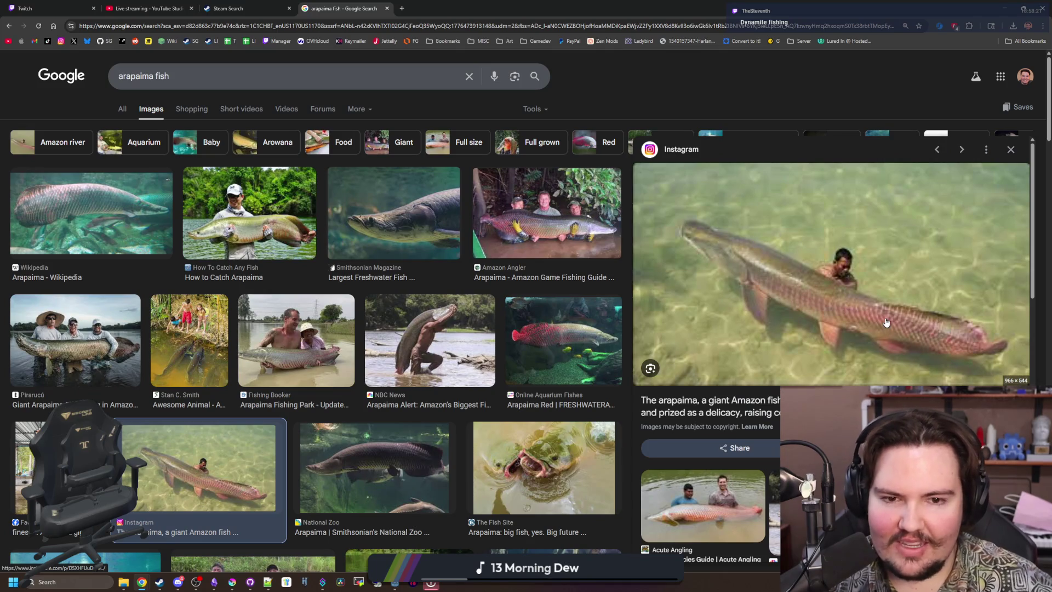
left_click(502, 206)
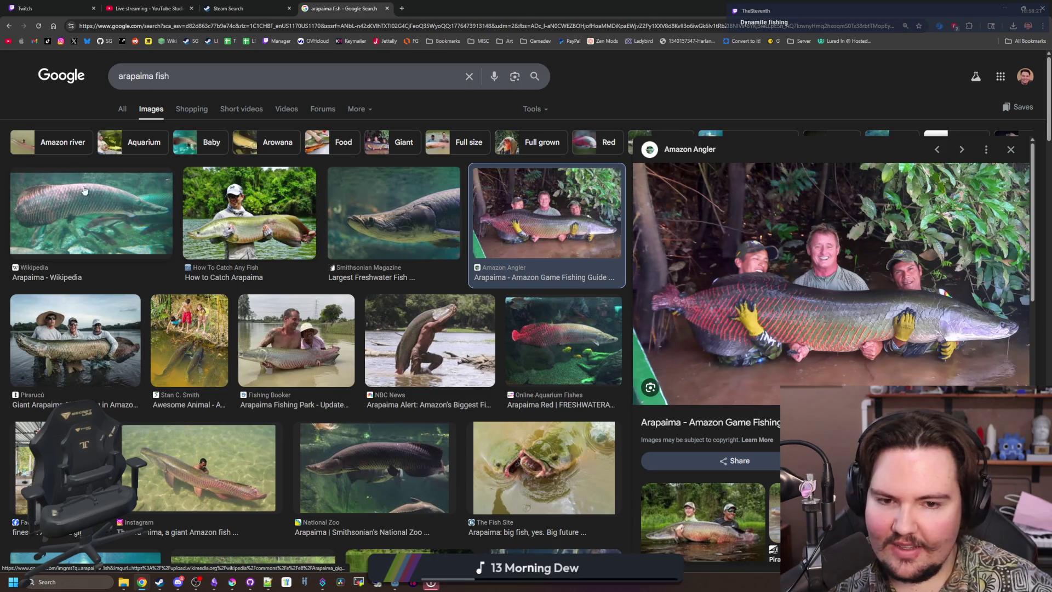
left_click(117, 110)
key("alt+Tab")
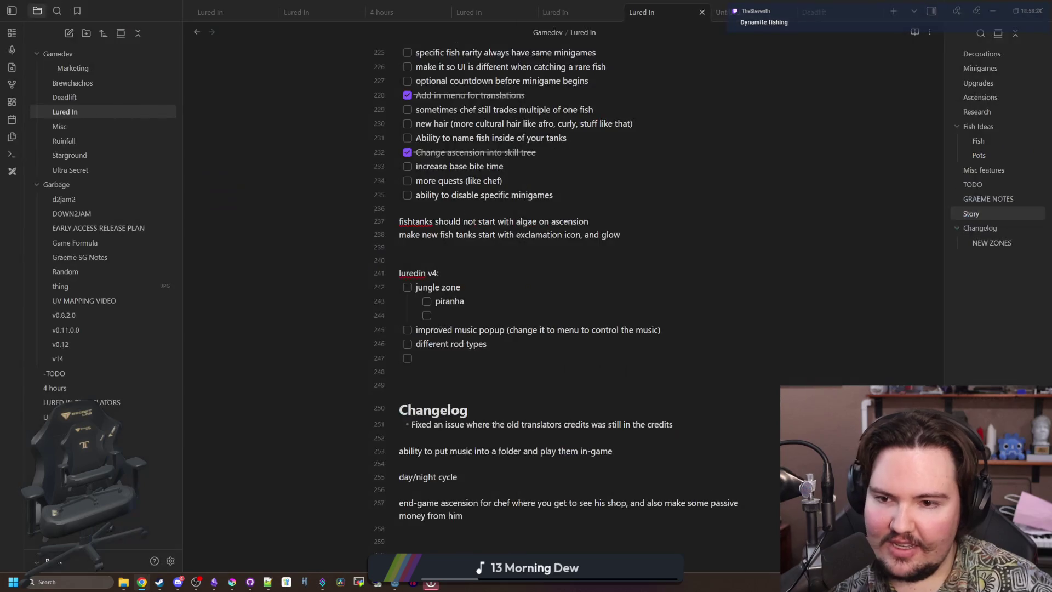
Add Arapaima as a nested jungle zone entry and capitalise piranha to Piranha.
left_click(484, 314)
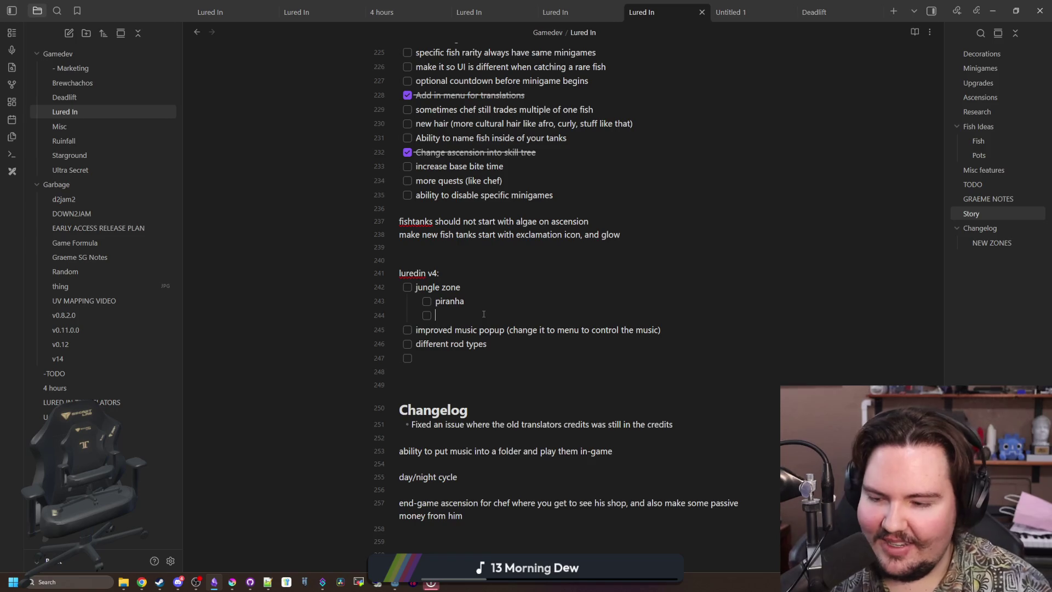
type("Arapaima")
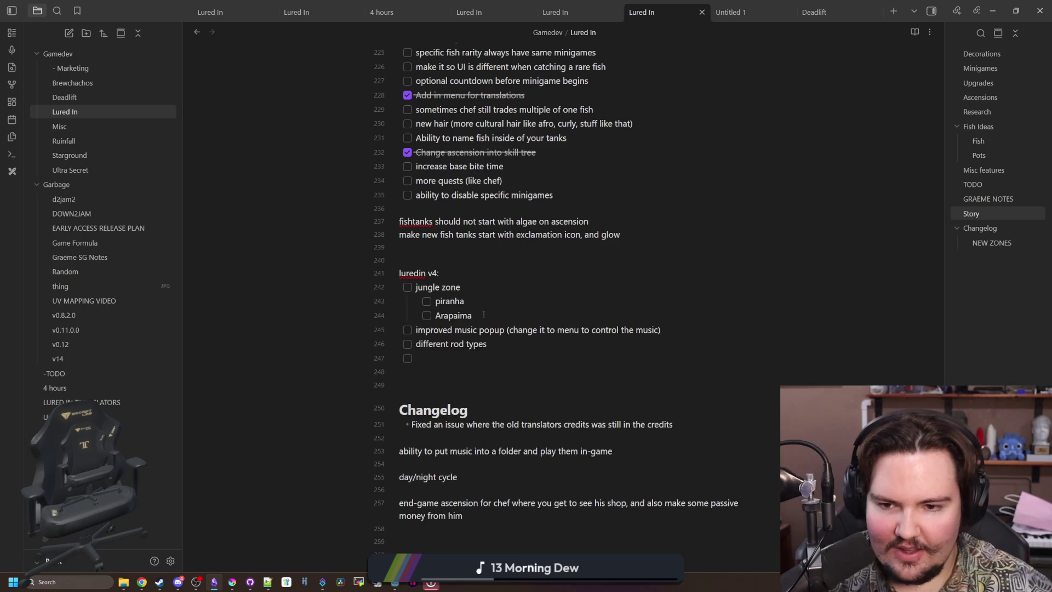
key("Return")
key("BackSpace")
type("P")
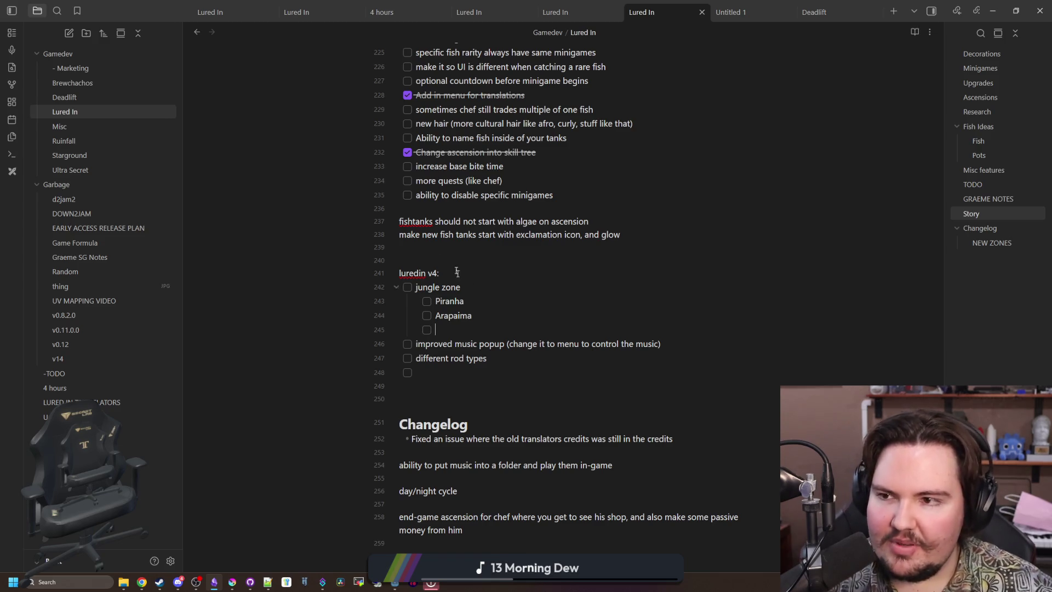
Reselect the Lured In note and go back to its luredin v4 section.
left_click(101, 113)
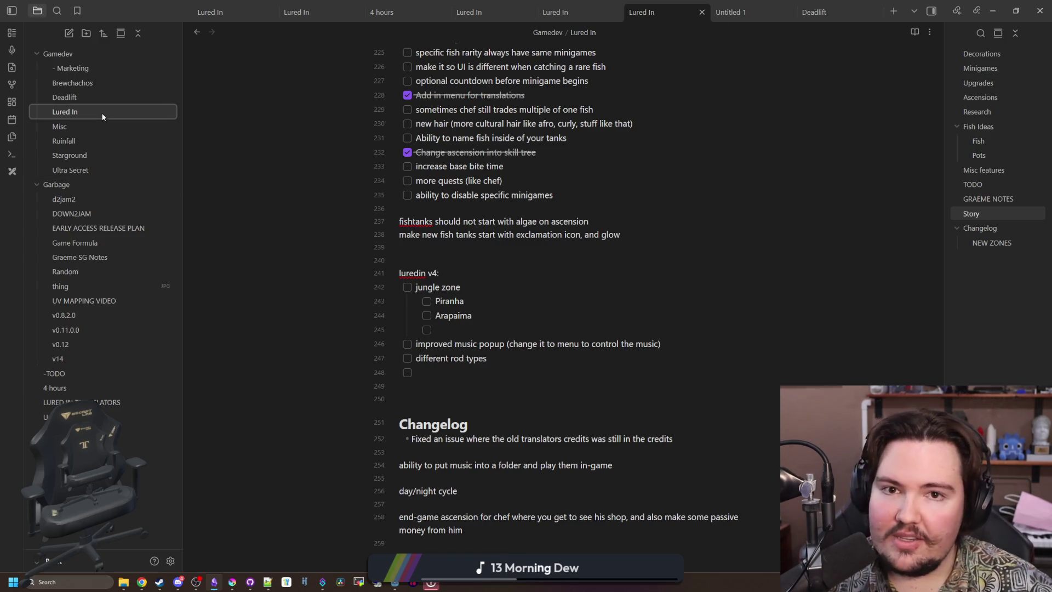
left_click(248, 15)
left_click(666, 9)
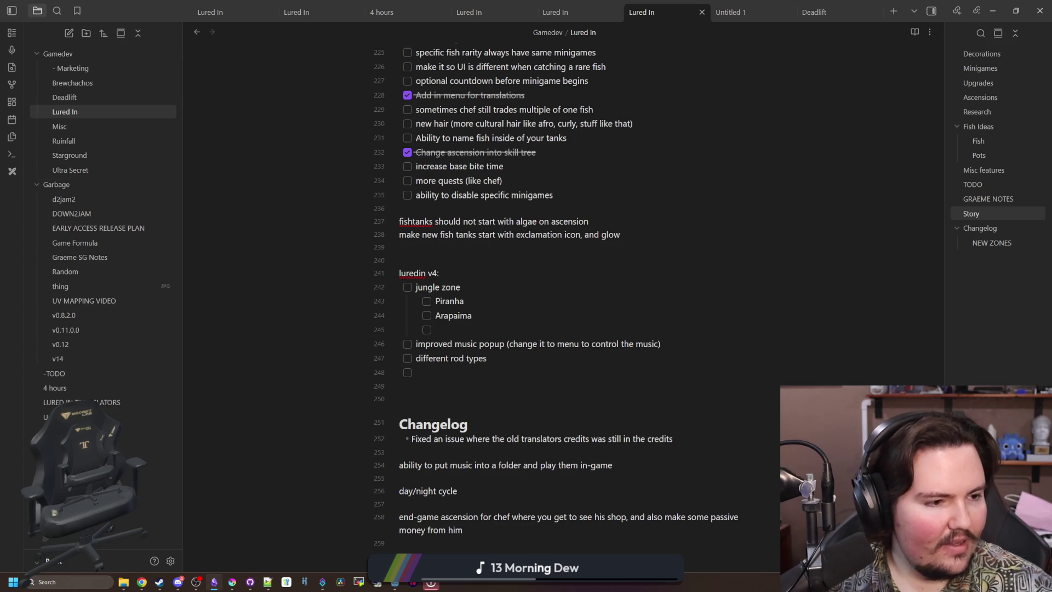
key("alt+Tab")
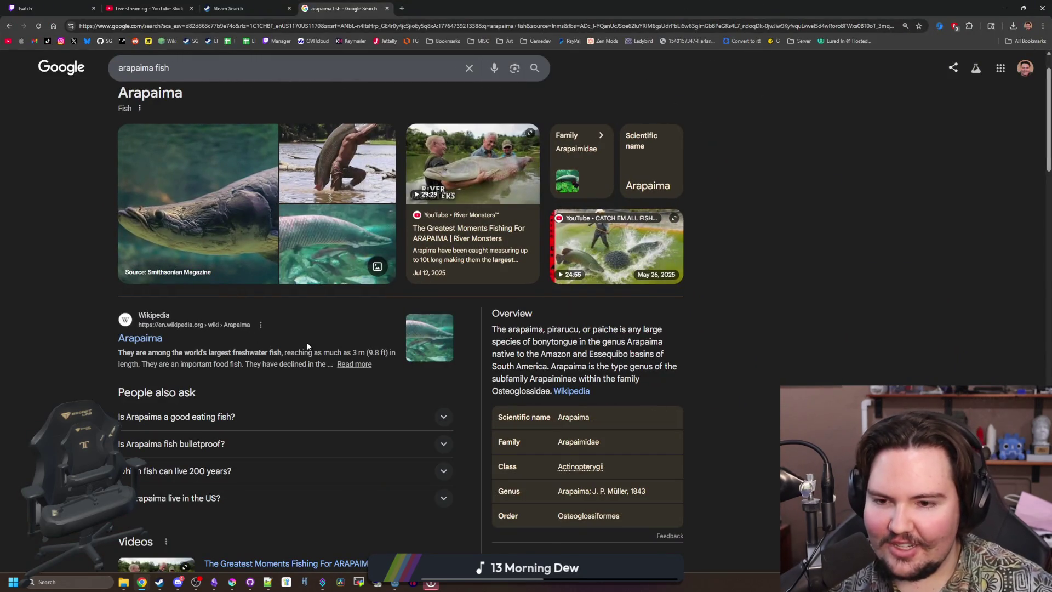
Browse arapaima images, enlarge the golden 64-inch mount photo, then switch back to All results.
scroll(307, 346, "down", 4)
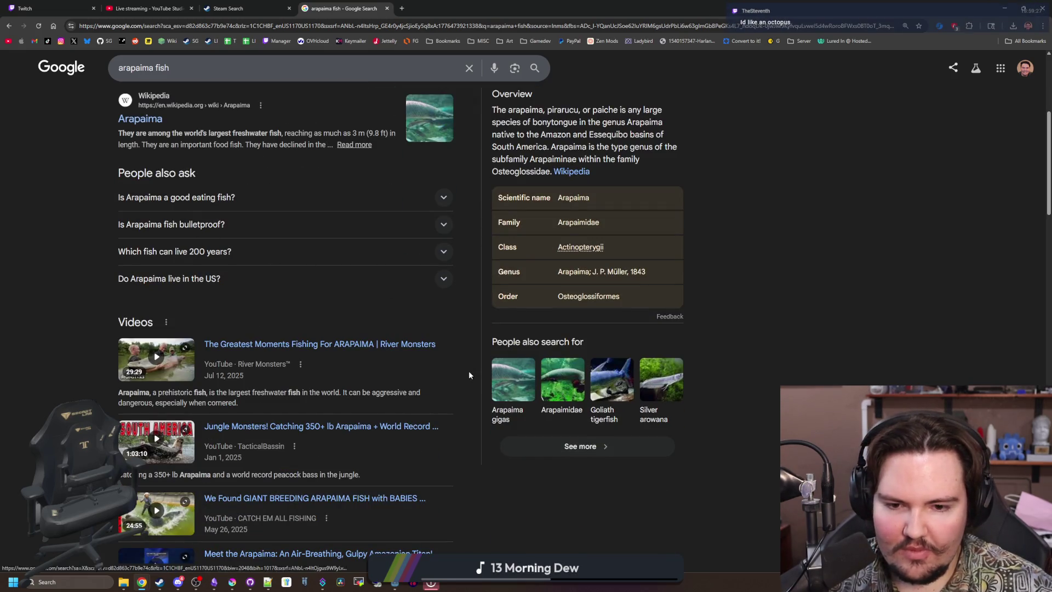
scroll(292, 274, "up", 5)
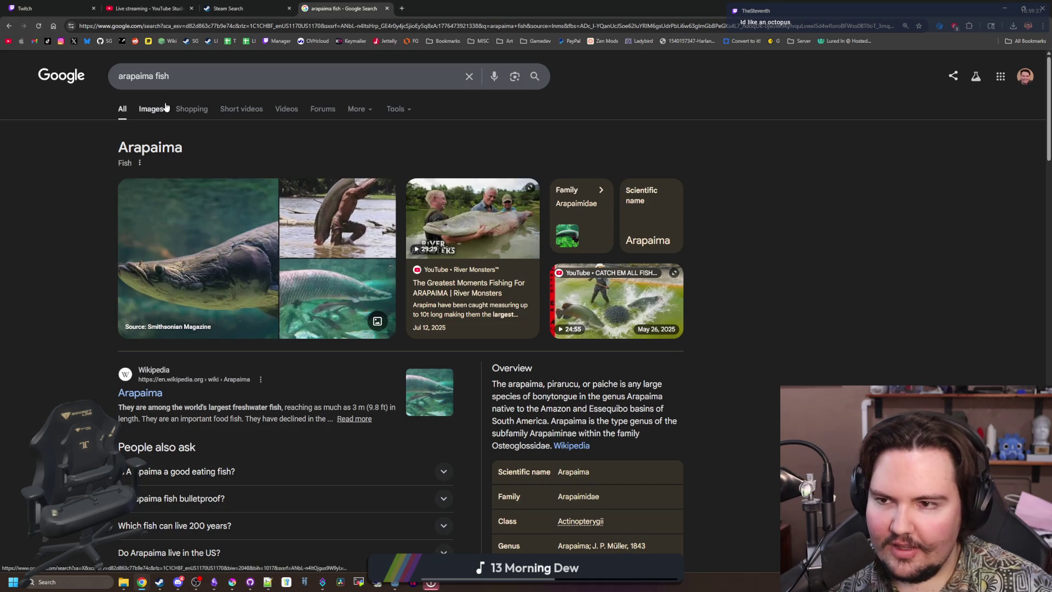
left_click(151, 108)
scroll(313, 251, "down", 6)
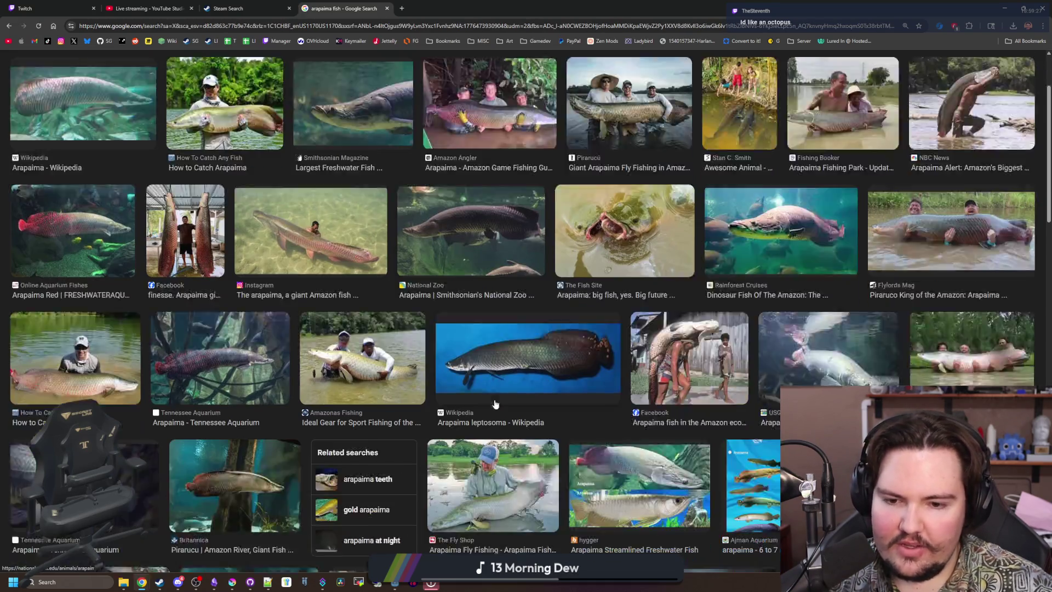
scroll(495, 405, "down", 3)
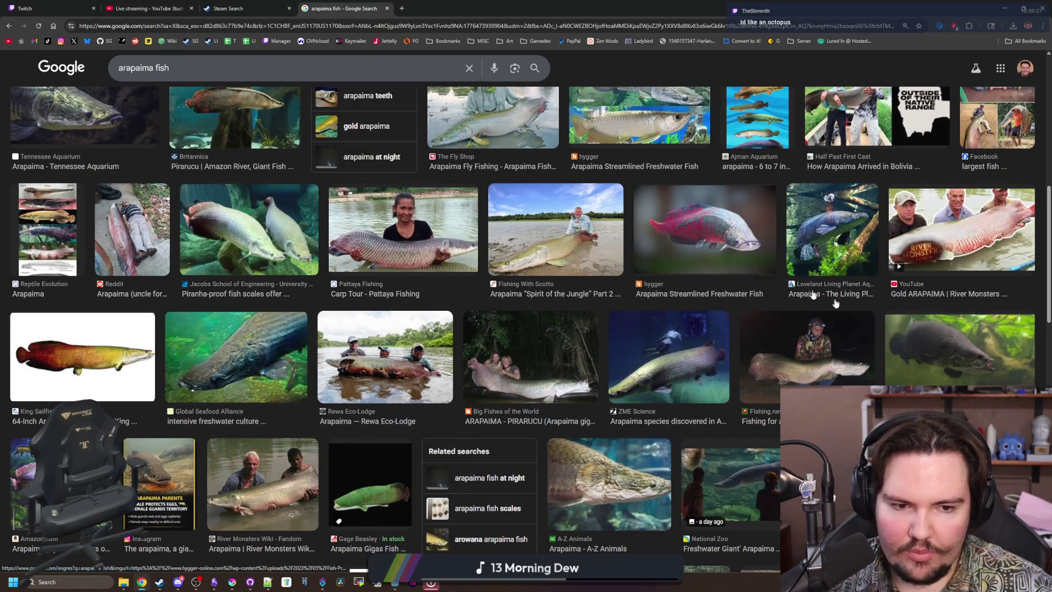
scroll(115, 198, "down", 3)
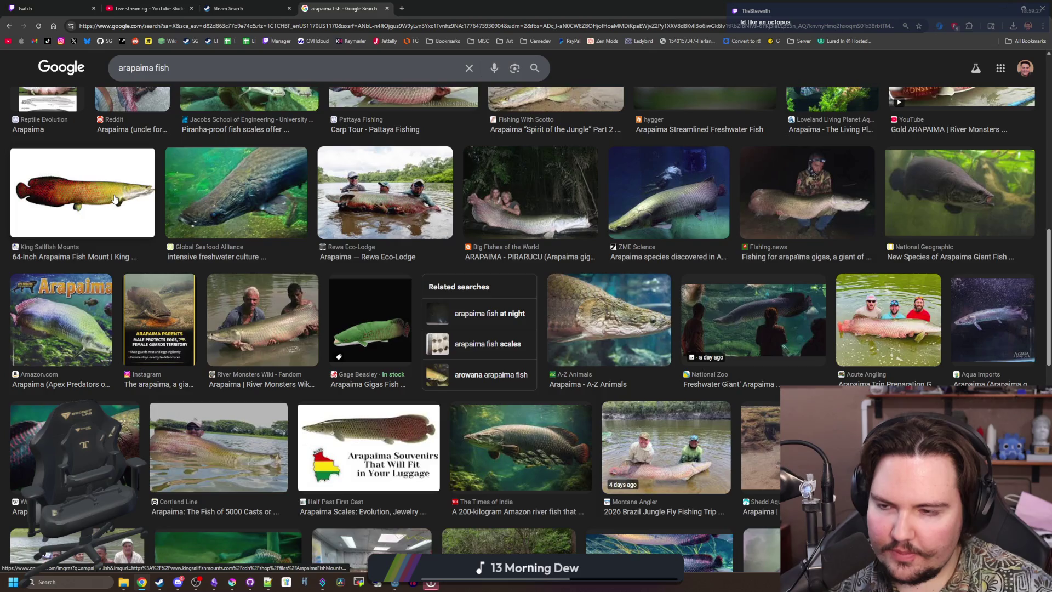
left_click(116, 199)
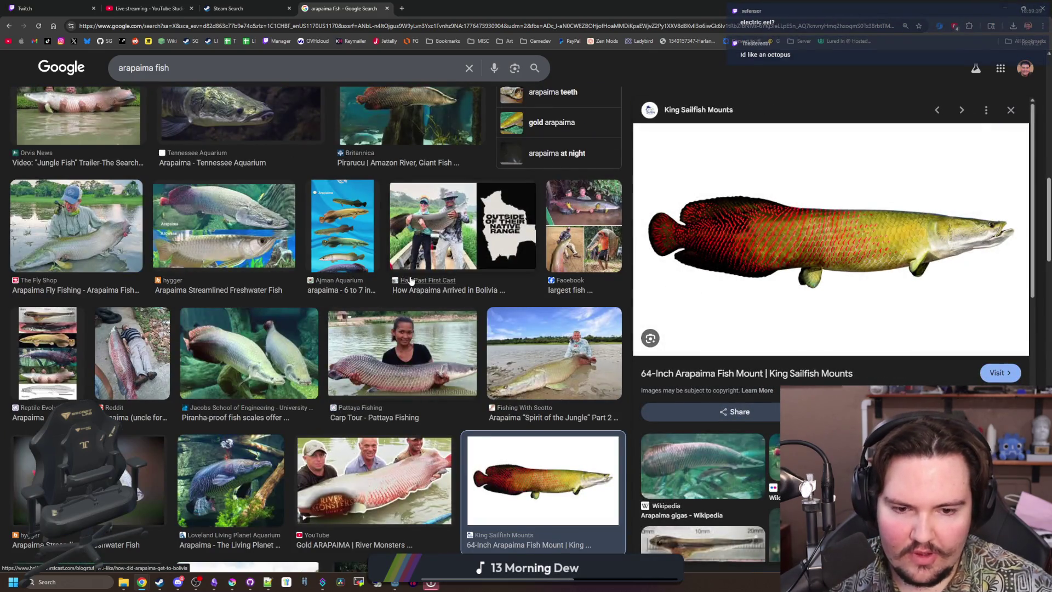
scroll(152, 371, "up", 7)
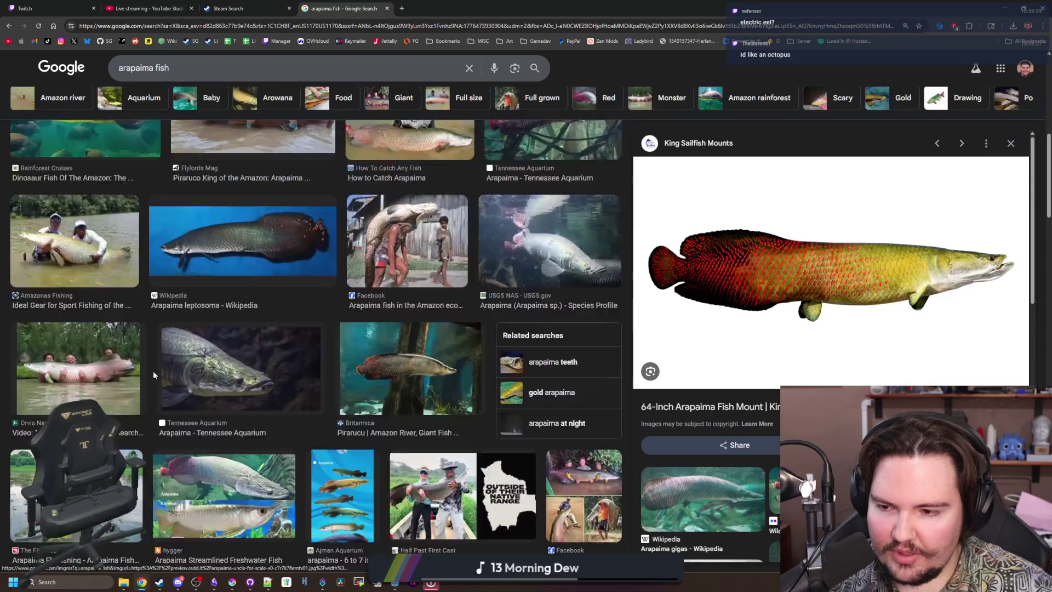
scroll(165, 323, "up", 5)
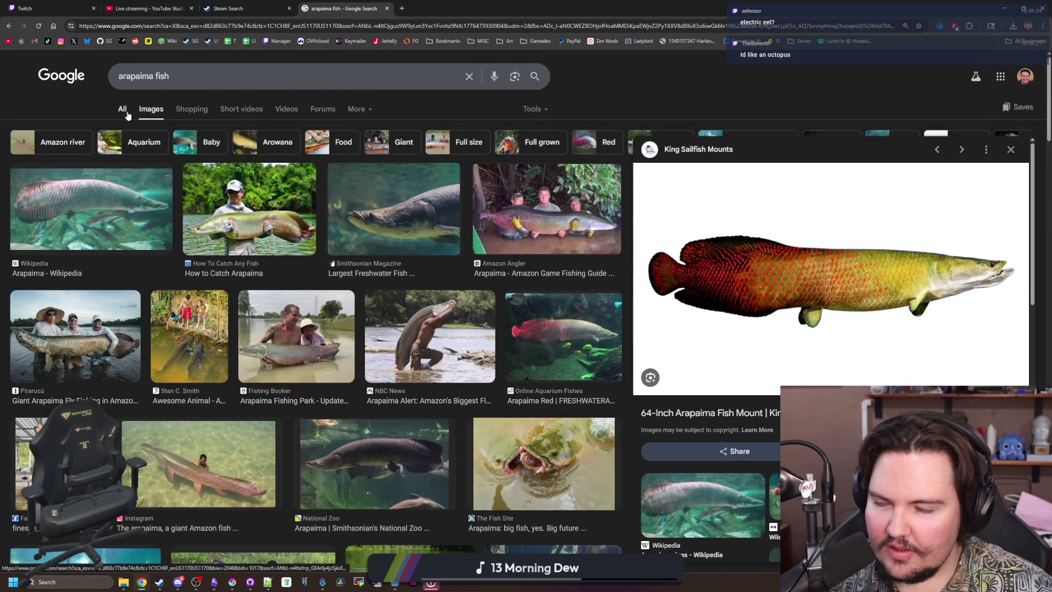
left_click(126, 110)
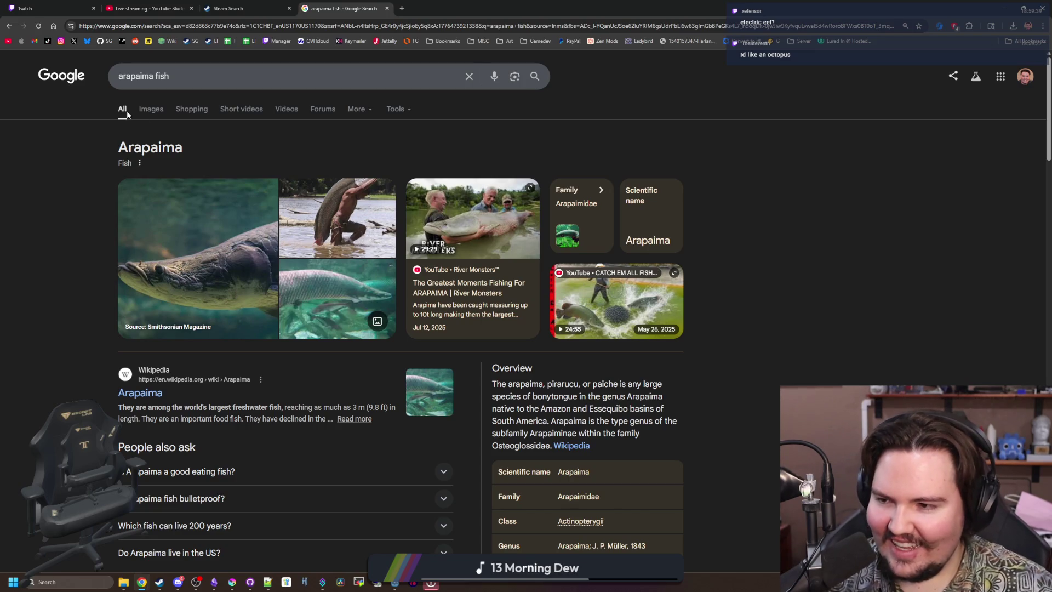
key("alt+Tab")
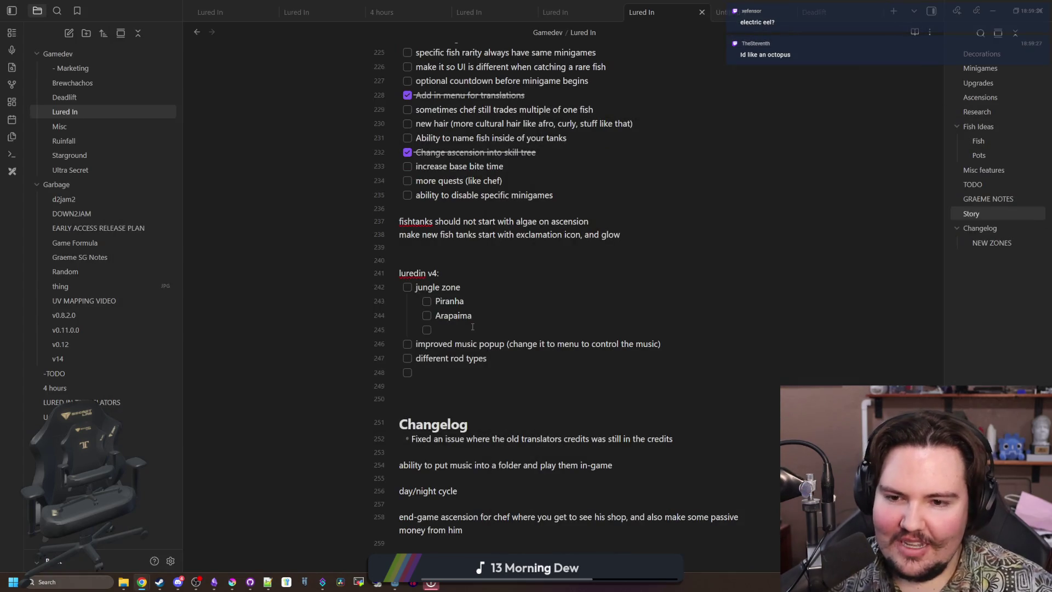
Add two blank lines above luredin v4 and place the caret on the empty task below Arapaima.
left_click(472, 327)
left_click(455, 261)
key("Return")
key("Return")
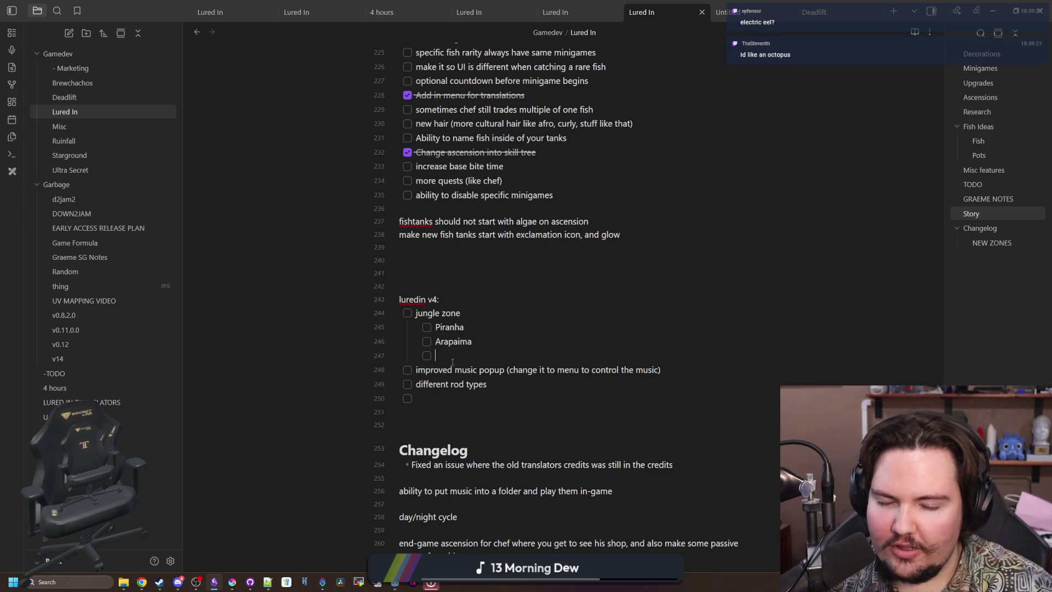
mouse_move(452, 362)
left_mouse_down()
mouse_move(453, 328)
mouse_move(433, 326)
left_mouse_up()
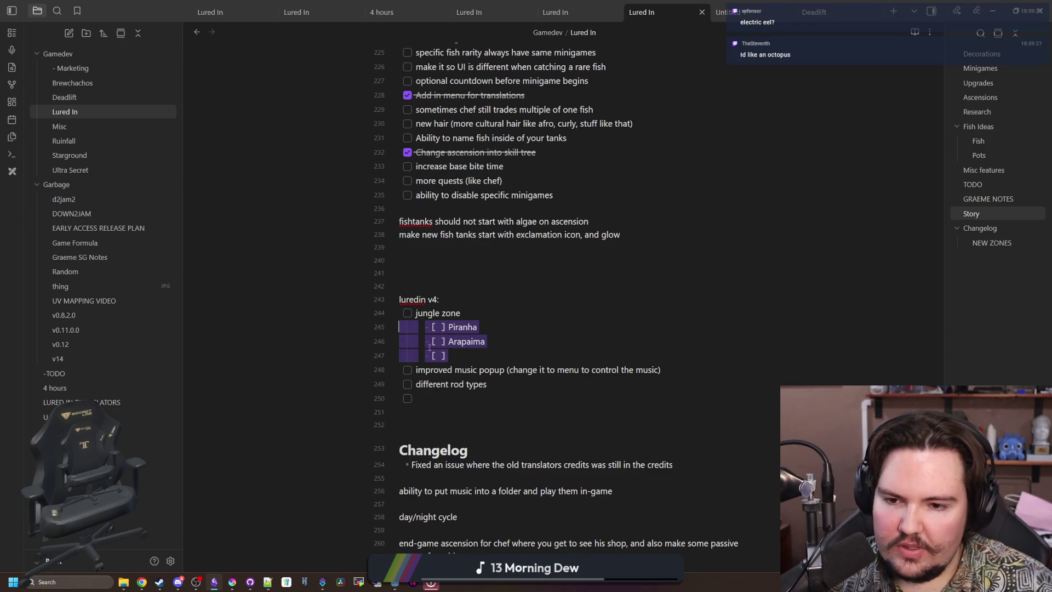
left_click(455, 358)
Create a top-level Fish task with Octopus, Dolphin and Whale nested beneath it.
key("shift+Tab")
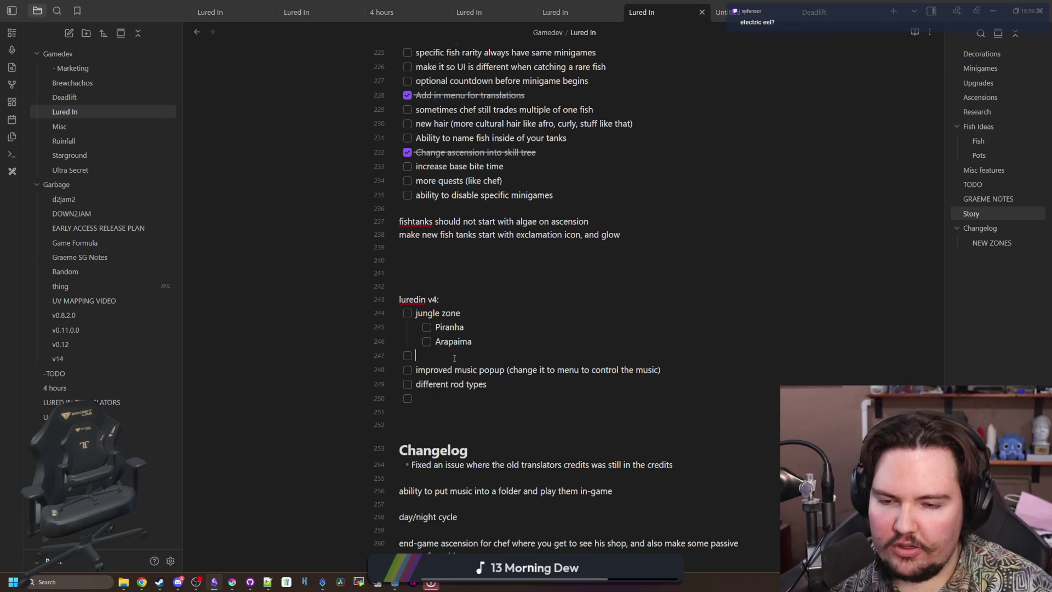
type("Fish")
key("Return")
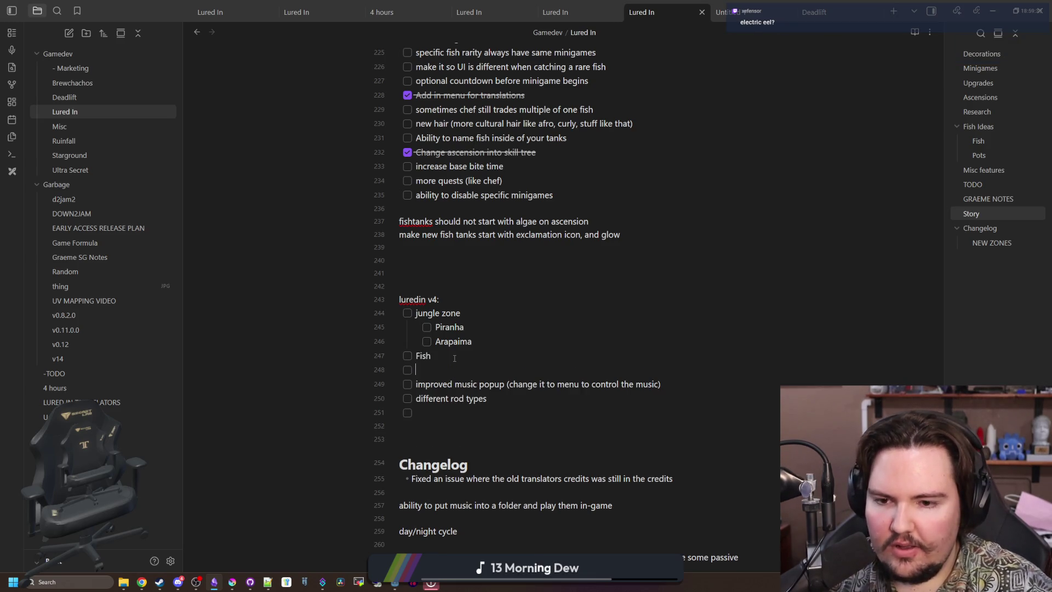
key("Tab")
type("Octopus")
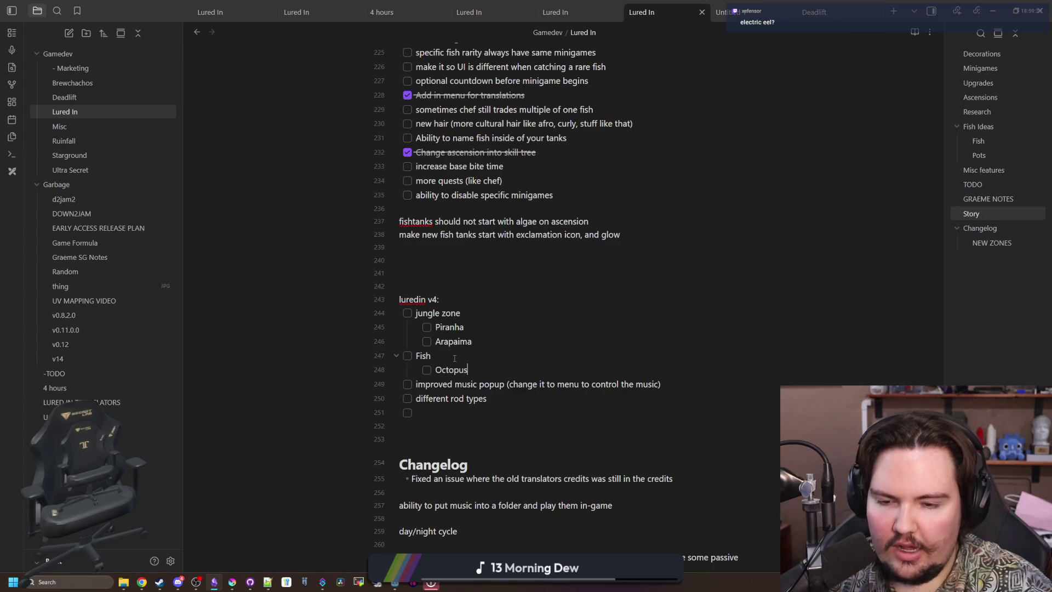
key("Return")
type("Dolphin")
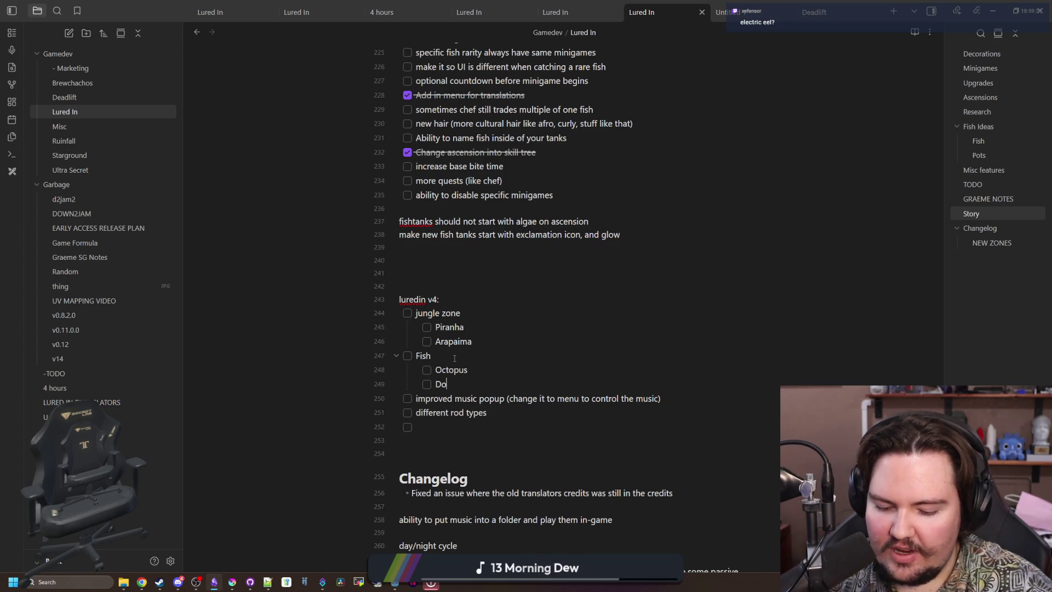
key("Return")
type("Whale")
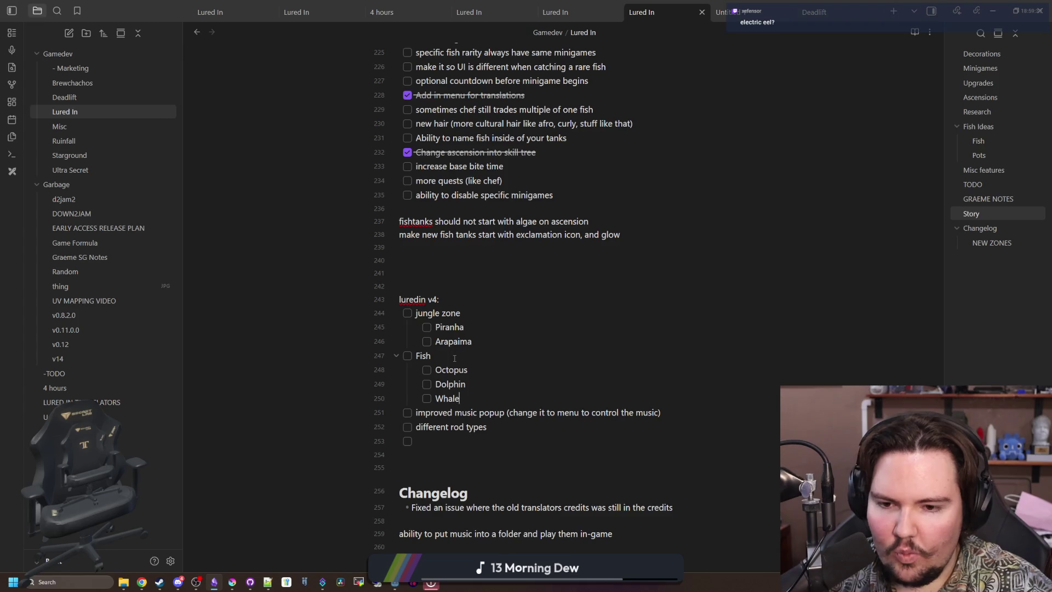
Annotate Whale with '(blue, whaleshark, beluga, humpback)'.
key("Return")
key("BackSpace")
key("BackSpace")
key("BackSpace")
key("BackSpace")
type("(blue")
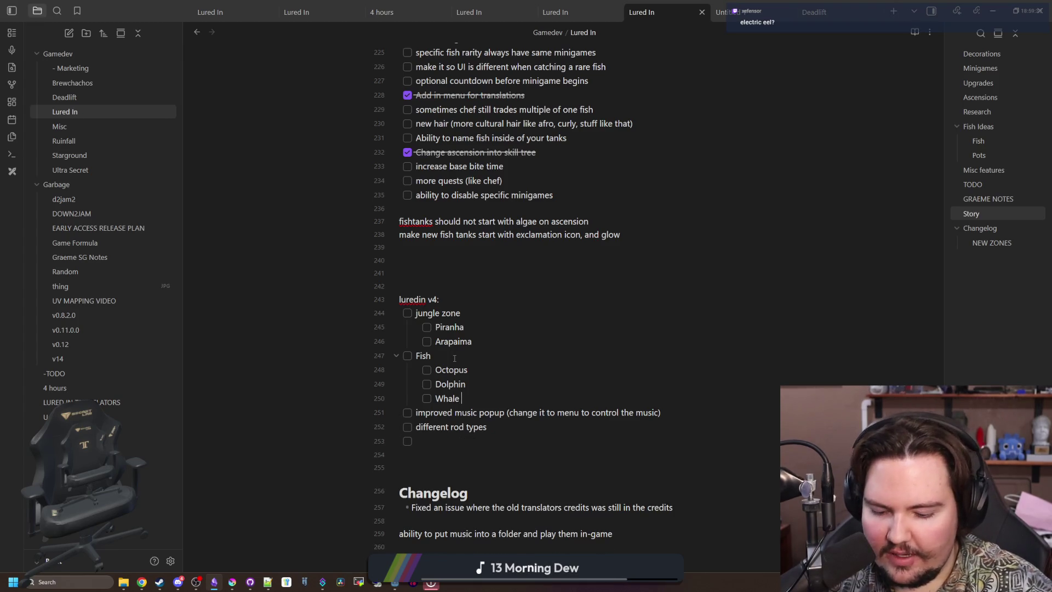
type(", whaleshark")
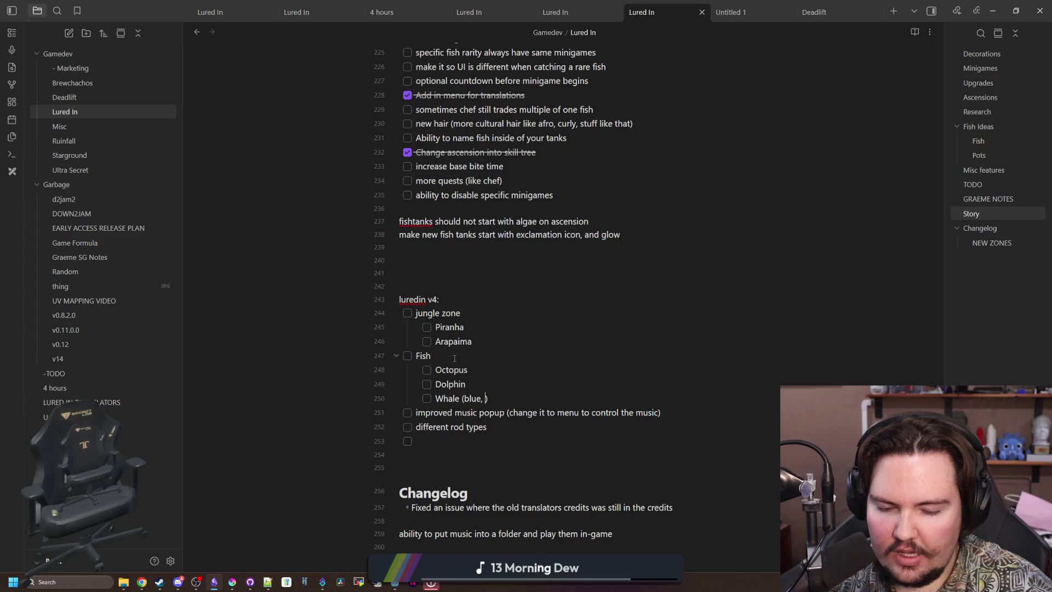
key("Return")
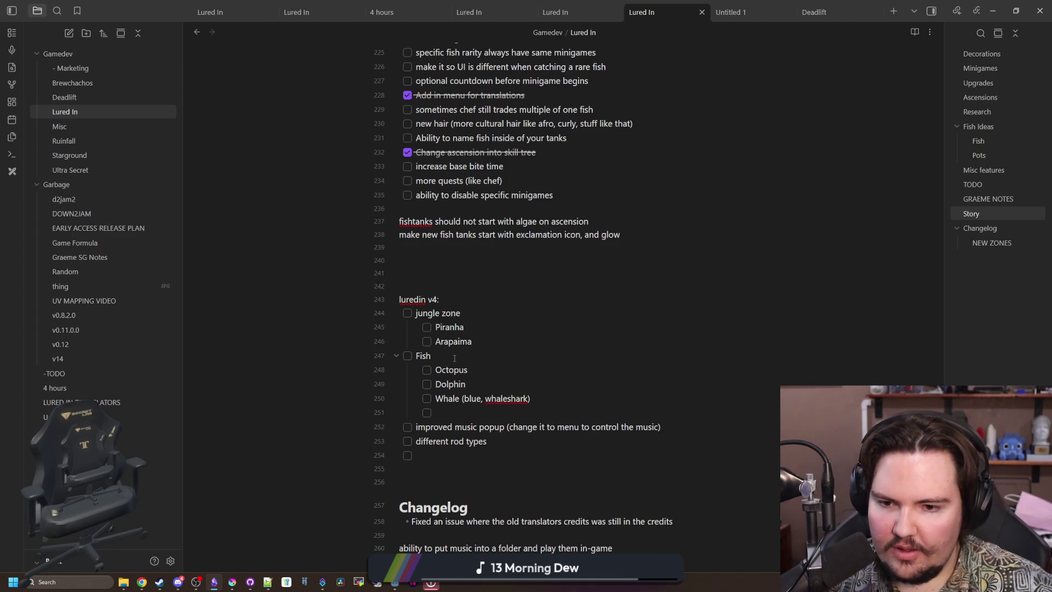
type(", beluga, ")
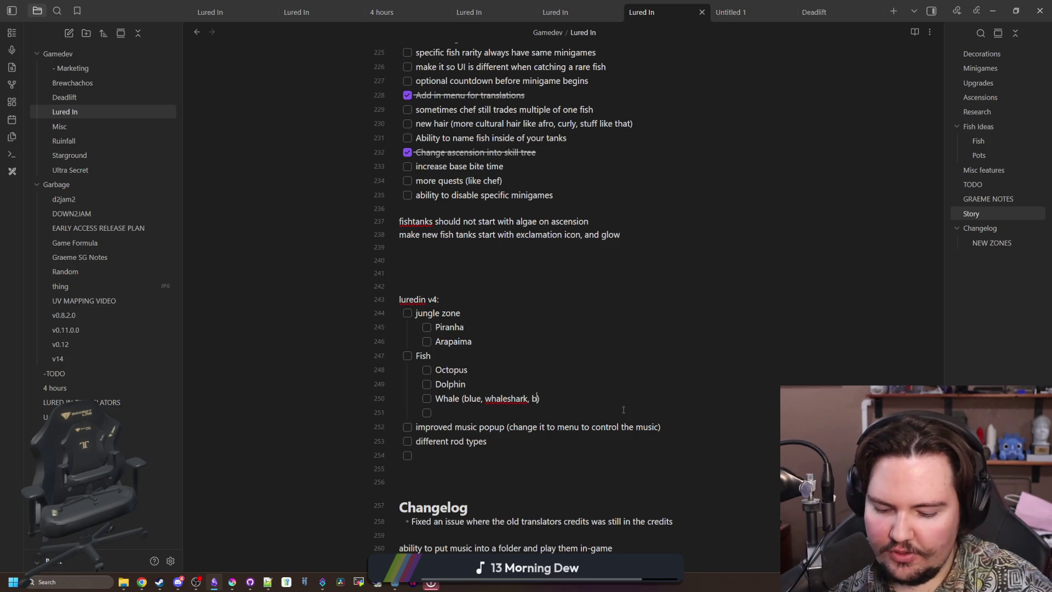
type("humpback")
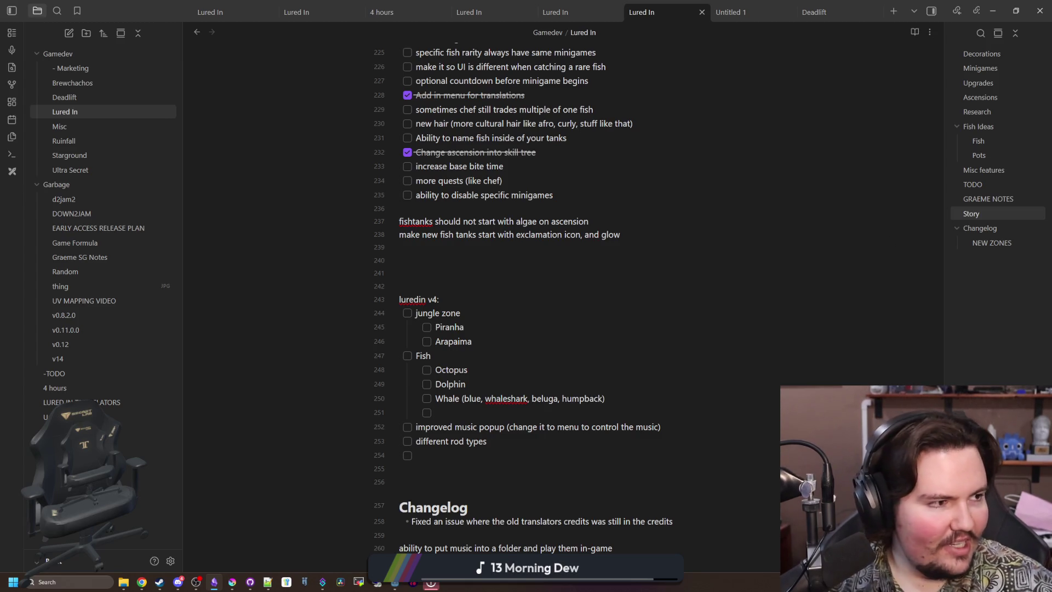
key("alt+Tab")
key("ctrl+l")
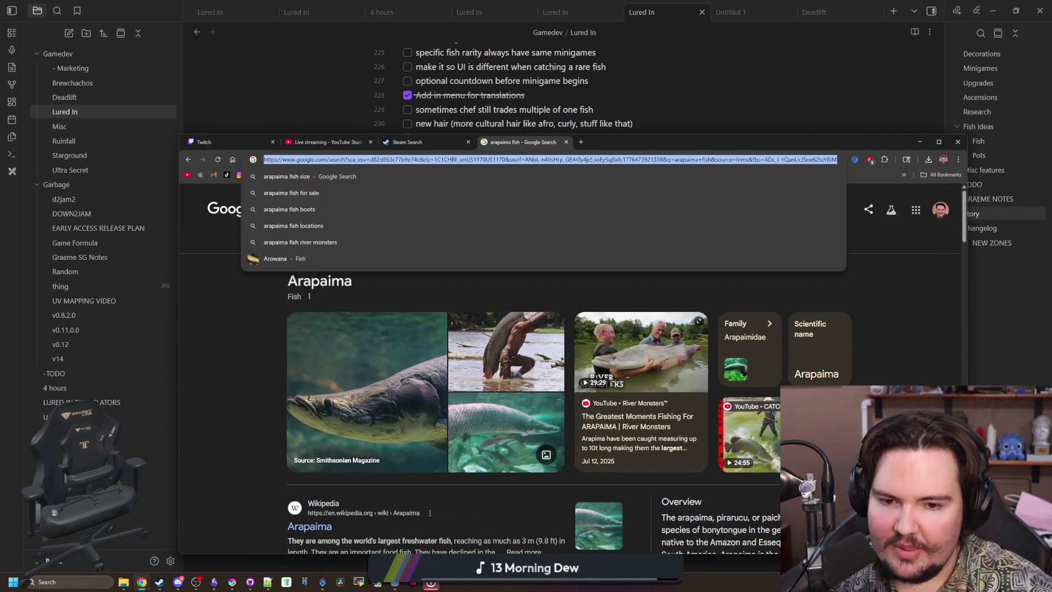
Search Google for 'where do electric eels live' and scroll through the results.
type("elec")
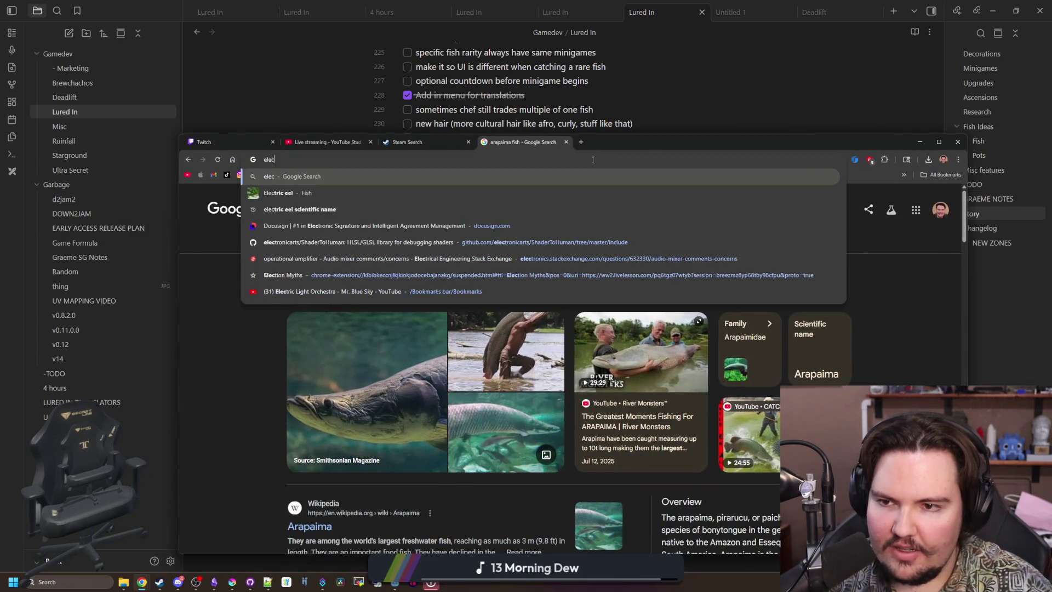
key("BackSpace")
key("BackSpace")
type("where do electric ")
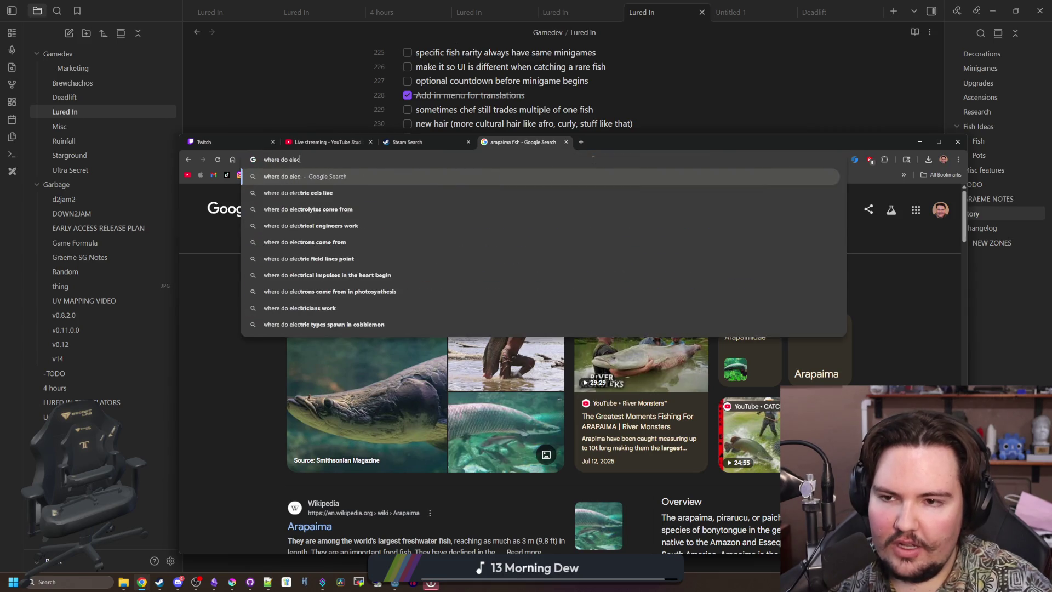
type("e")
key("Return")
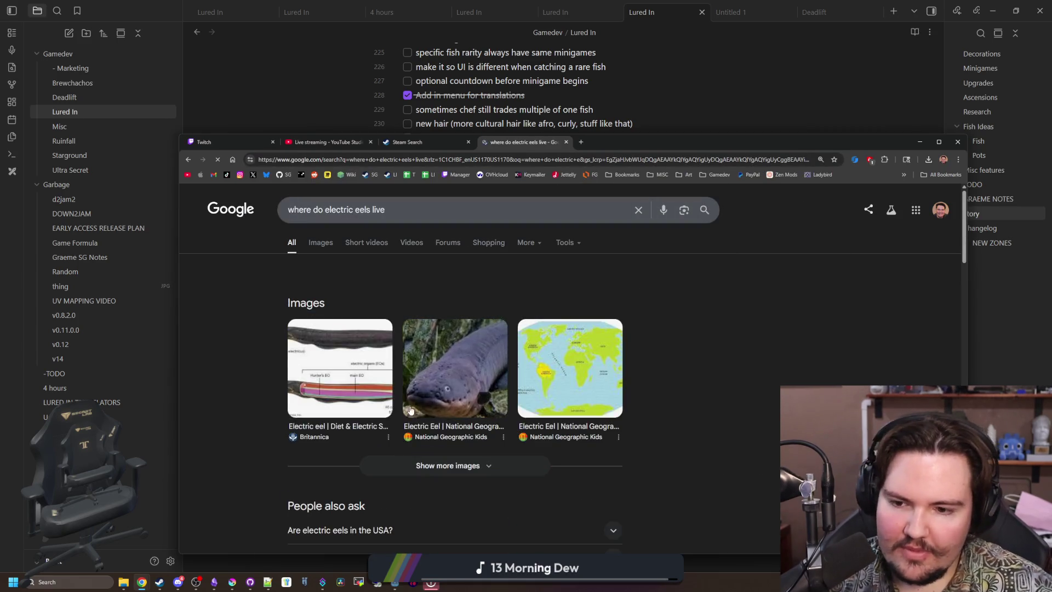
scroll(411, 410, "down", 3)
scroll(411, 410, "down", 2)
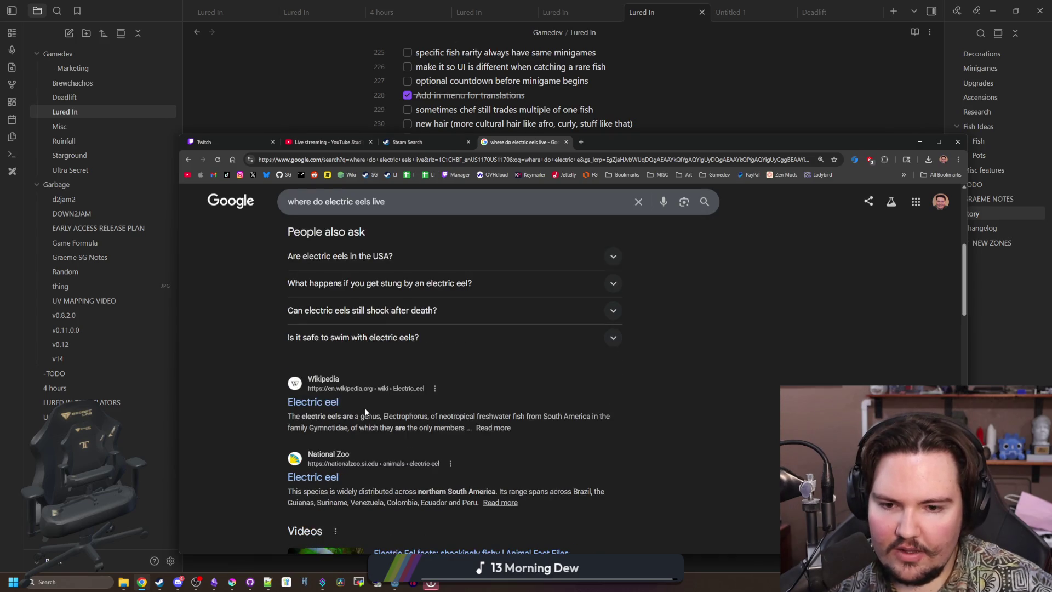
Hide the browser and start a new jungle zone line after Arapaima.
left_click(609, 130)
left_click(509, 346)
key("Return")
Enter 'electric eels' under jungle zone, leave an empty entry below, and bring up the pirarucu search.
type("electric eels")
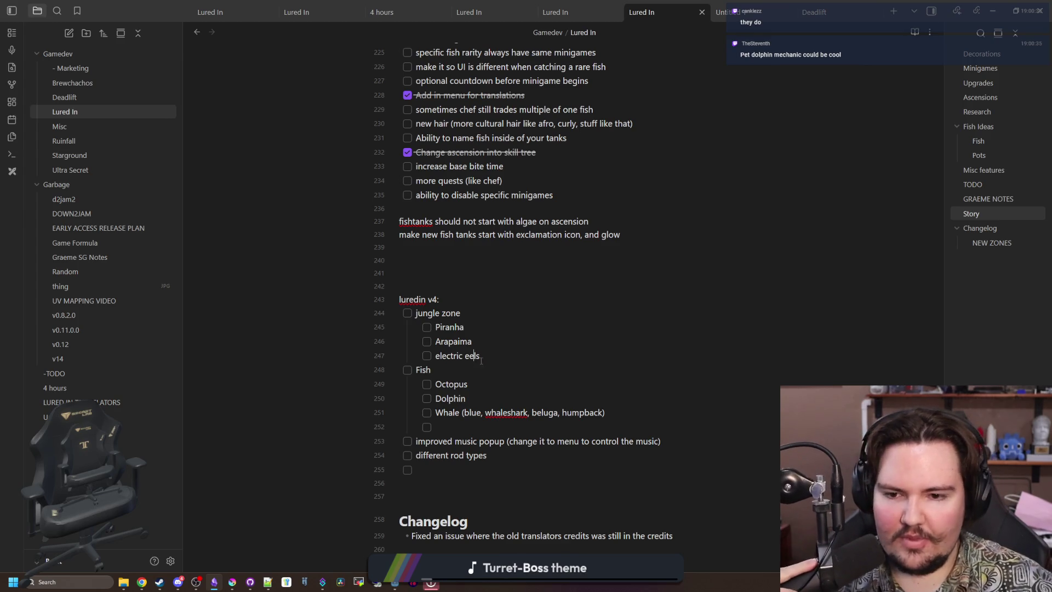
key("Return")
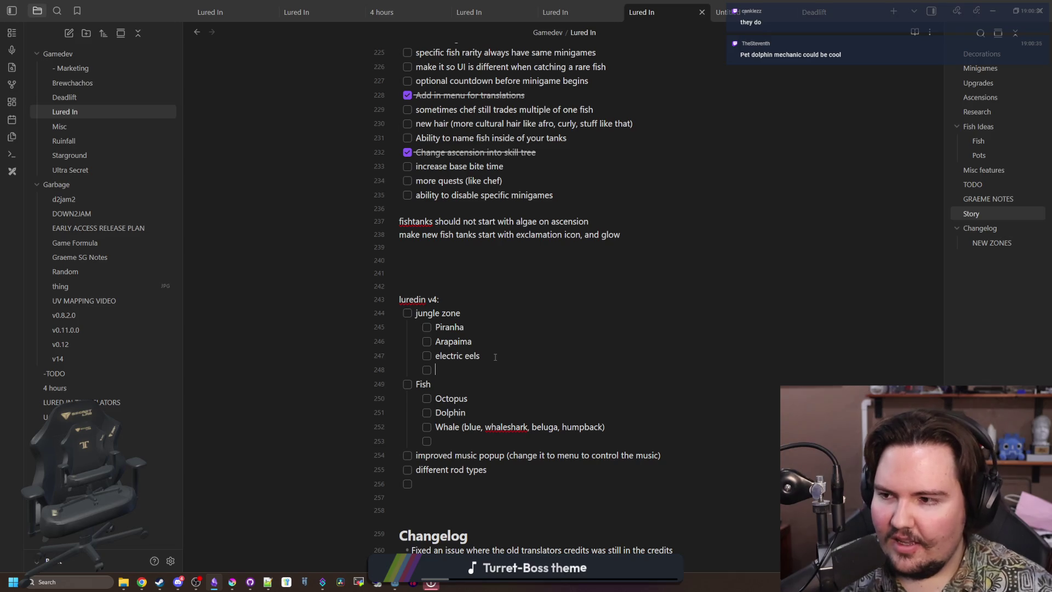
key("alt+Tab")
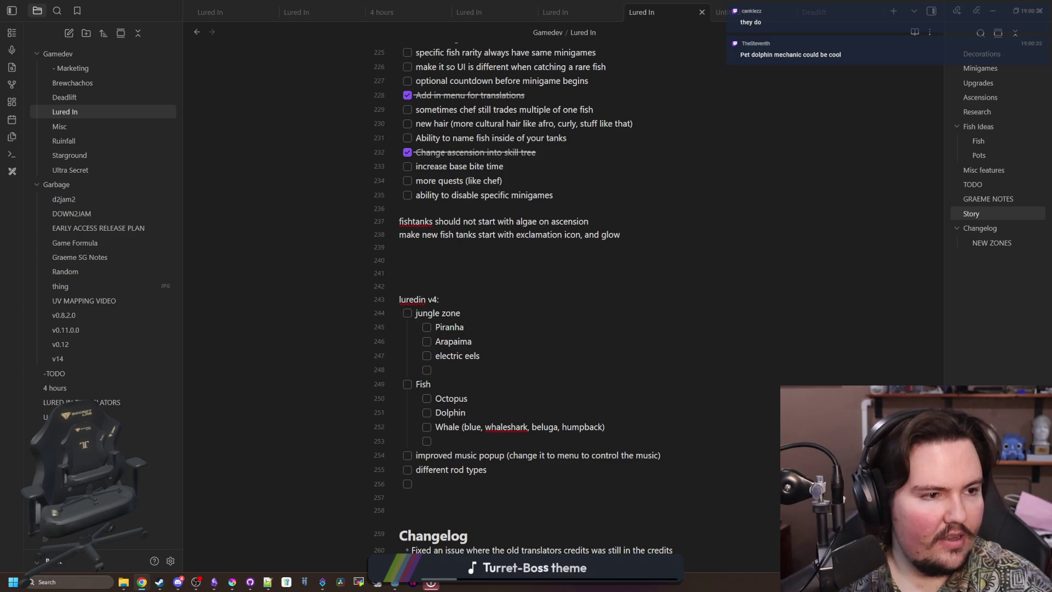
key("Return")
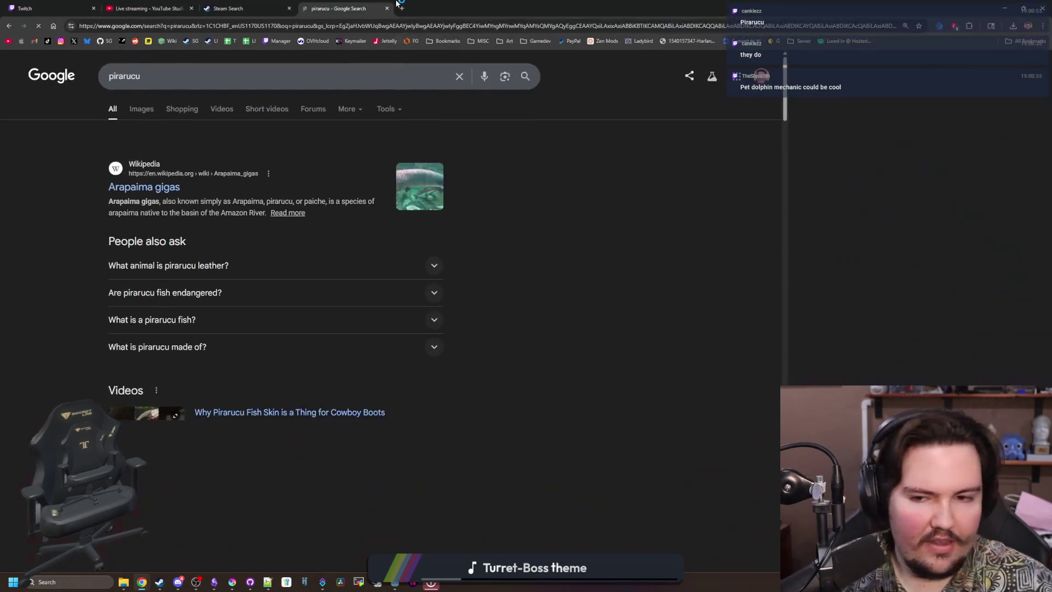
Check the pirarucu image and general results, highlighting the word Arapaima in a snippet.
left_click(152, 110)
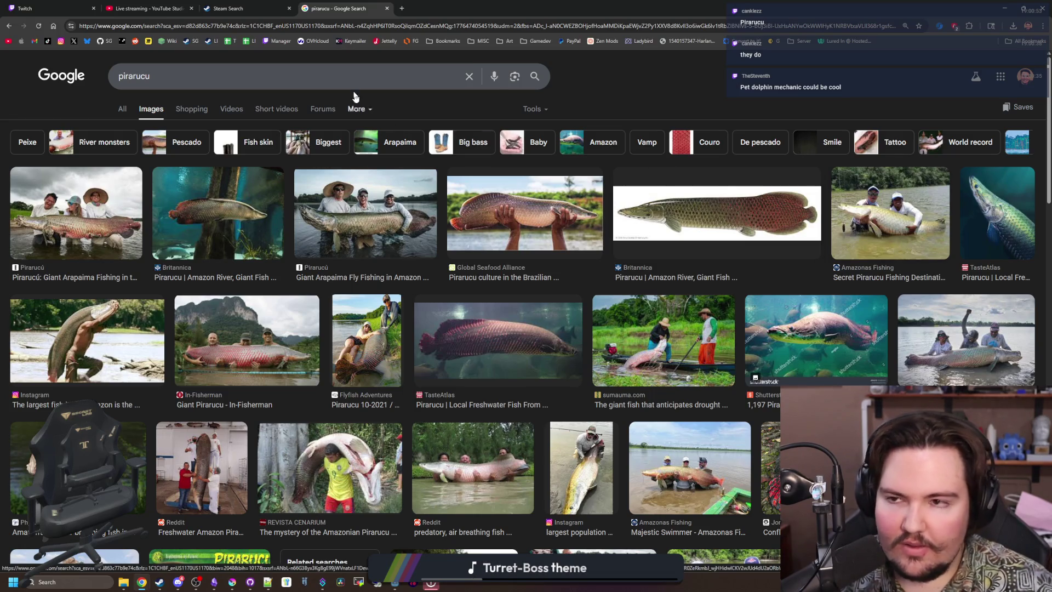
key("super+Down")
key("super+Down")
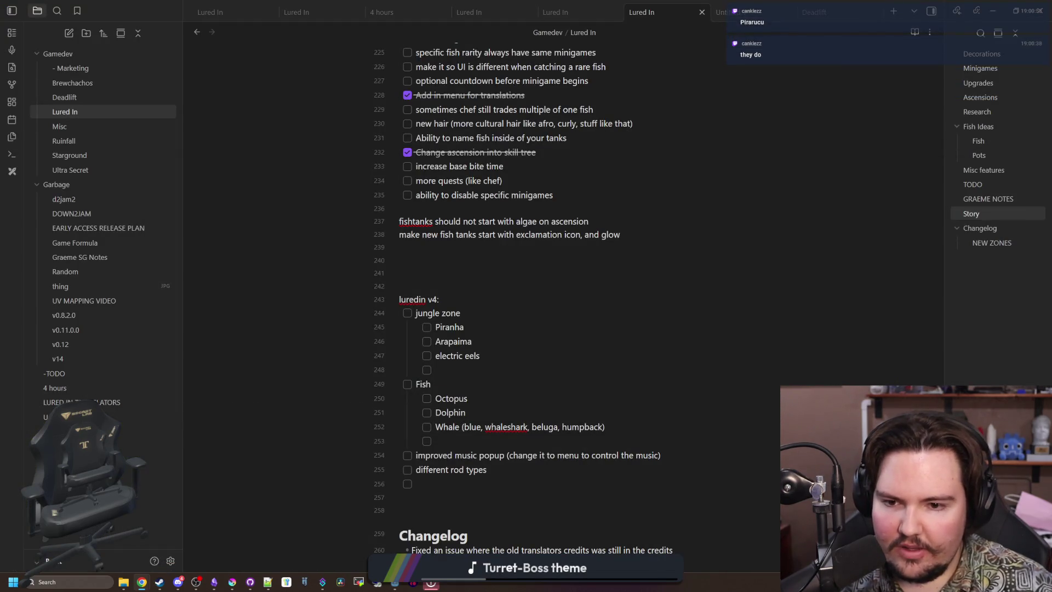
key("super+Up")
key("super+Up")
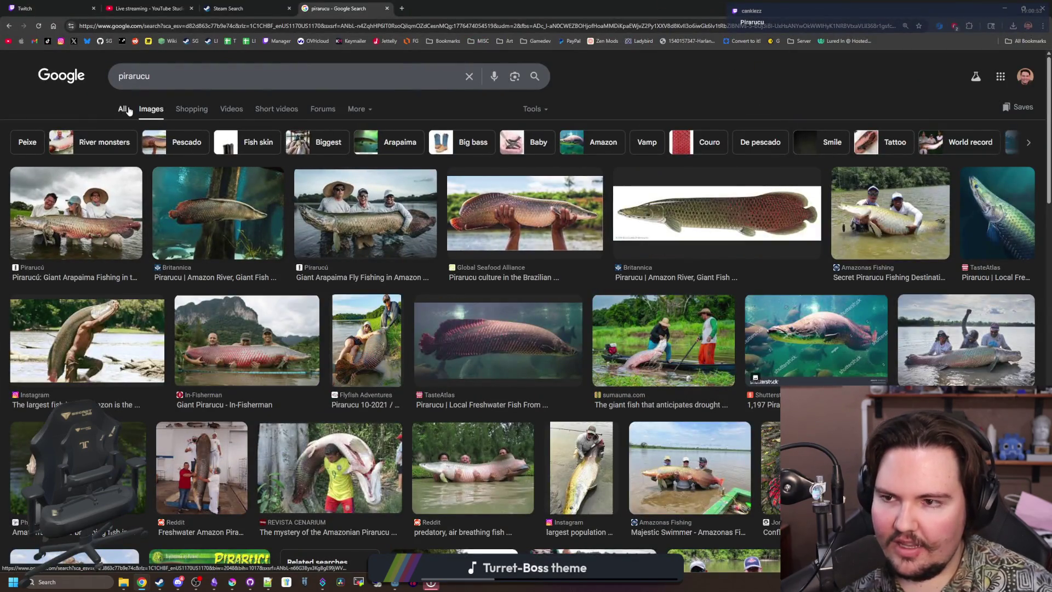
left_click(124, 109)
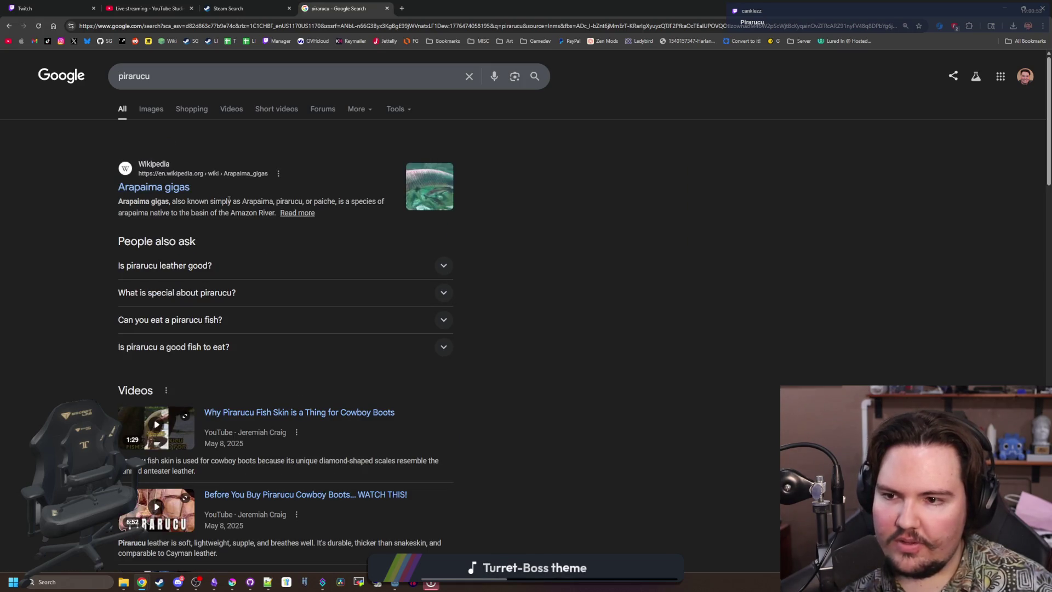
double_click(256, 201)
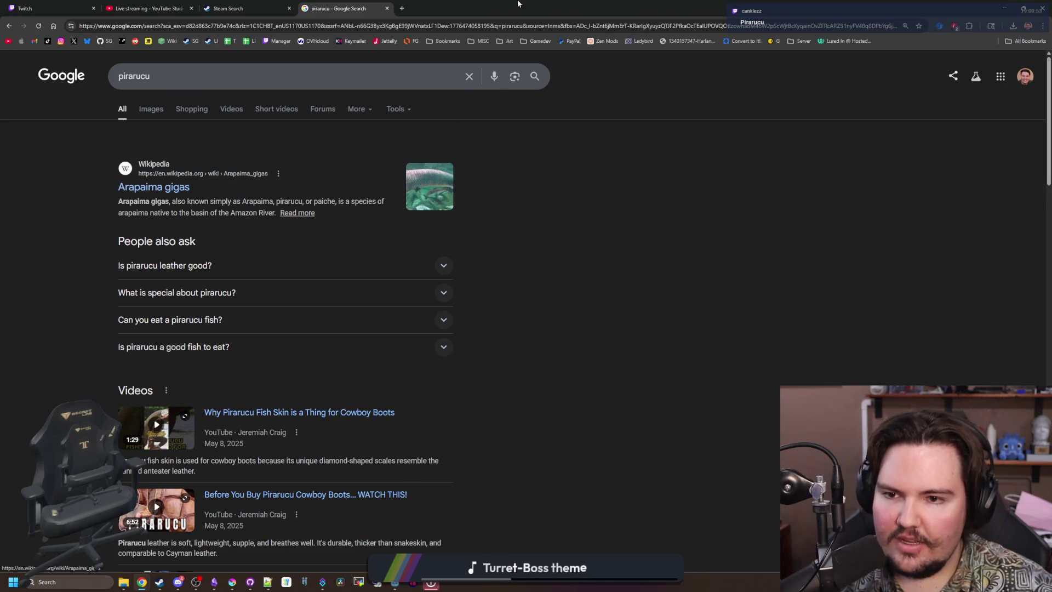
Reposition the Chrome window higher so the pirarucu results and the jungle zone list are both visible.
key("alt+Tab")
left_click(484, 369)
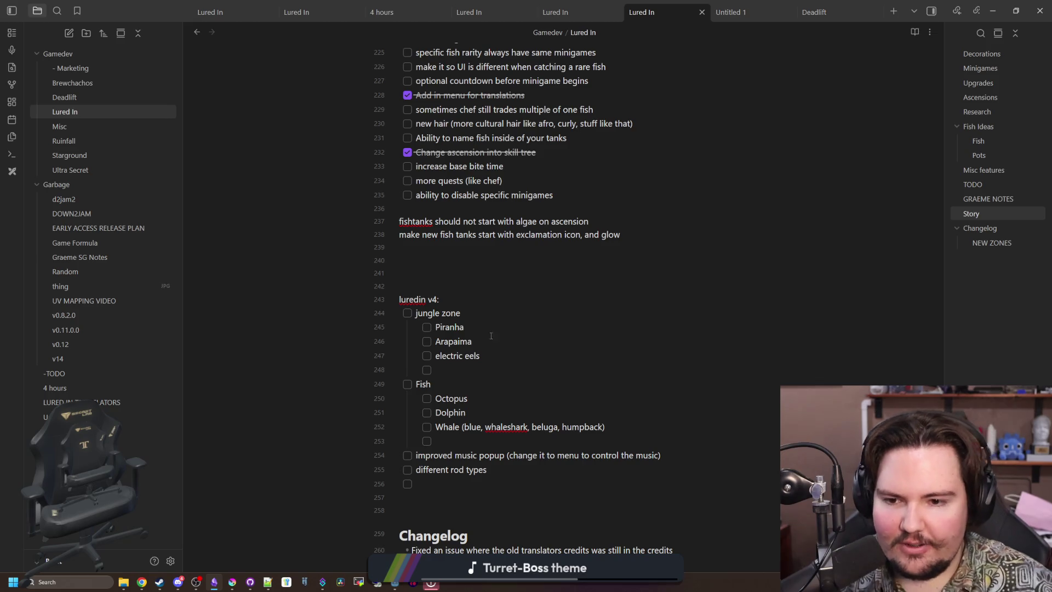
key("alt+Tab")
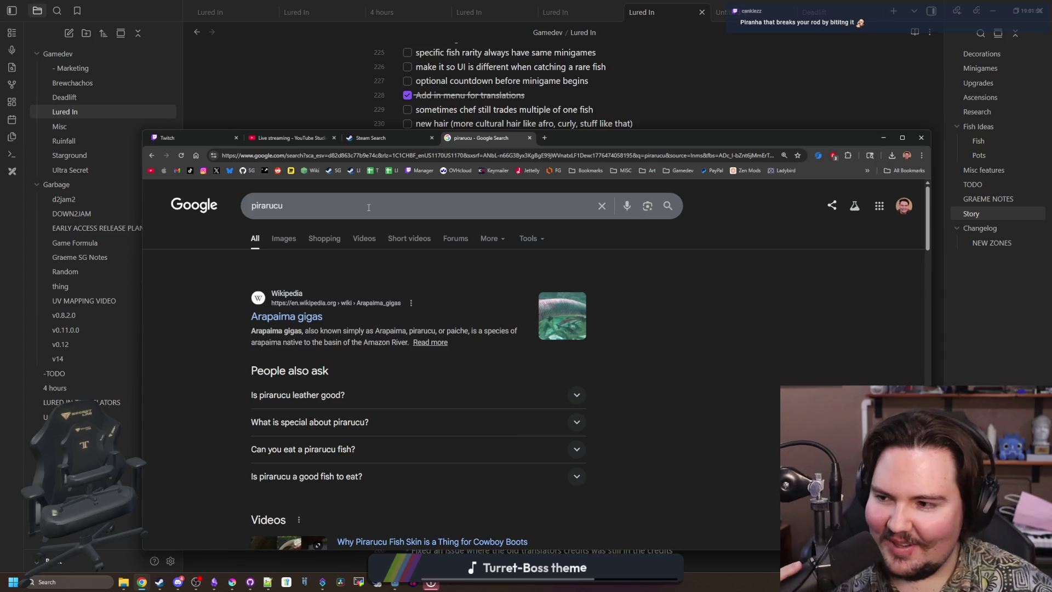
mouse_move(587, 143)
left_mouse_down()
mouse_move(954, 207)
mouse_move(667, 118)
left_mouse_up()
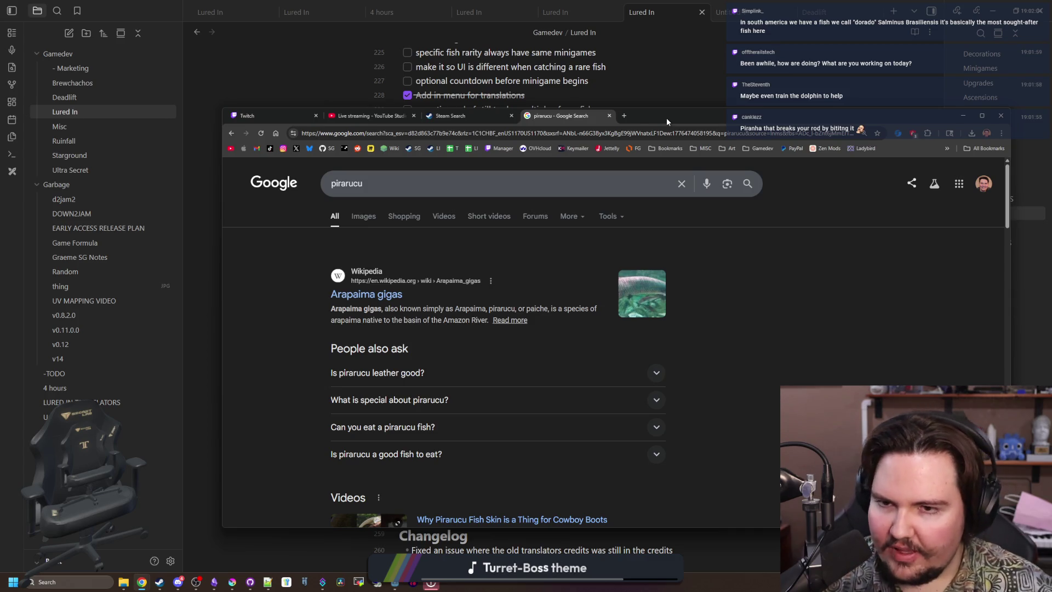
key("alt+Tab")
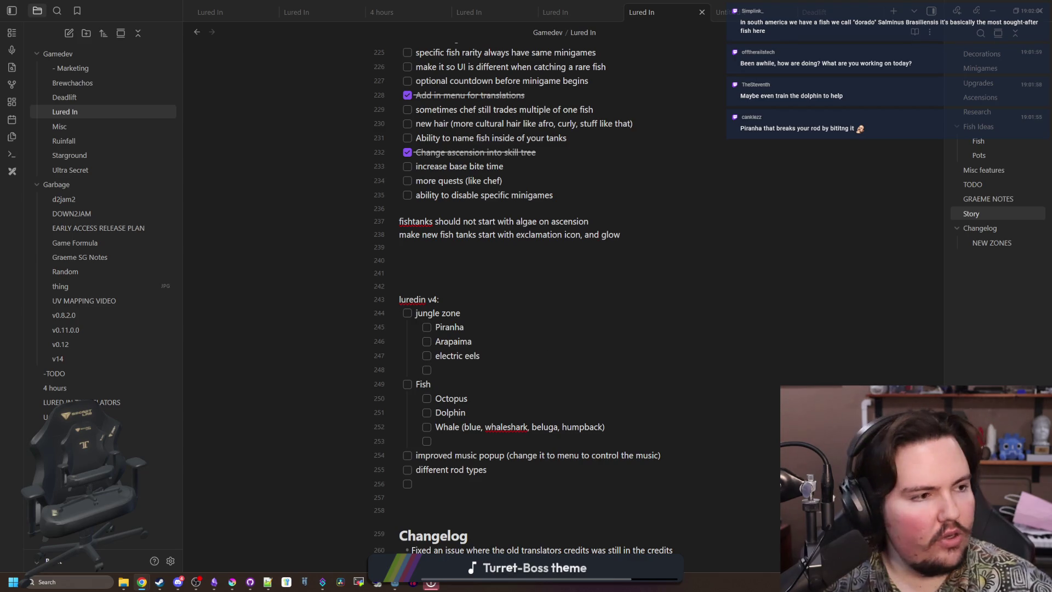
key("alt+Tab")
left_click_drag(555, 207, 550, 116)
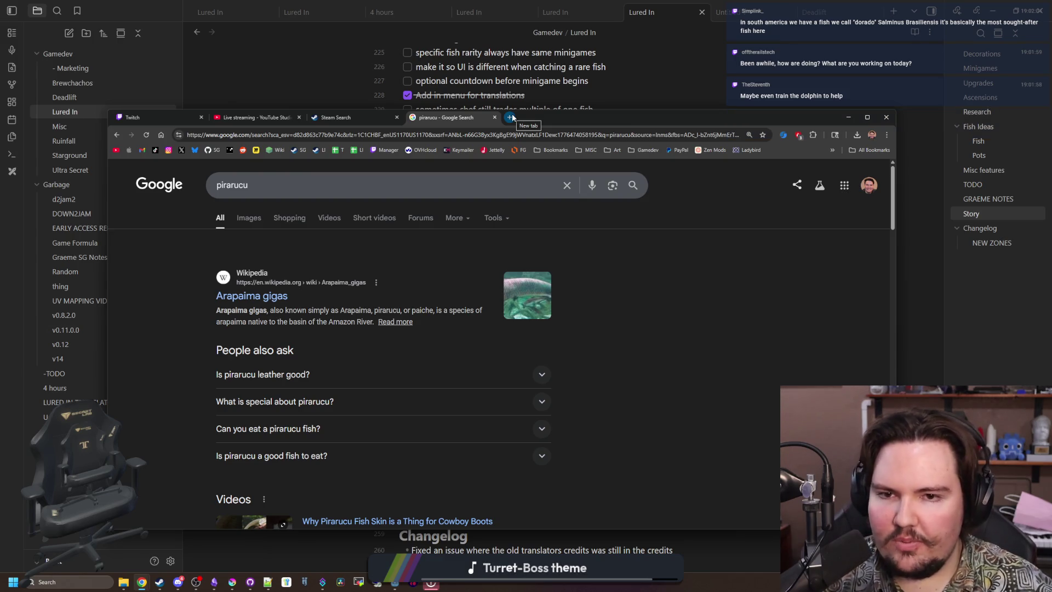
In a new tab, open translation.luredin.net and the Lured In Chinese (Simplified Han script) translation.
left_click(510, 117)
type("translation.luredin.net")
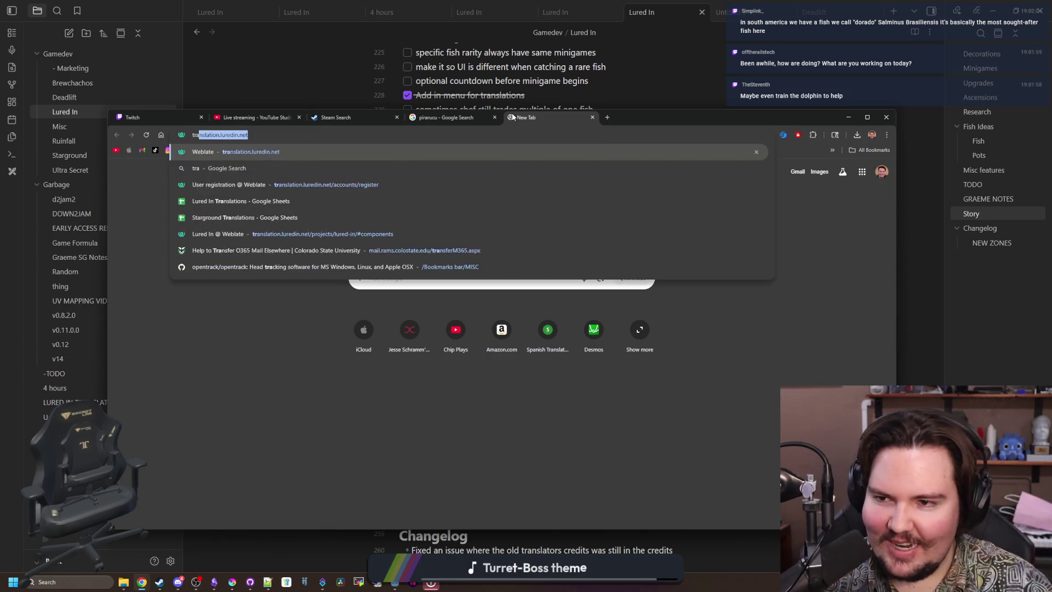
key("Return")
left_click(149, 249)
scroll(390, 252, "down", 5)
scroll(389, 255, "up", 3)
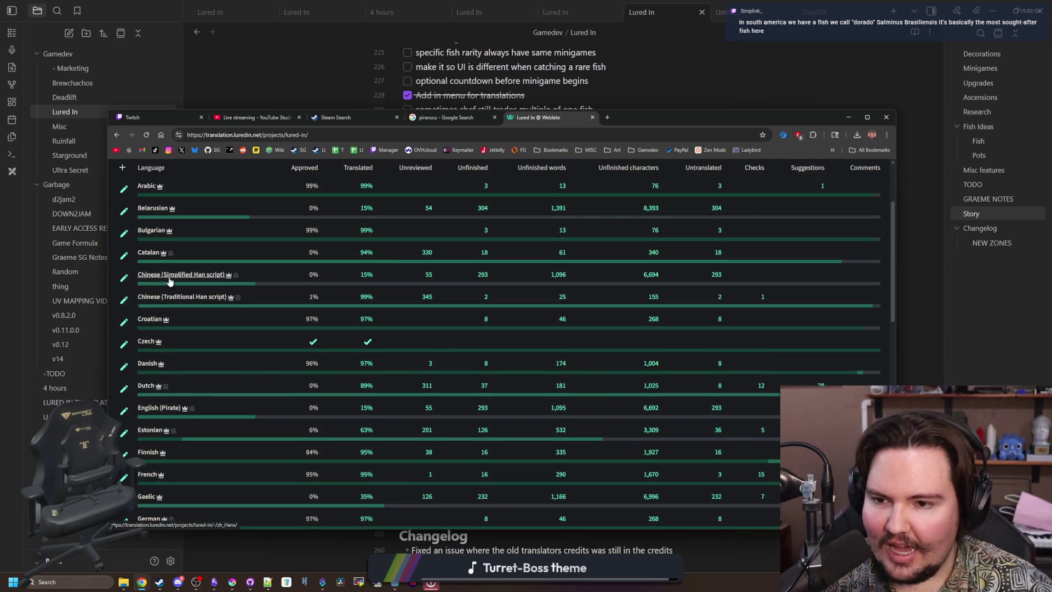
left_click(207, 277)
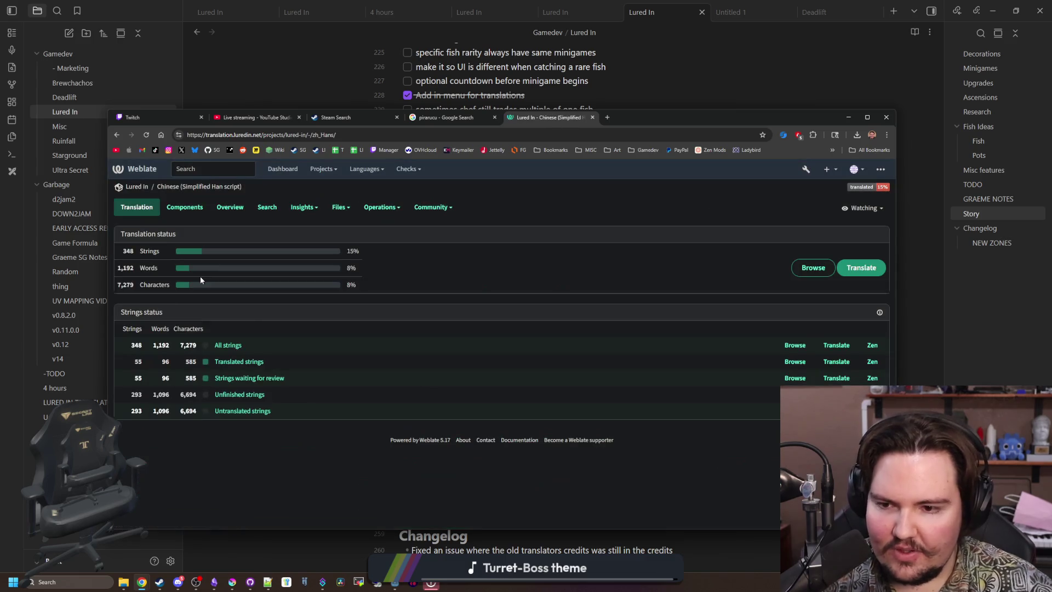
Step through four translated Chinese strings, return to the Lured In language list, and move the browser aside.
left_click(233, 362)
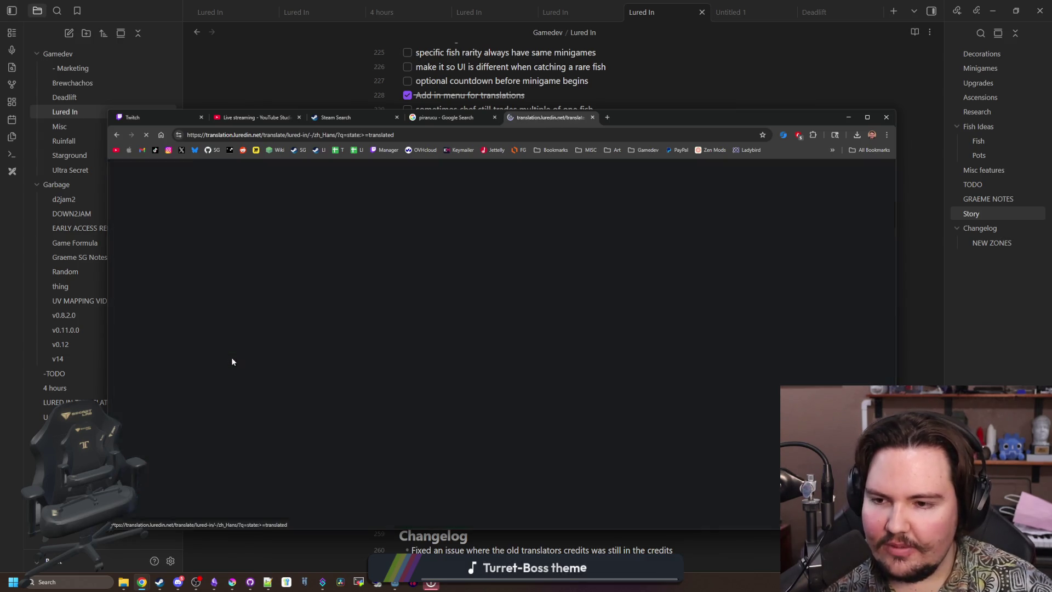
left_click(201, 207)
left_click(202, 206)
left_click(202, 206)
left_click(202, 206)
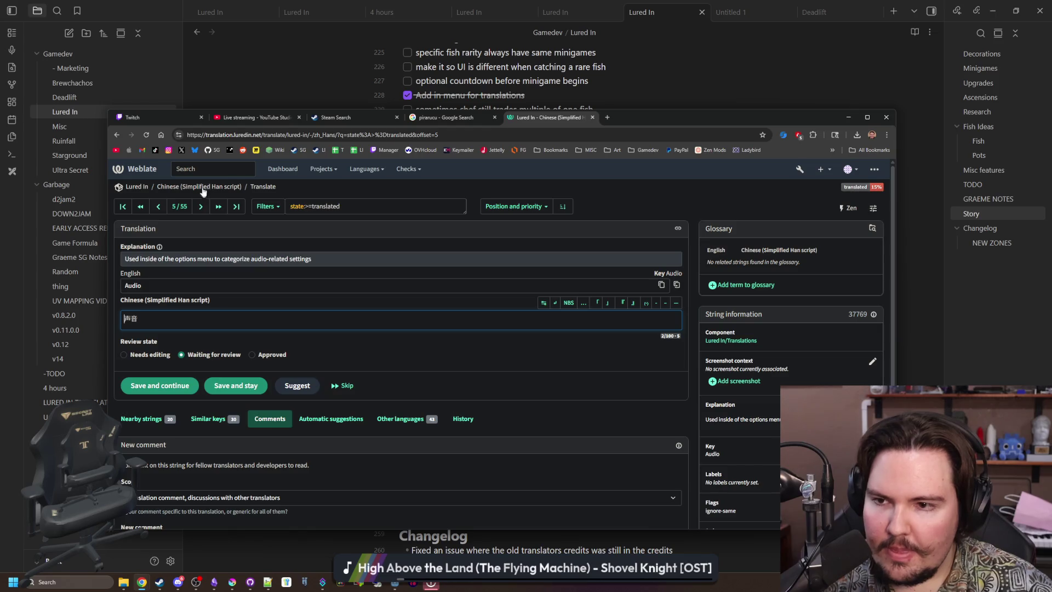
left_click(204, 187)
left_click(135, 188)
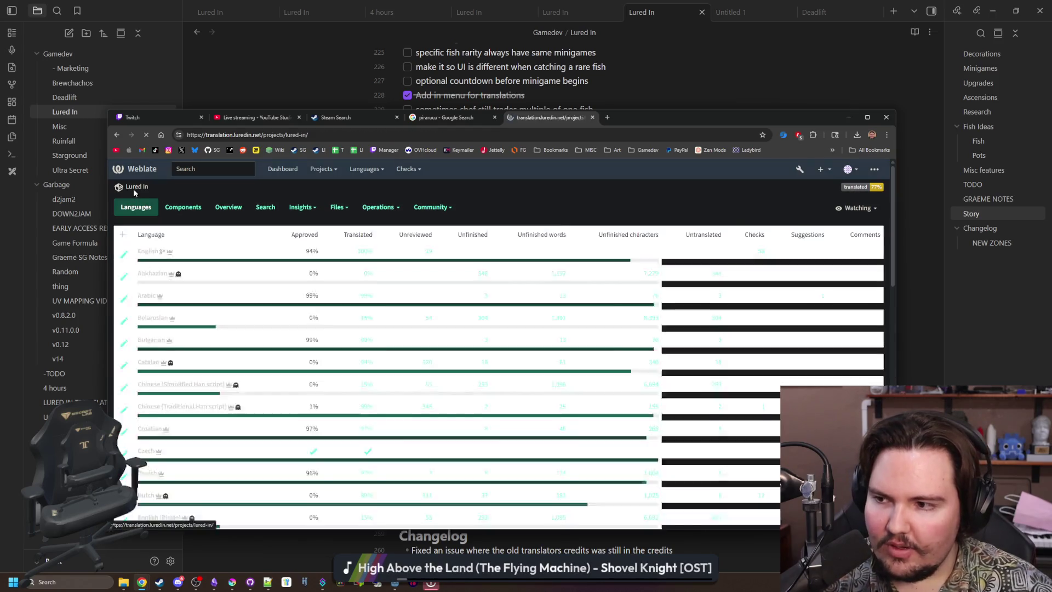
mouse_move(675, 121)
left_mouse_down()
mouse_move(1051, 197)
mouse_move(1051, 208)
left_mouse_up()
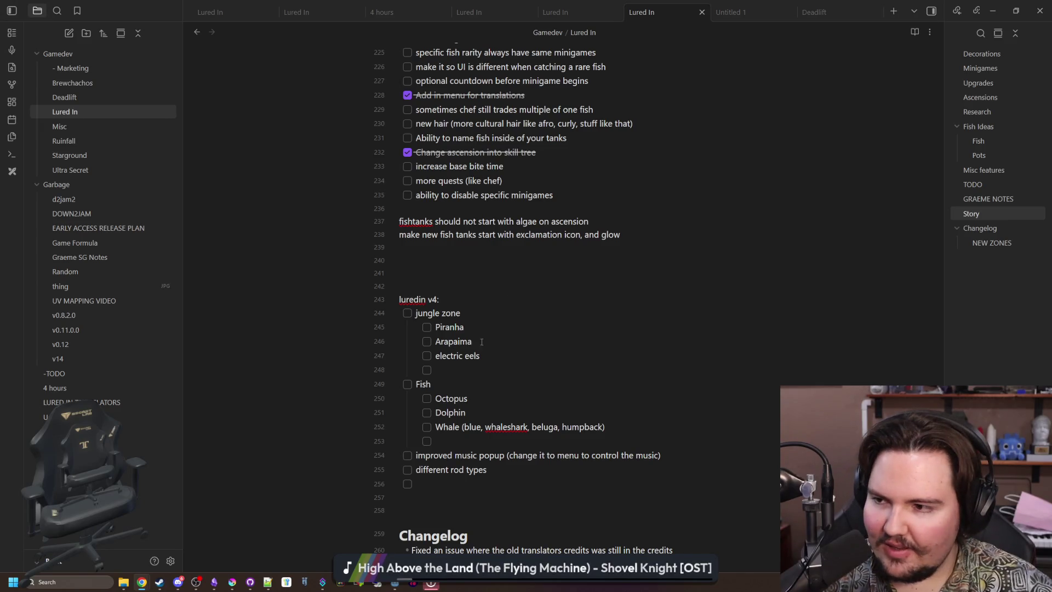
Append '(do tricks? train?)' to the Dolphin item in the luredin v4 list.
left_click(598, 300)
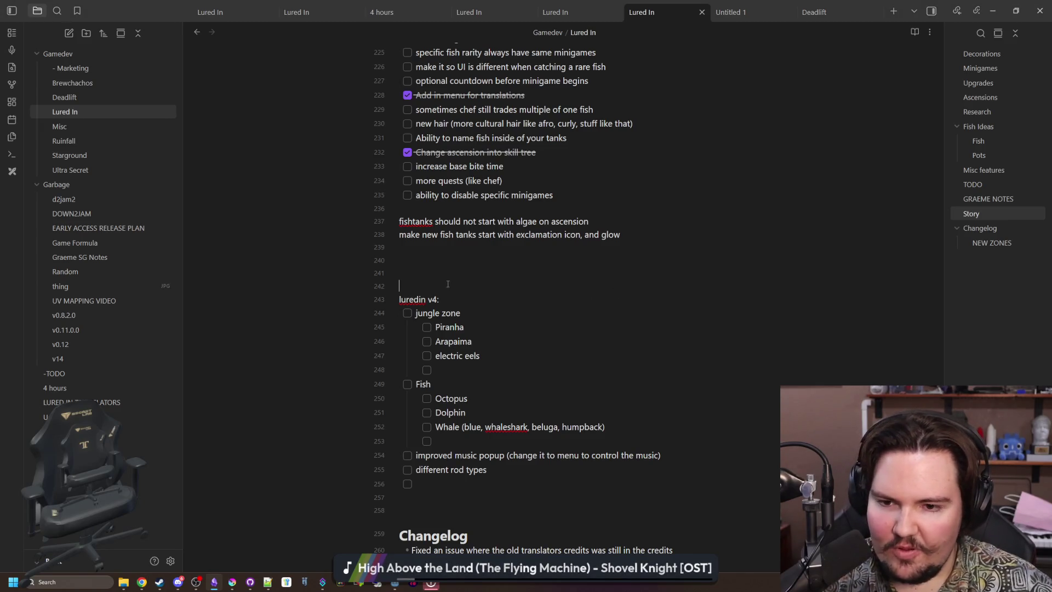
scroll(528, 361, "down", 2)
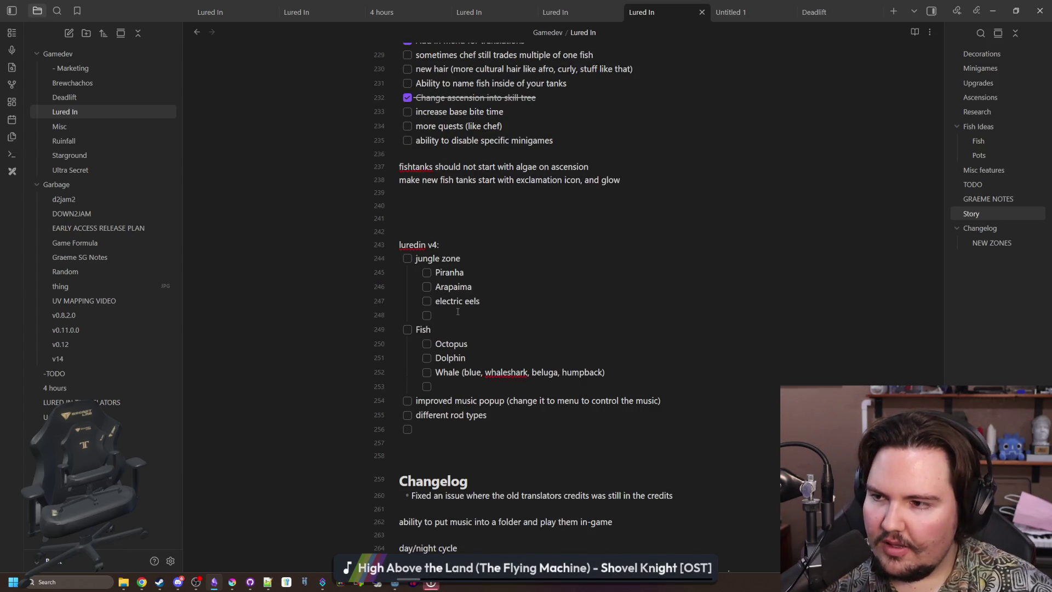
left_click(481, 359)
type("(do tricks?)")
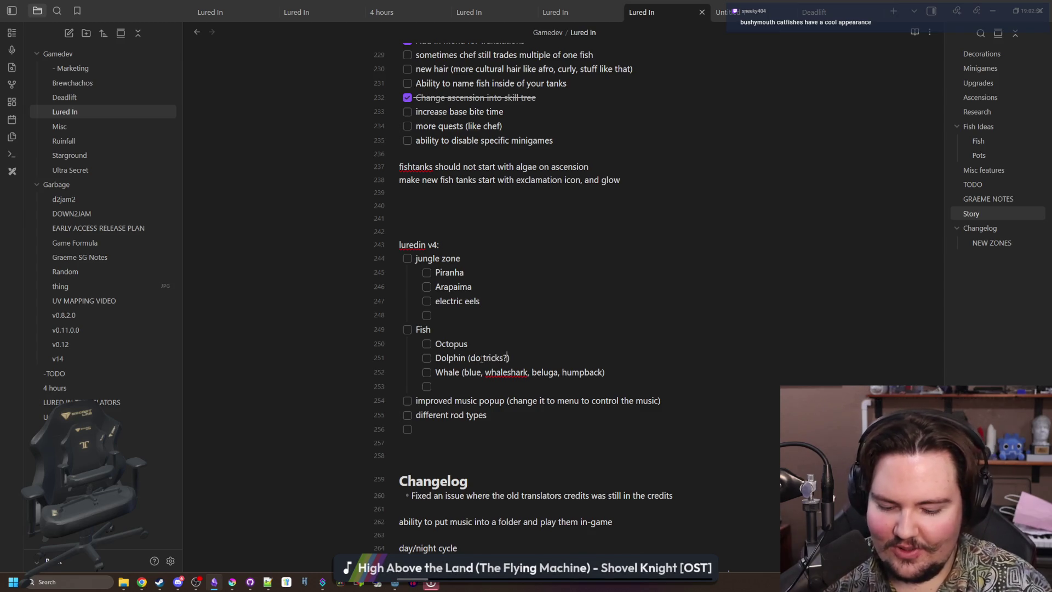
type(" train?")
left_click(539, 330)
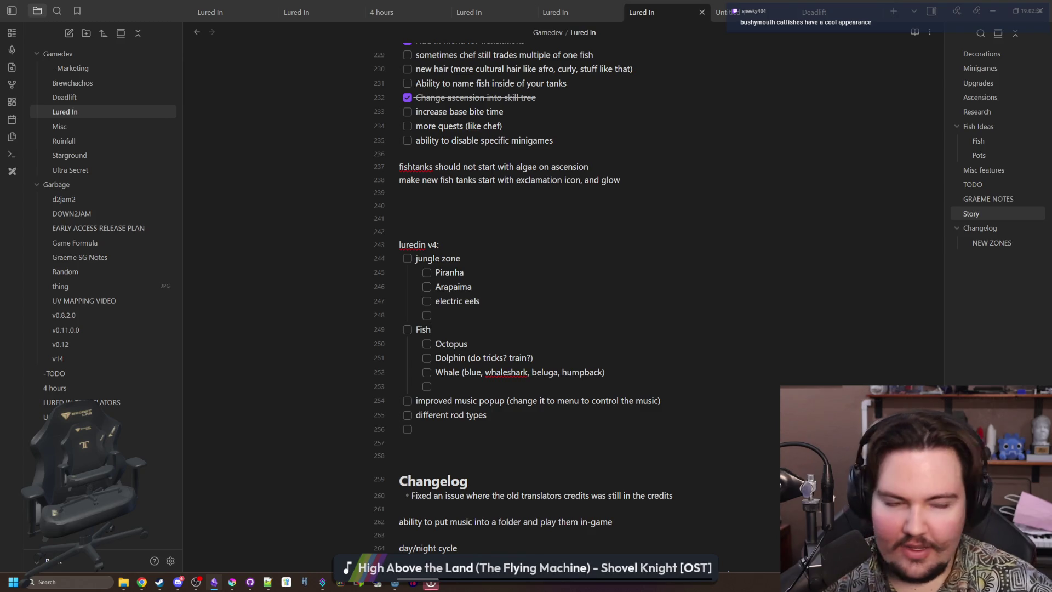
key("alt+Tab")
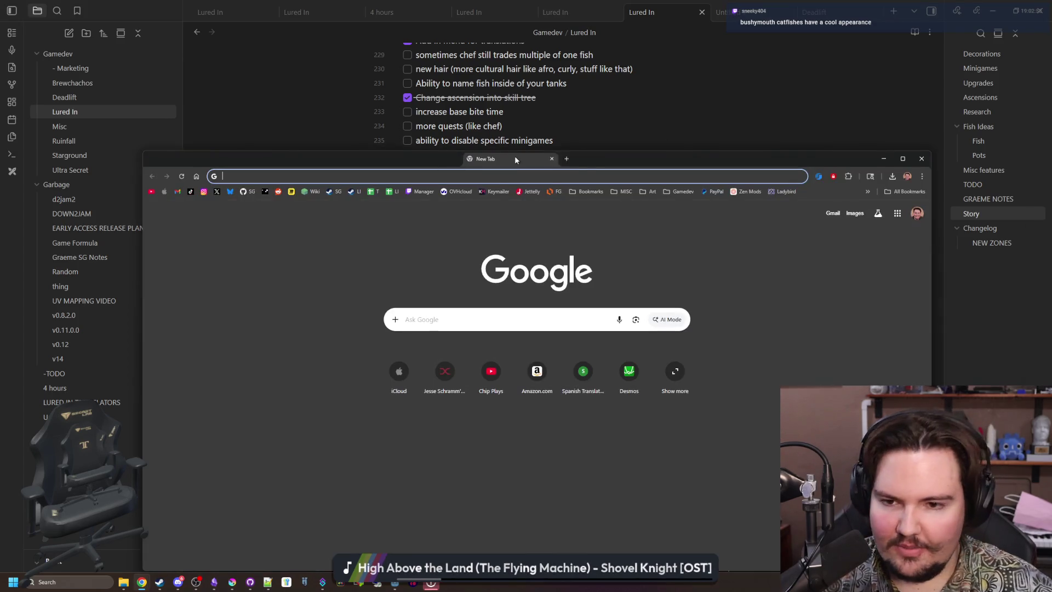
Search 'dorado fish' and open the Salminus brasiliensis Wikipedia article in a second tab.
type("dorodo fish")
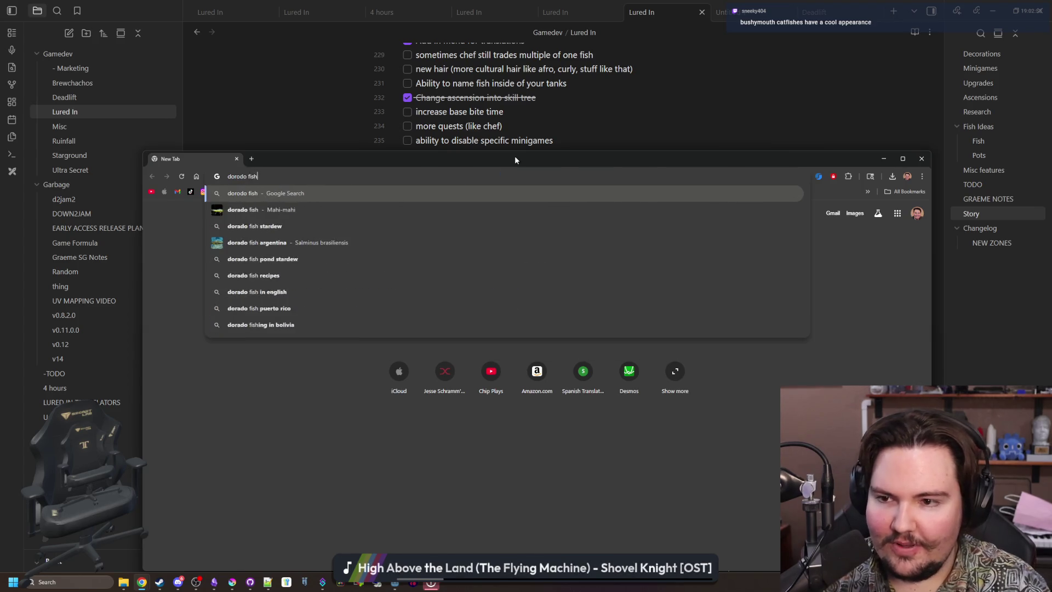
key("Return")
left_click(362, 292)
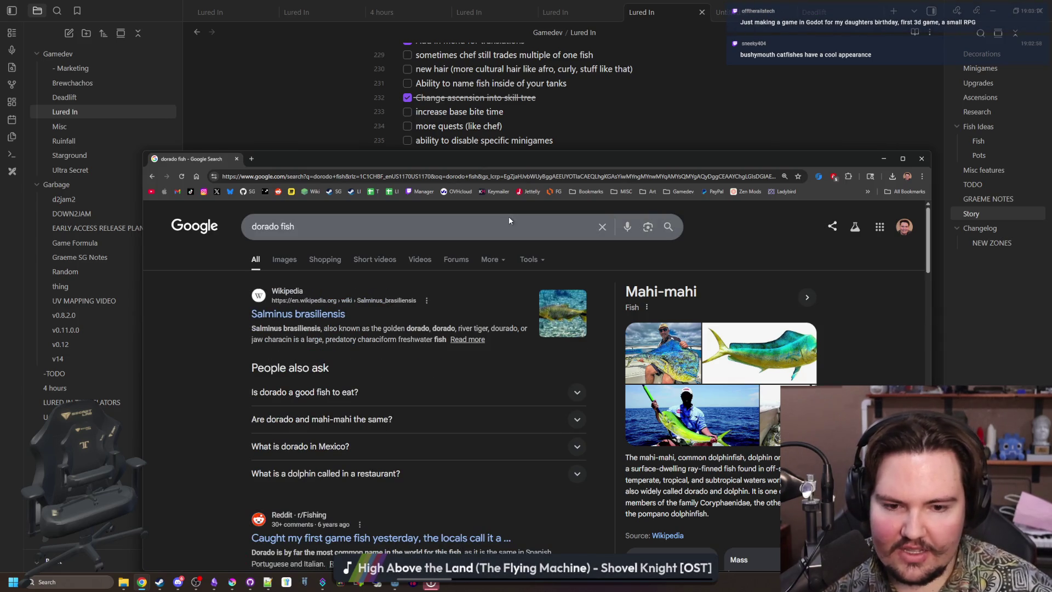
middle_click(296, 316)
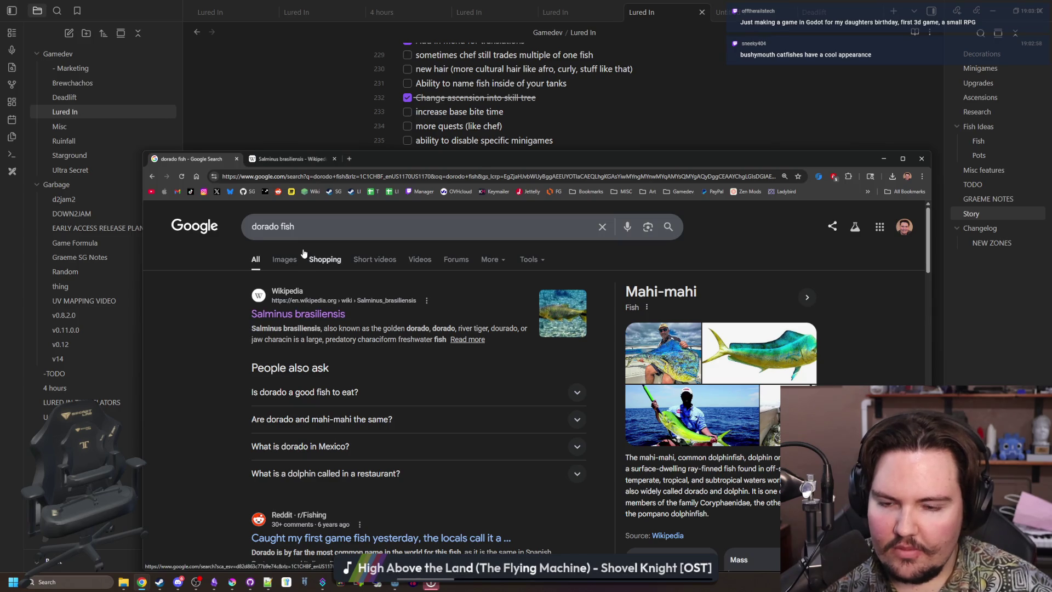
left_click(310, 160)
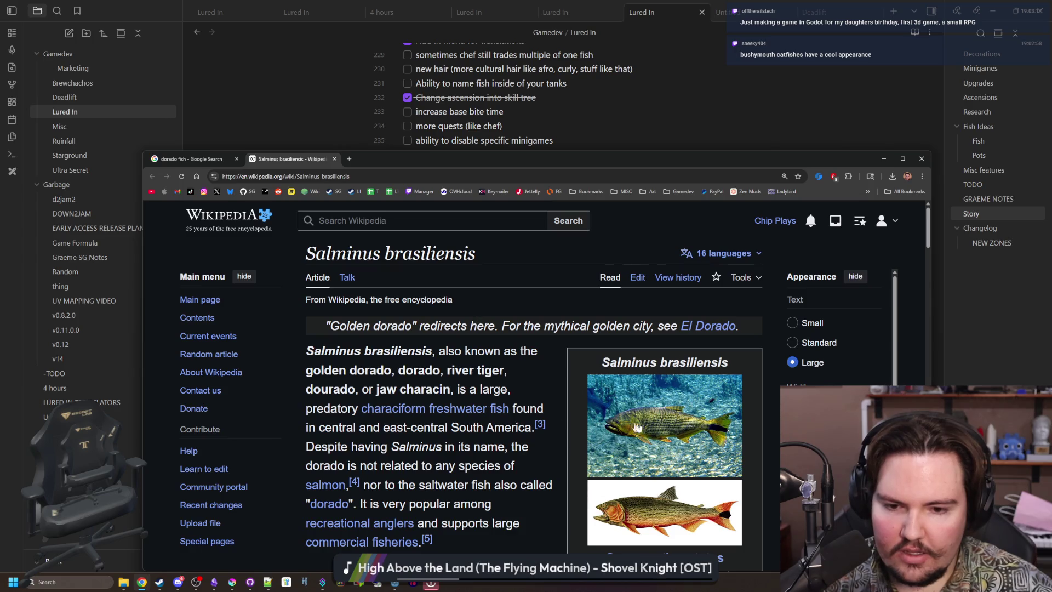
scroll(680, 390, "down", 1)
scroll(680, 390, "down", 2)
key("ctrl+shift+Tab")
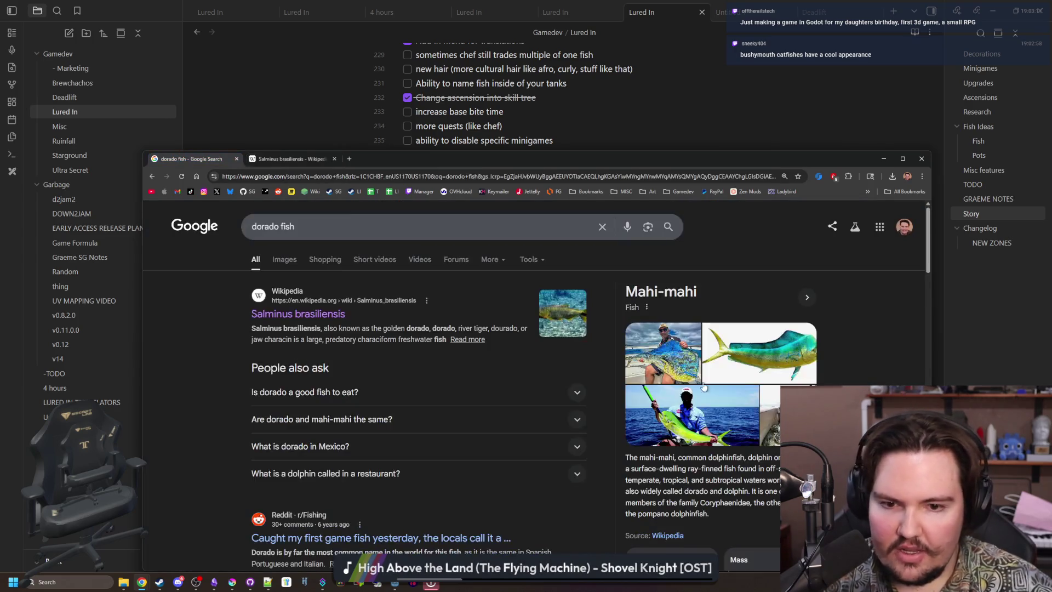
Enlarge Mahi-mahi images from the knowledge panel, then return to the Salminus brasiliensis article.
left_click(759, 357)
left_click(872, 281)
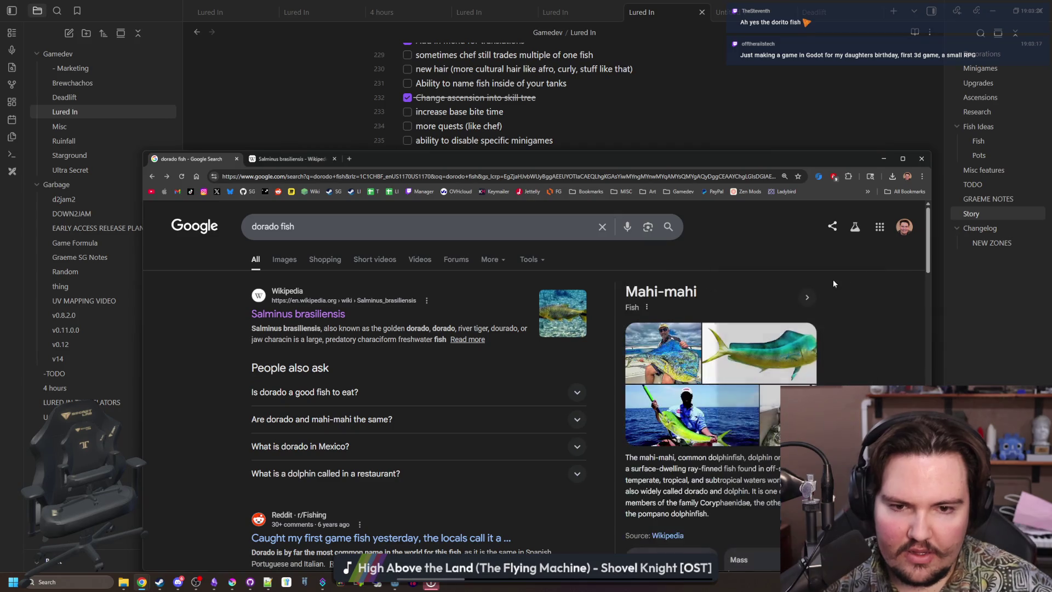
left_click(745, 328)
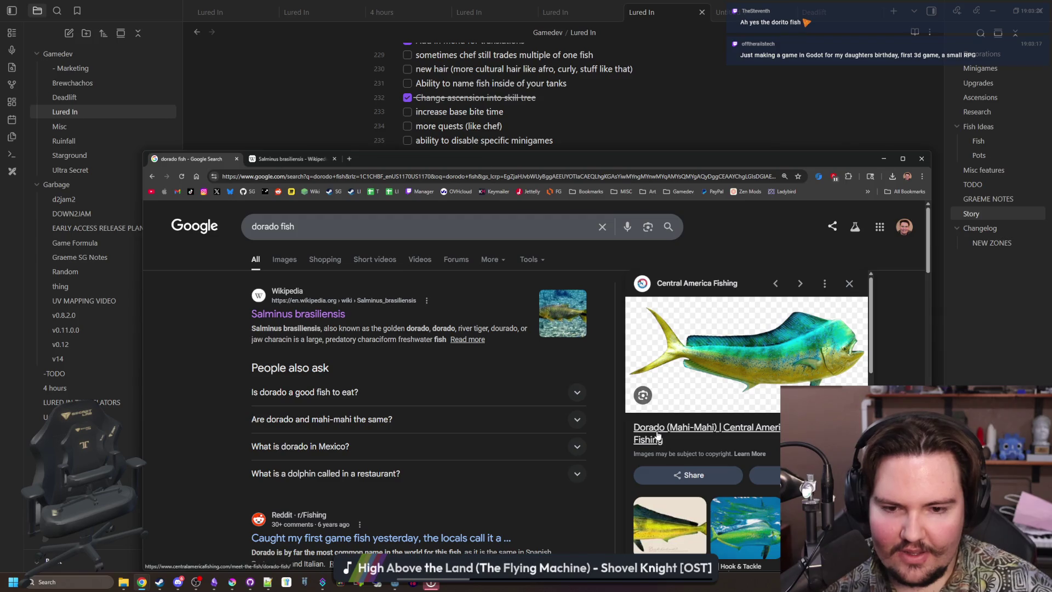
left_click(850, 284)
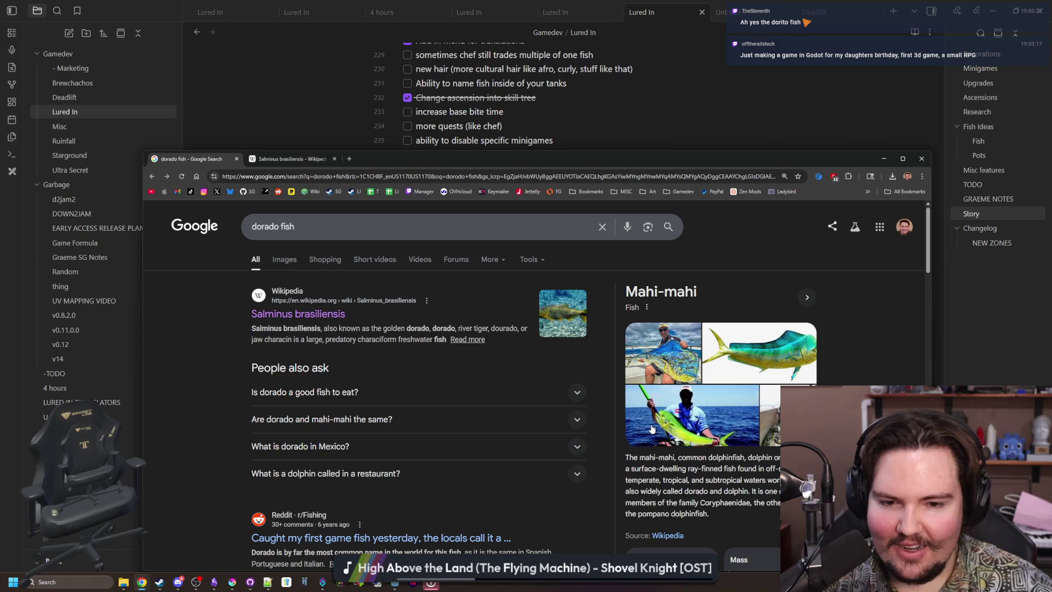
left_click(767, 378)
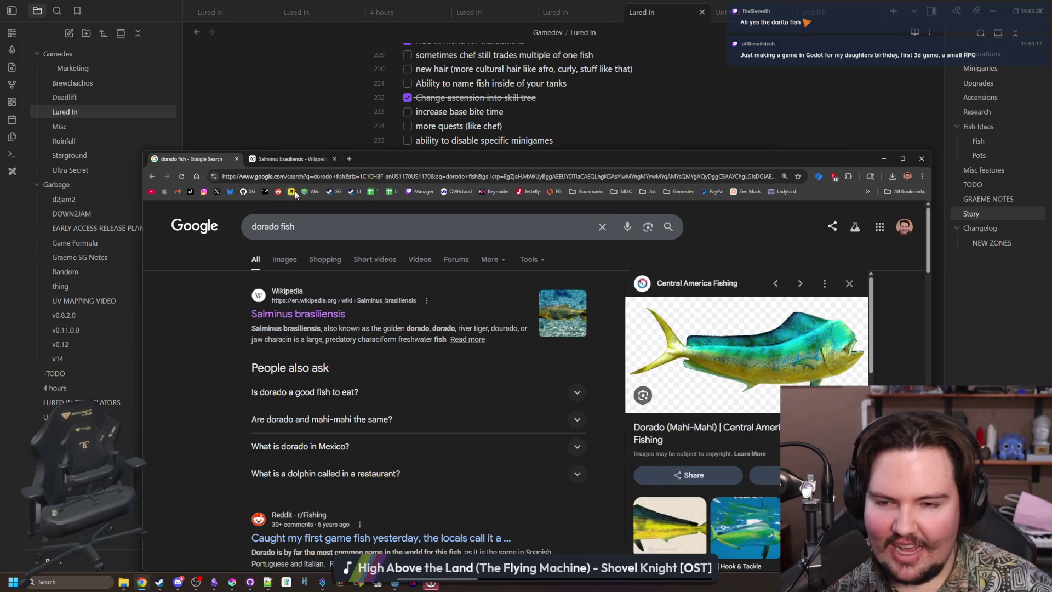
left_click(308, 163)
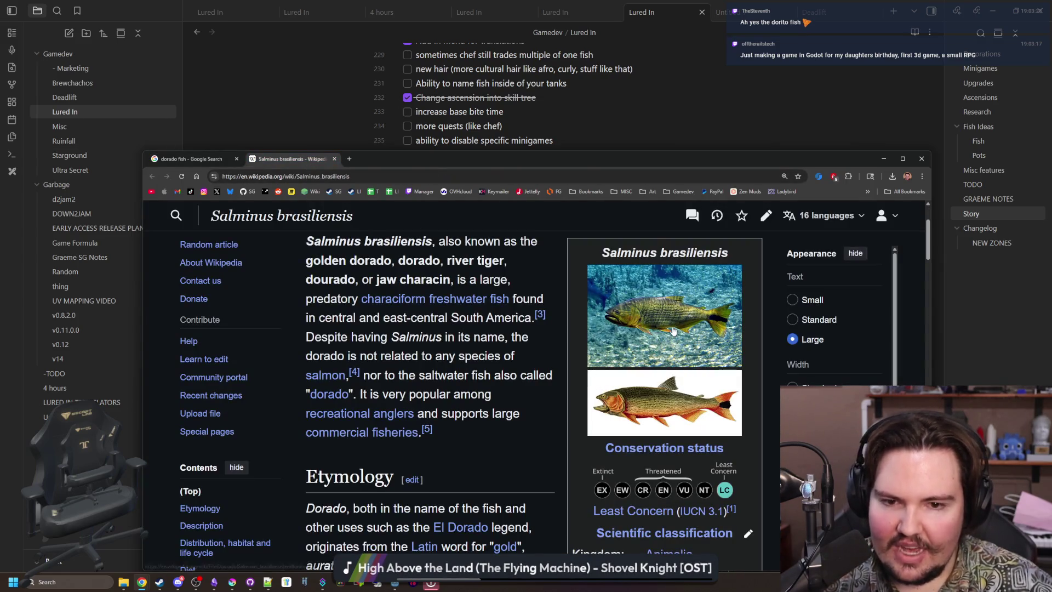
Read down through the golden dorado Wikipedia article.
scroll(512, 340, "up", 1)
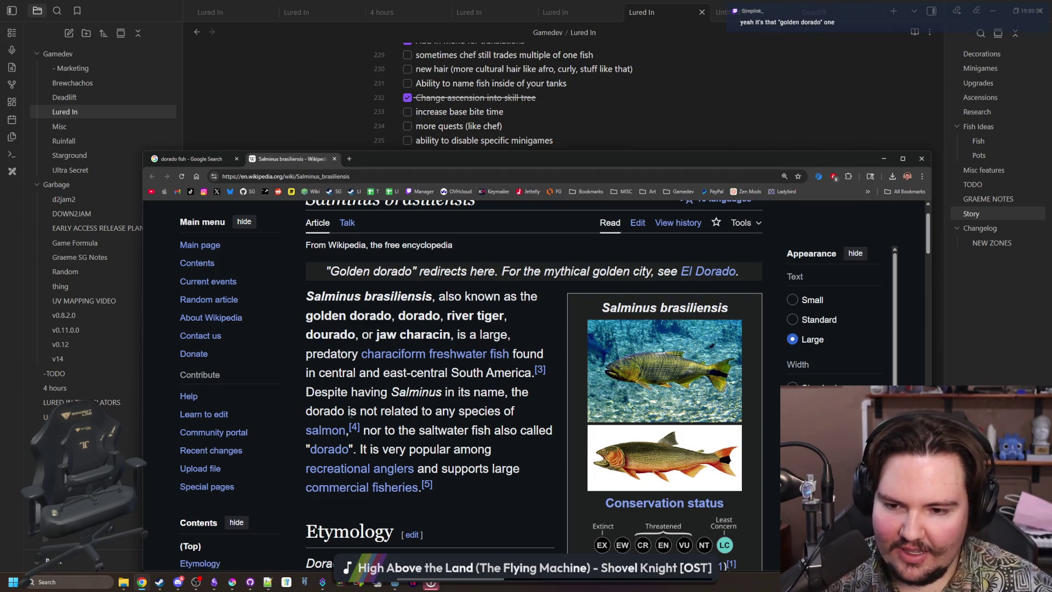
left_click_drag(415, 430, 526, 430)
left_click(345, 449)
mouse_move(332, 455)
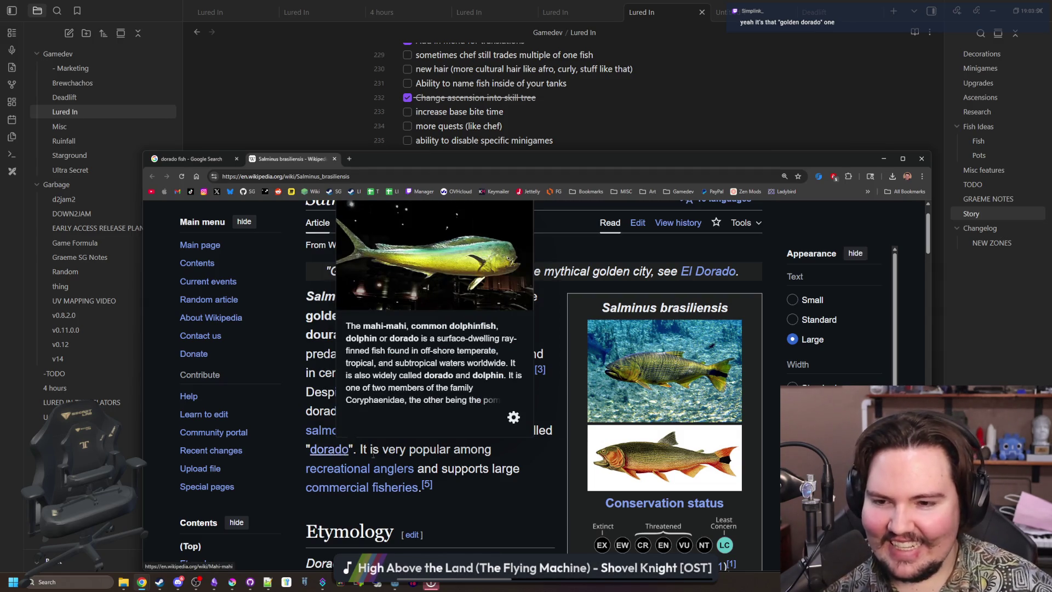
scroll(492, 396, "down", 1)
scroll(492, 397, "down", 2)
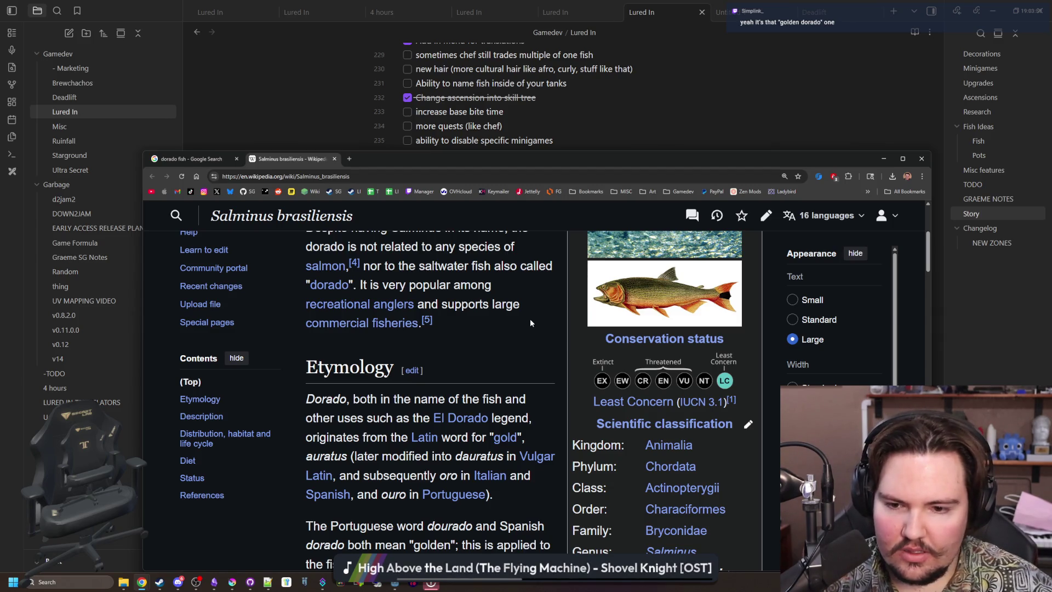
scroll(531, 318, "down", 3)
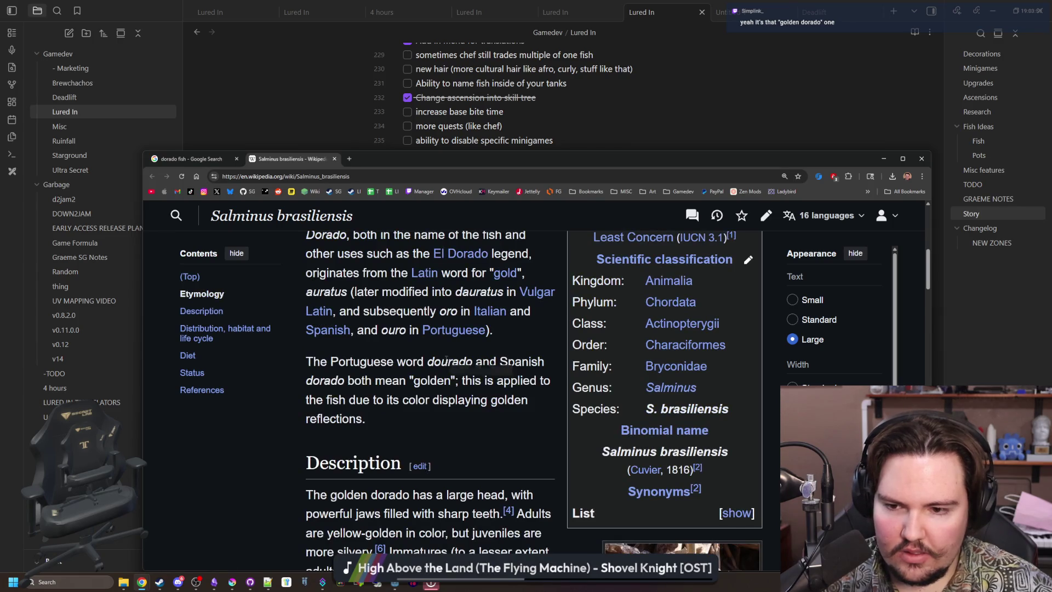
scroll(446, 359, "down", 3)
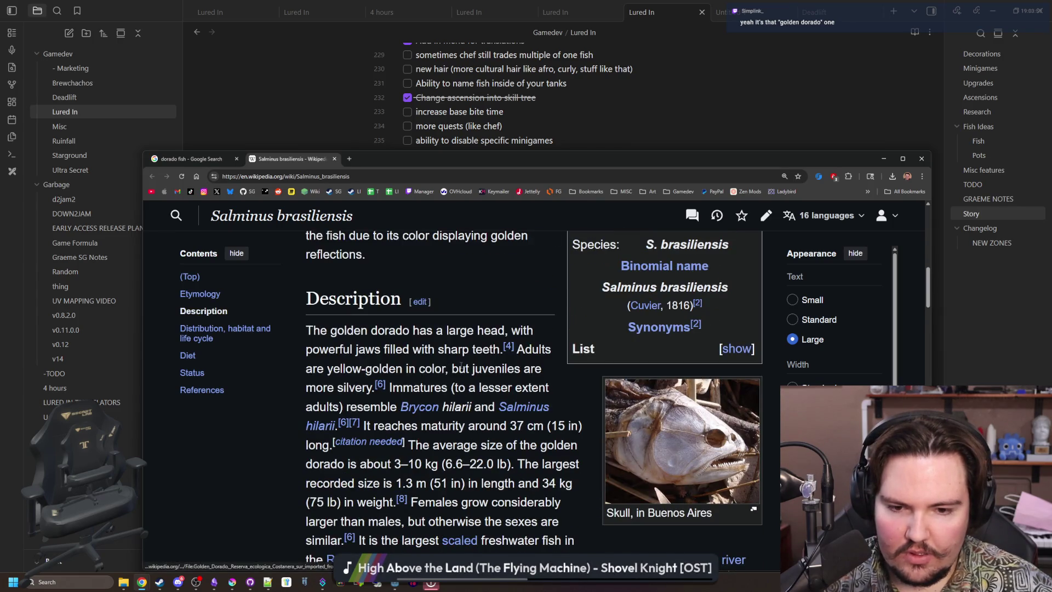
scroll(407, 342, "down", 5)
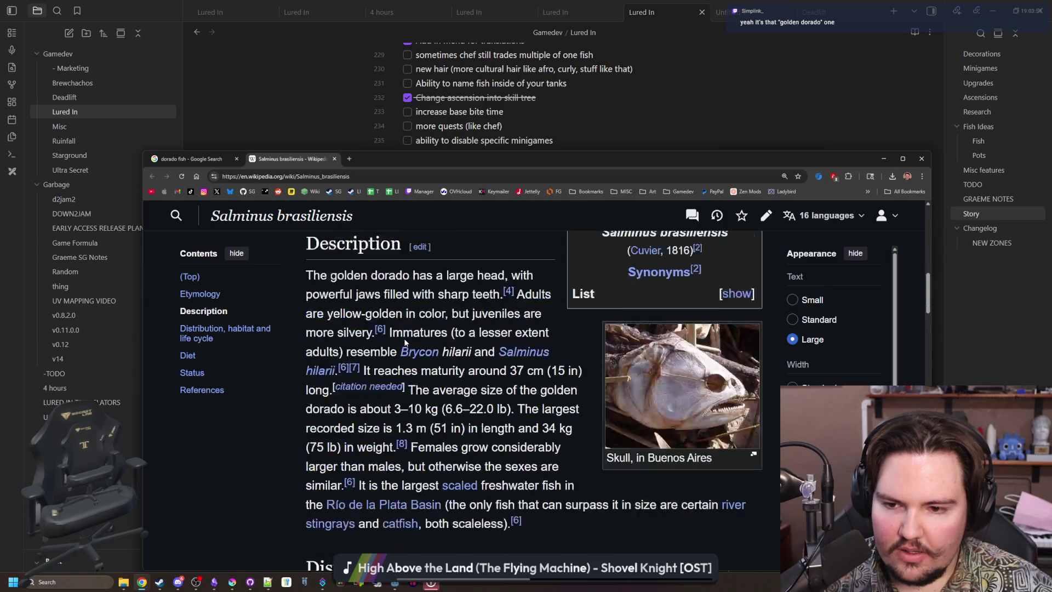
View the golden dorado photo full-size, then keep browsing the article.
left_click(683, 464)
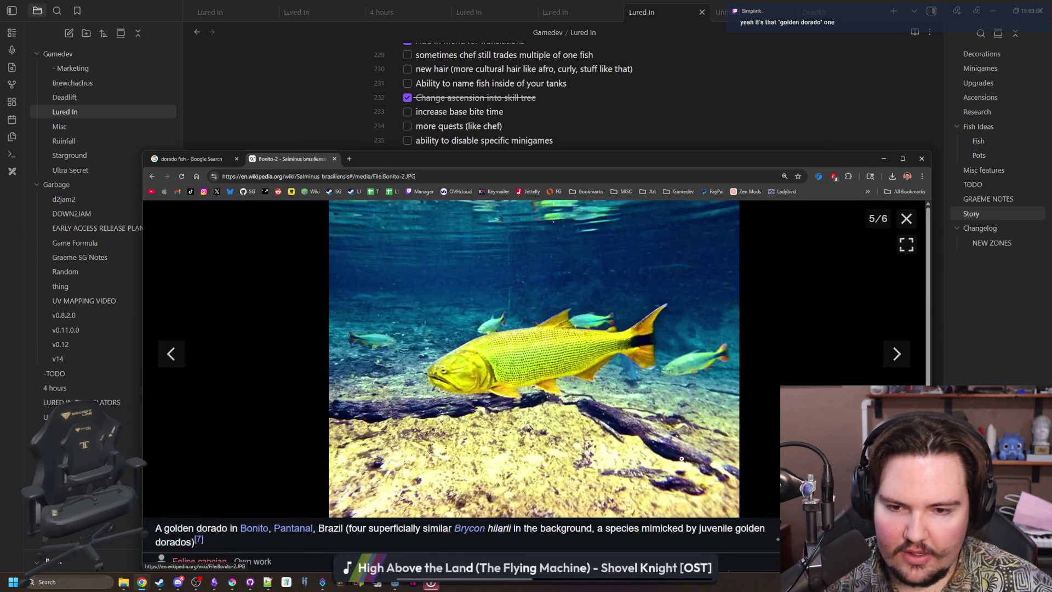
left_click(906, 217)
scroll(500, 338, "down", 4)
scroll(500, 338, "down", 5)
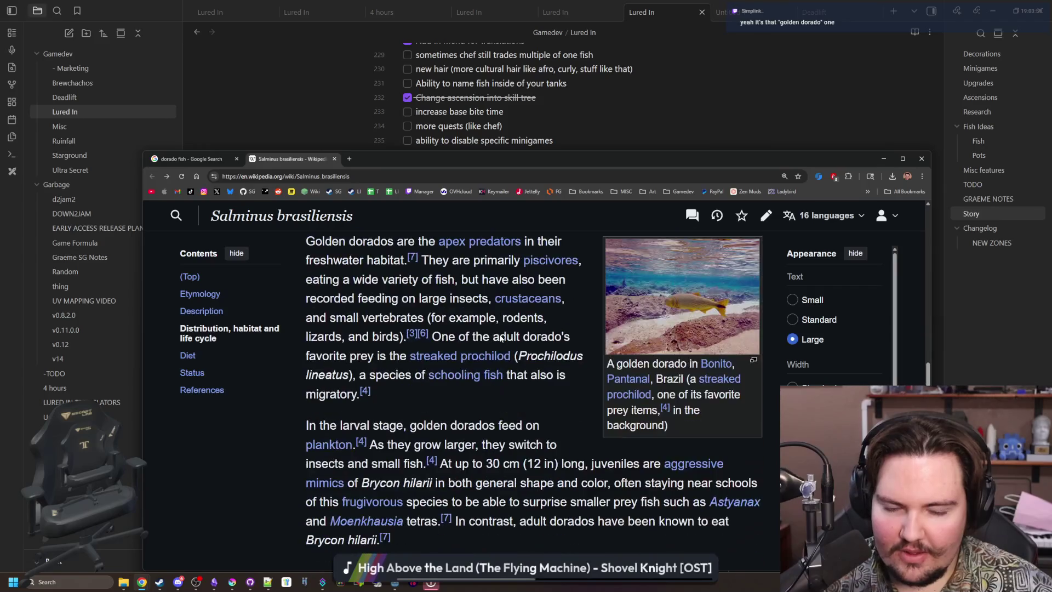
scroll(501, 340, "up", 1)
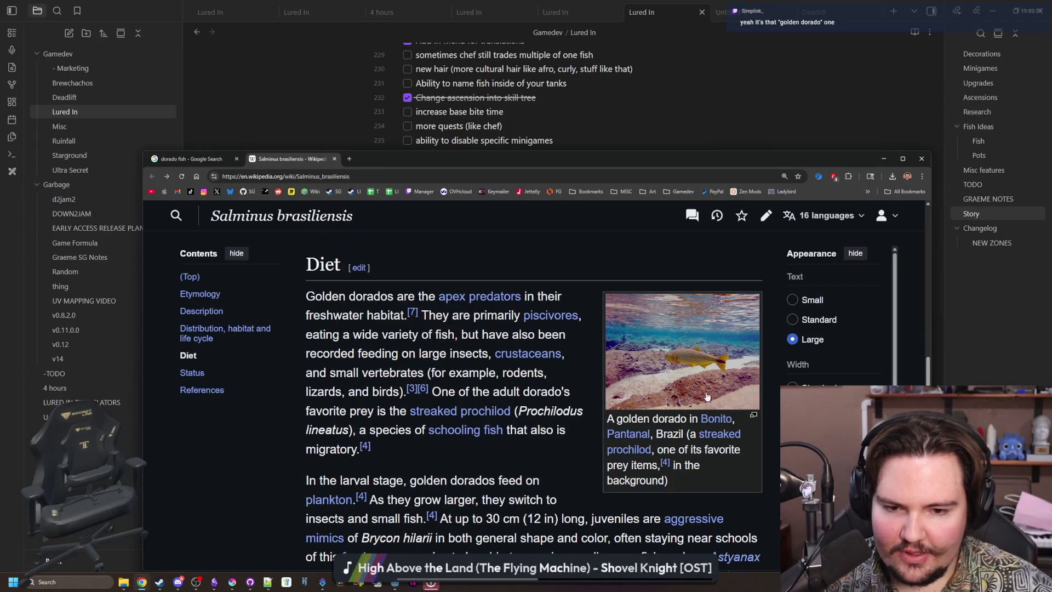
scroll(528, 353, "down", 1)
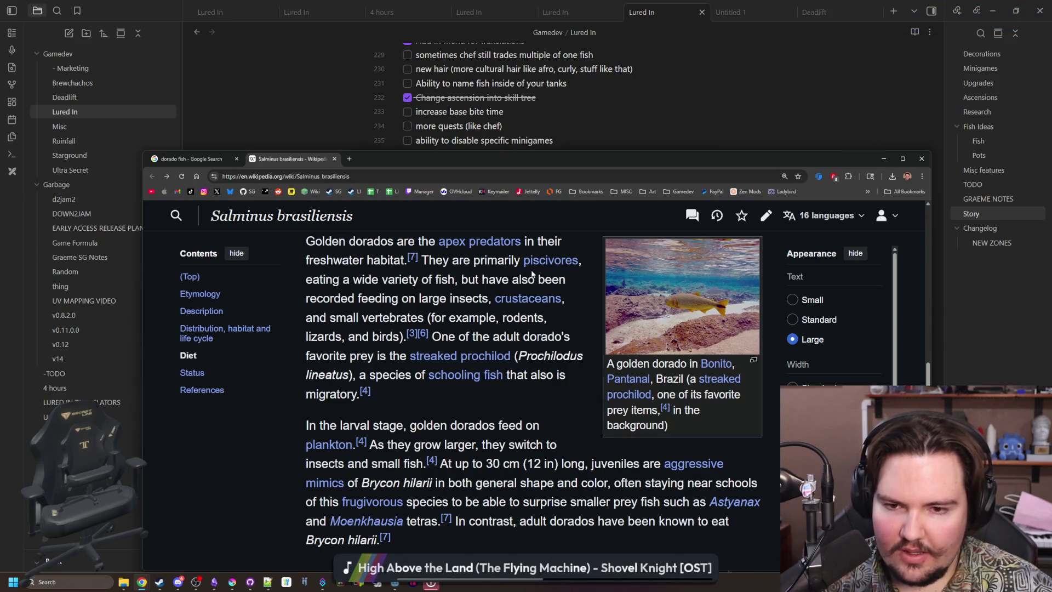
scroll(467, 331, "down", 4)
scroll(465, 332, "up", 20)
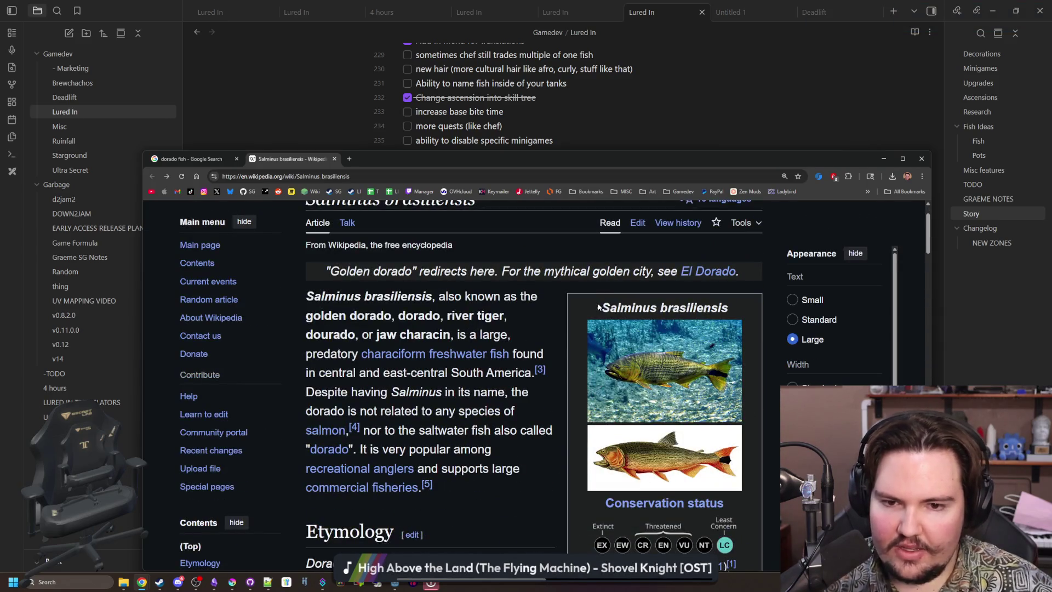
Copy 'Salminus brasiliensis' and paste it into the empty fish entry under jungle zone.
left_click_drag(601, 308, 755, 313)
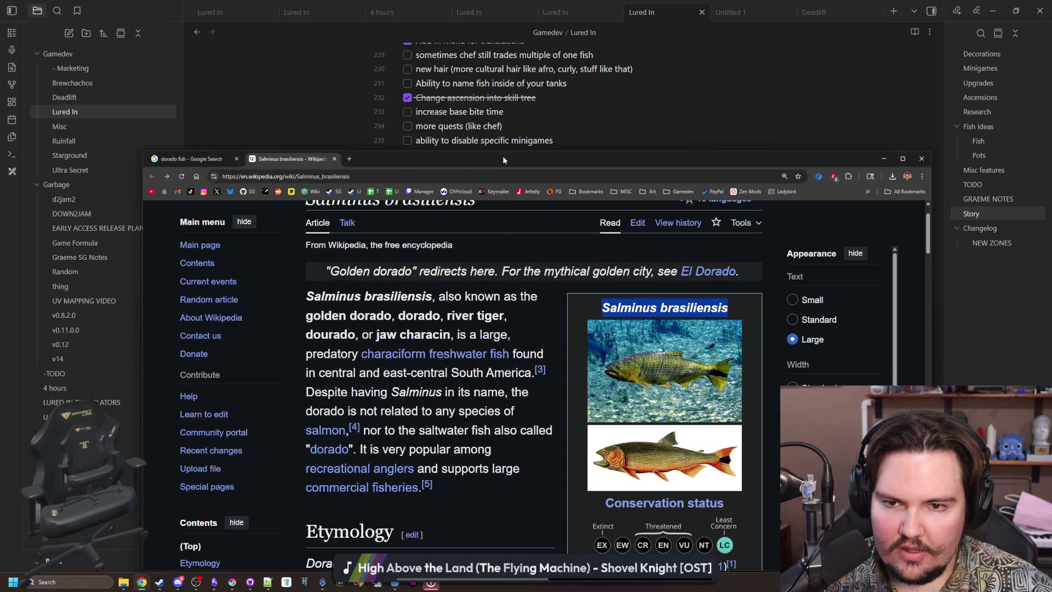
left_click(502, 147)
left_click(468, 318)
type("_Salminus brasiliensis_")
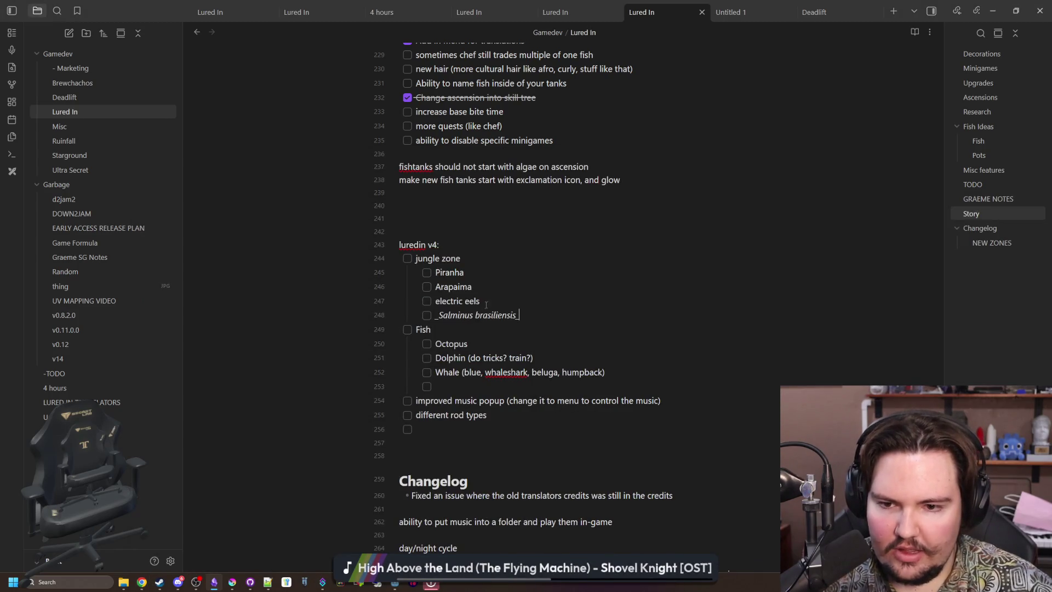
Add '(Dorado)' after the Salminus brasiliensis entry.
type("(")
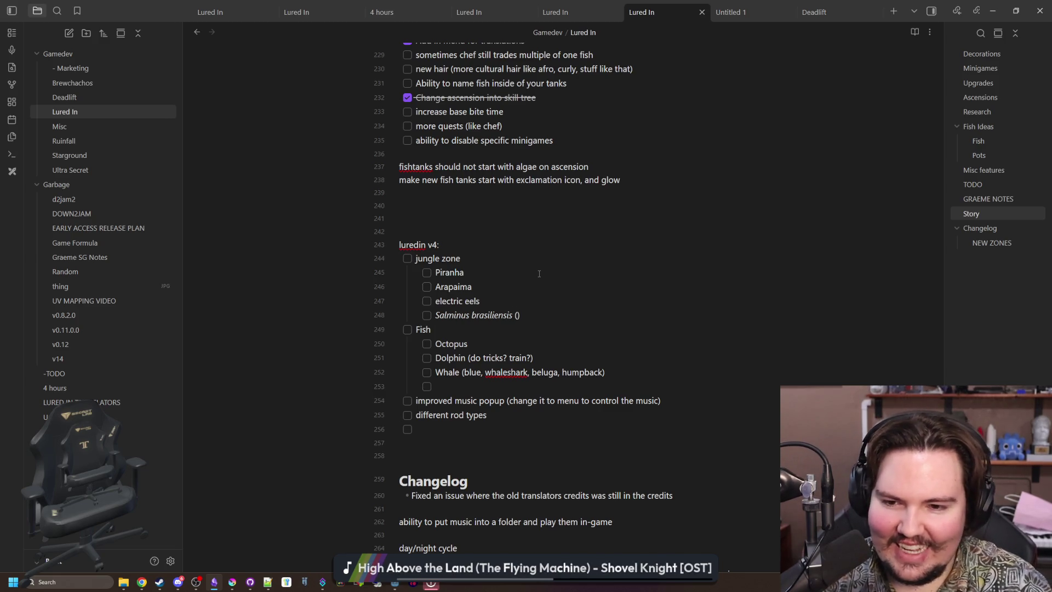
type("Dorado")
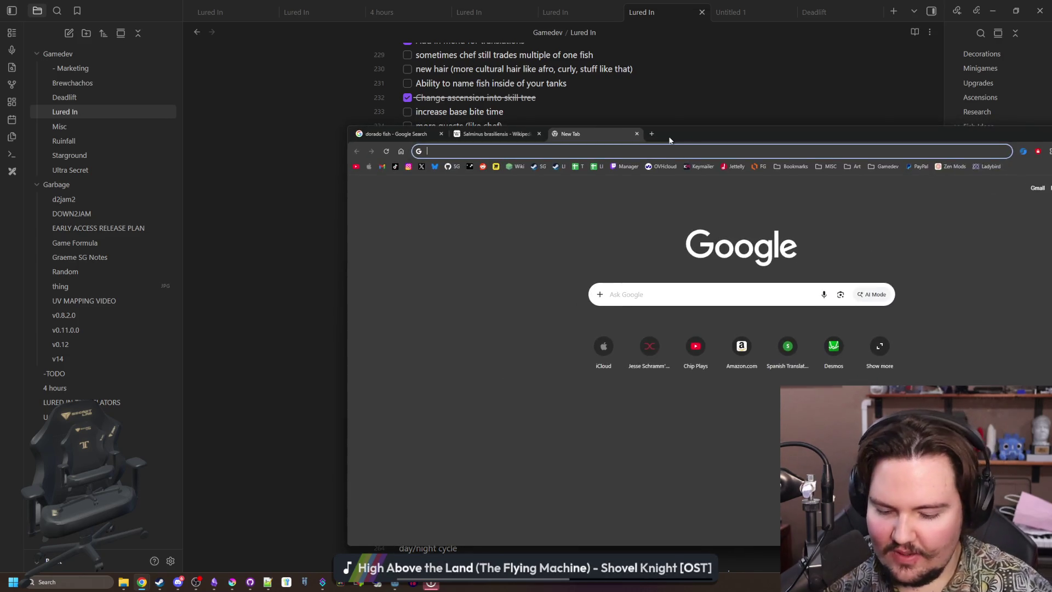
Search Google for 'bushymouth catfish' and preview the first photo.
type("bushymouth catfiush")
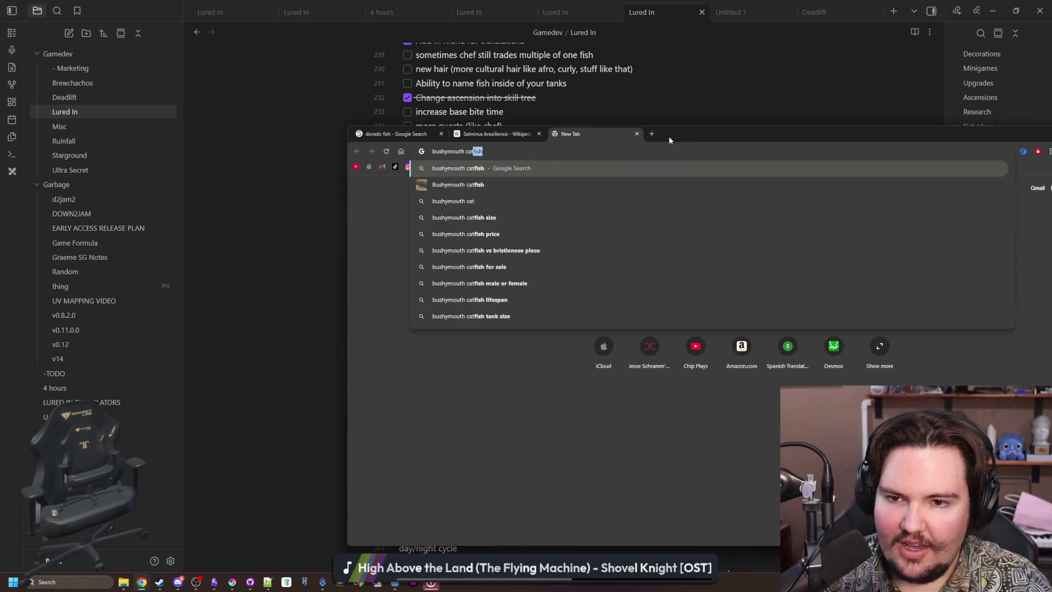
key("Return")
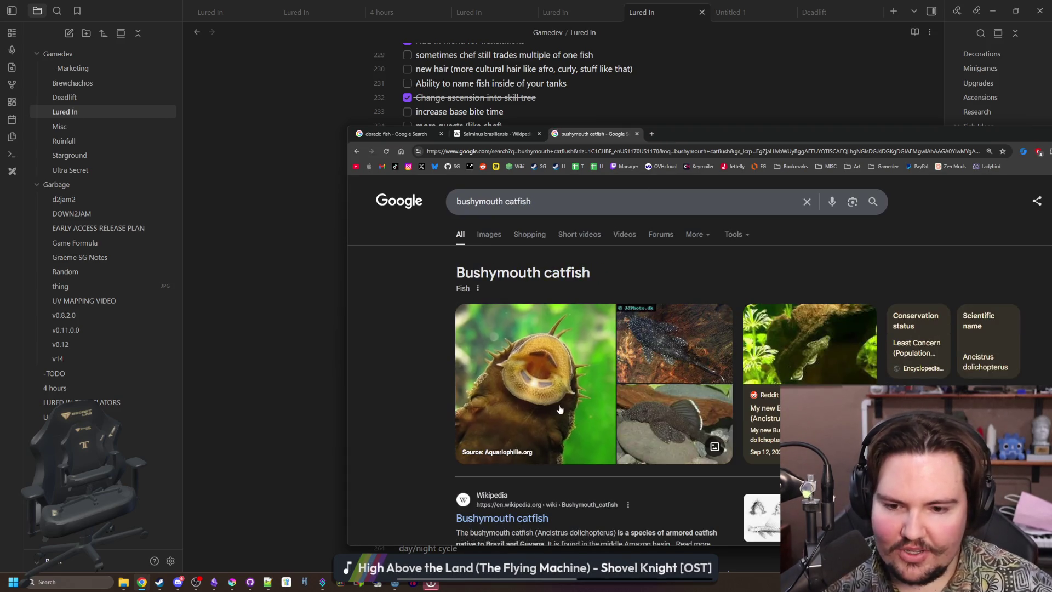
scroll(565, 366, "down", 1)
scroll(566, 366, "up", 1)
left_click(564, 364)
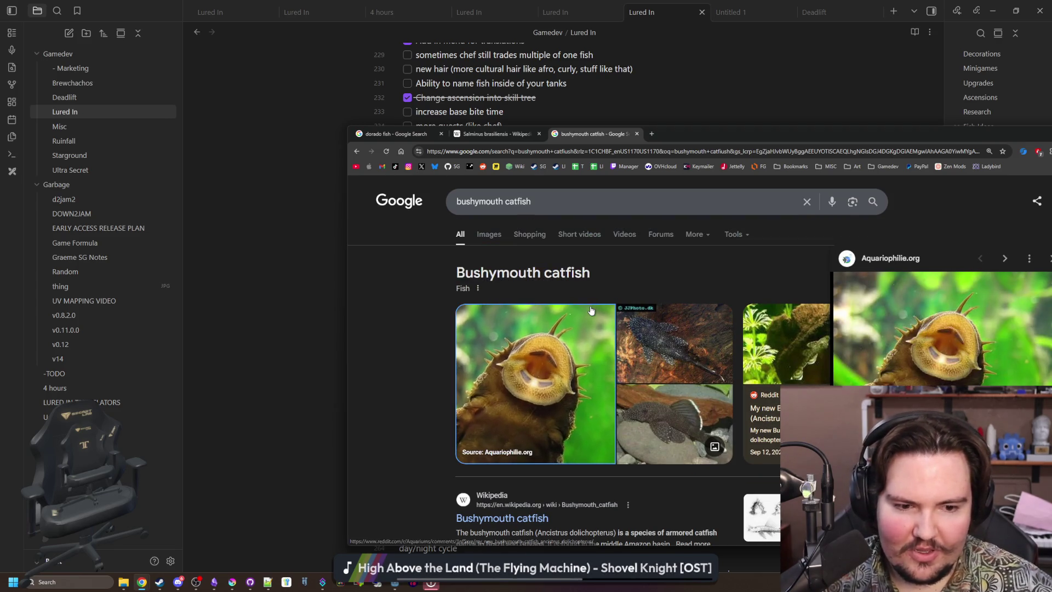
Show the catfish image results full-screen and preview The Spruce Pets bristlenose pleco picture.
left_click(489, 234)
left_click_drag(713, 134, 558, 3)
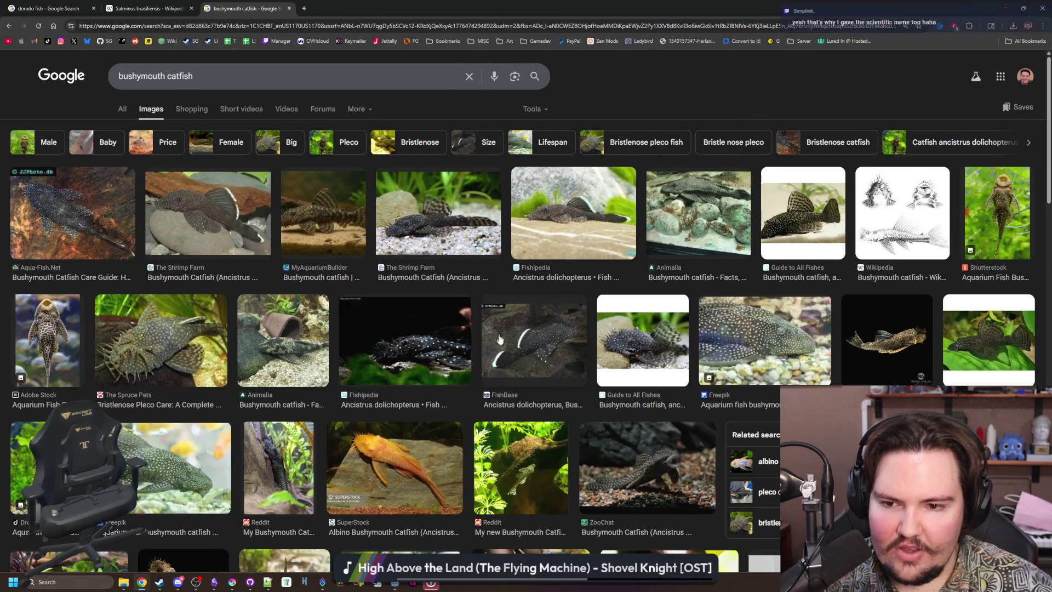
left_click(149, 365)
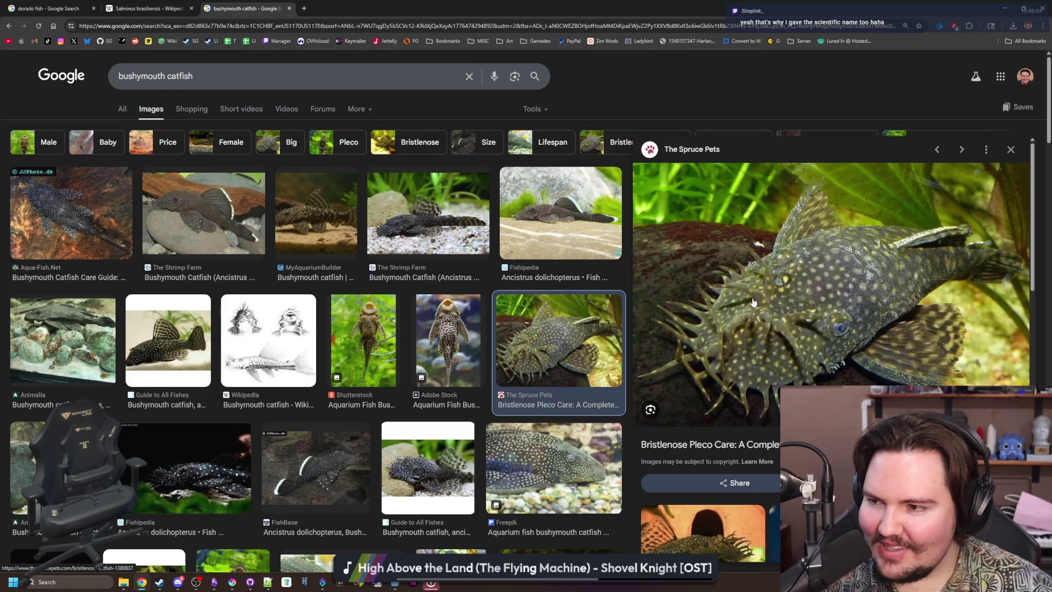
scroll(654, 288, "down", 2)
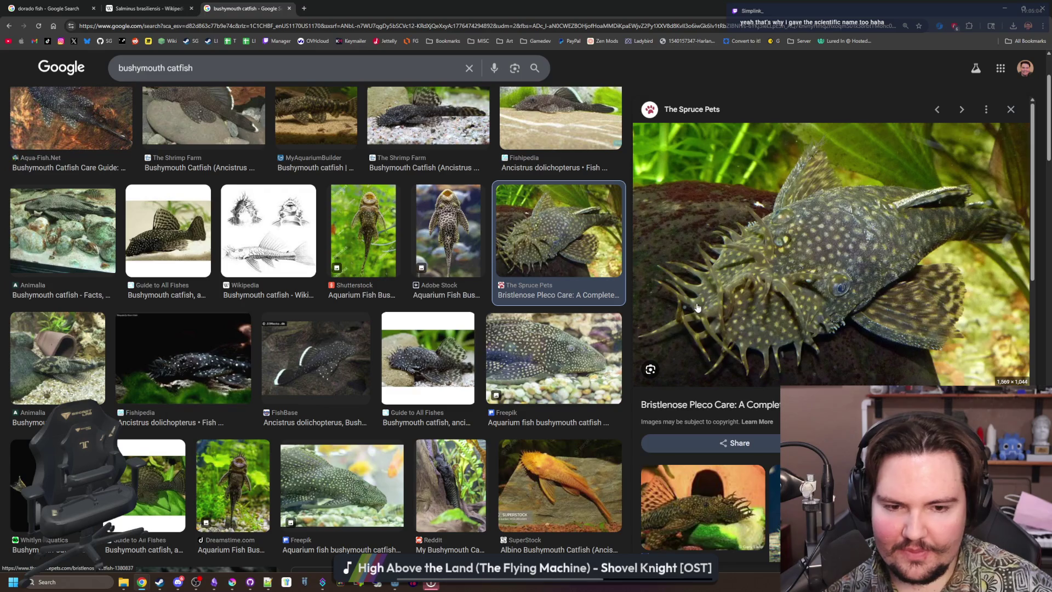
scroll(675, 279, "down", 1)
scroll(428, 344, "down", 3)
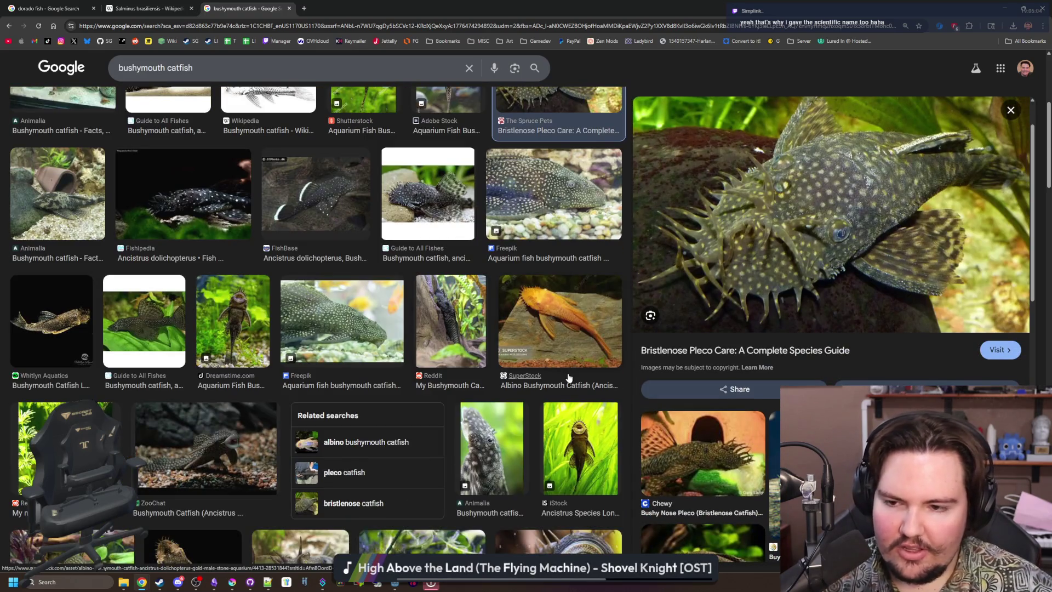
Preview the iStock longfin and Dreamstime close-up bushymouth catfish images.
left_click(557, 485)
scroll(559, 443, "down", 6)
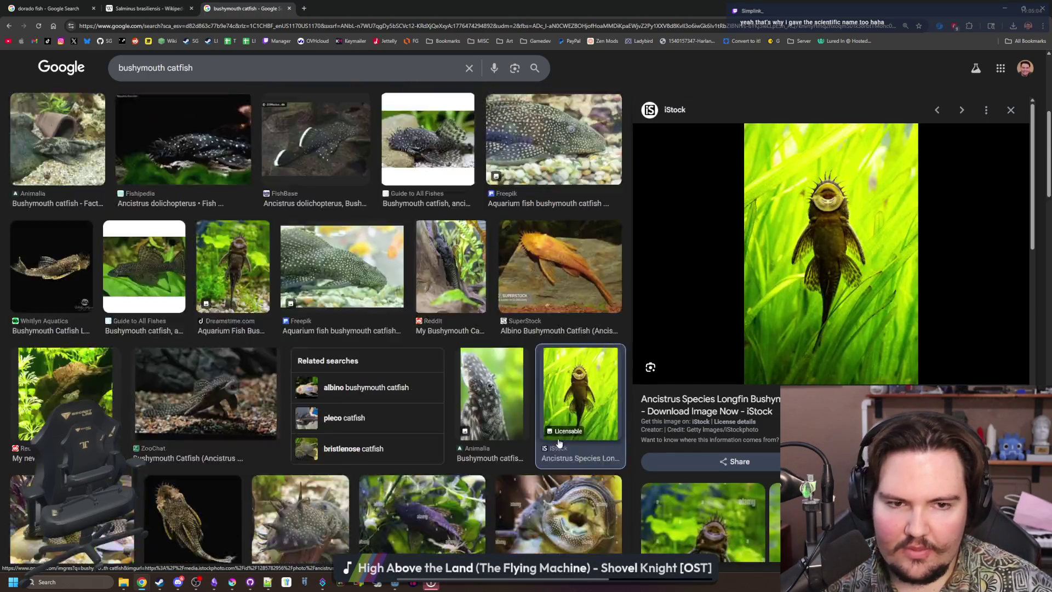
left_click(82, 376)
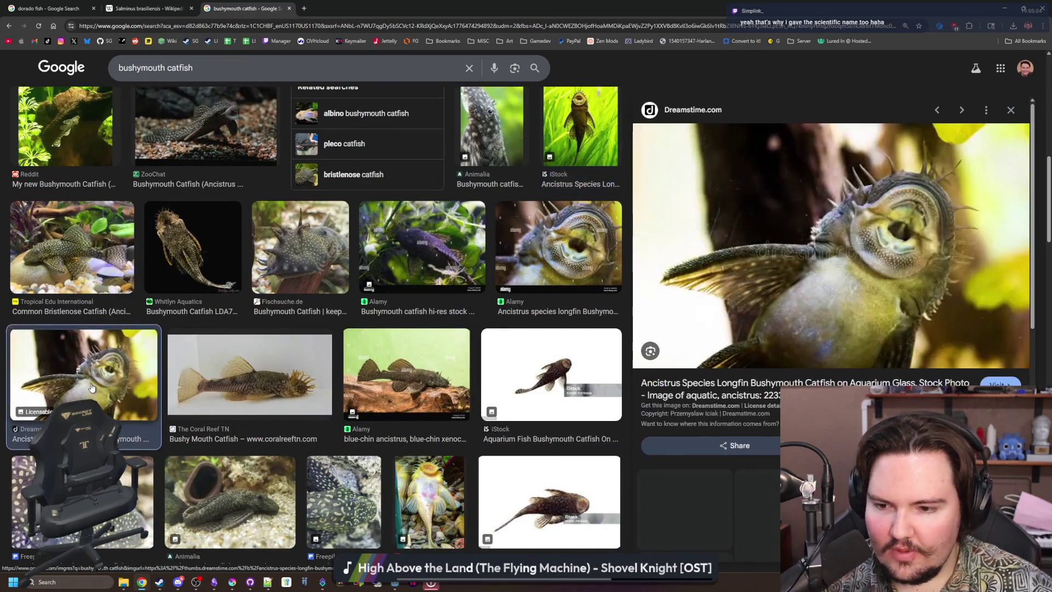
scroll(333, 343, "down", 4)
scroll(333, 343, "down", 2)
scroll(335, 341, "down", 4)
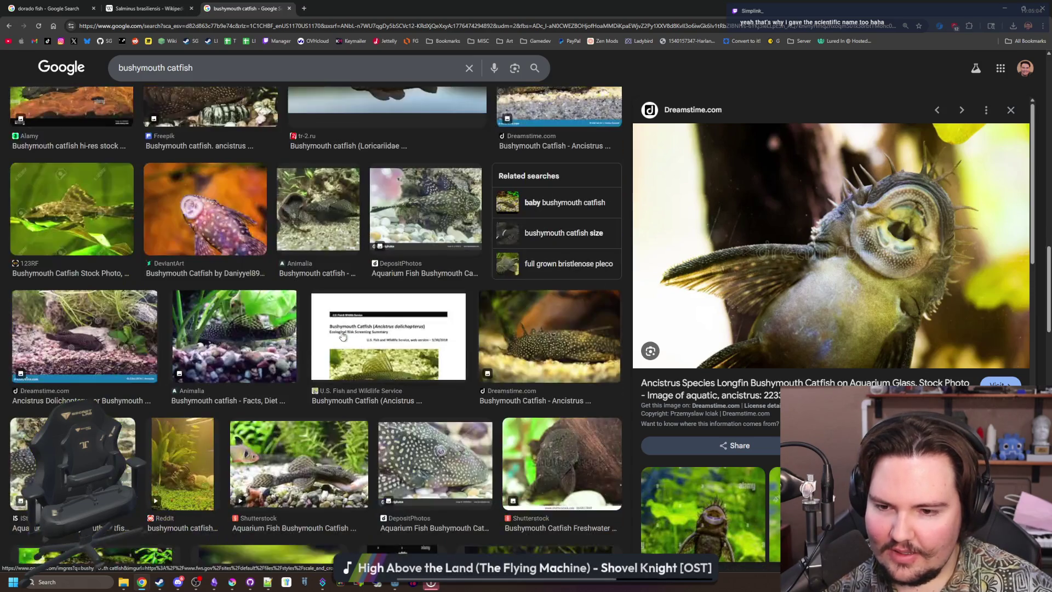
scroll(340, 334, "down", 5)
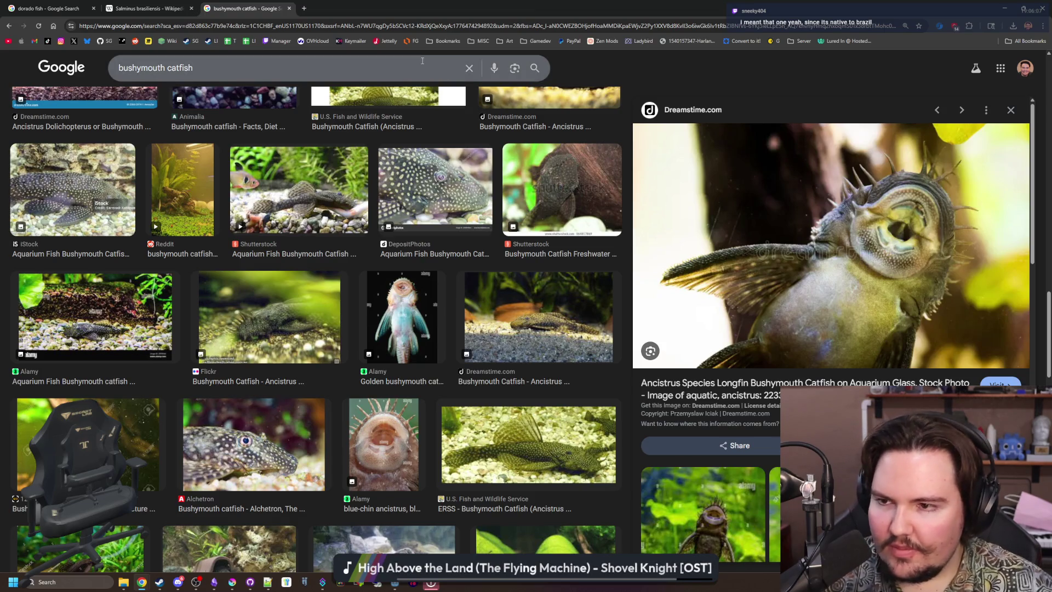
Return to the main results and open the Bushymouth catfish Wikipedia article.
scroll(423, 340, "up", 10)
scroll(423, 337, "up", 5)
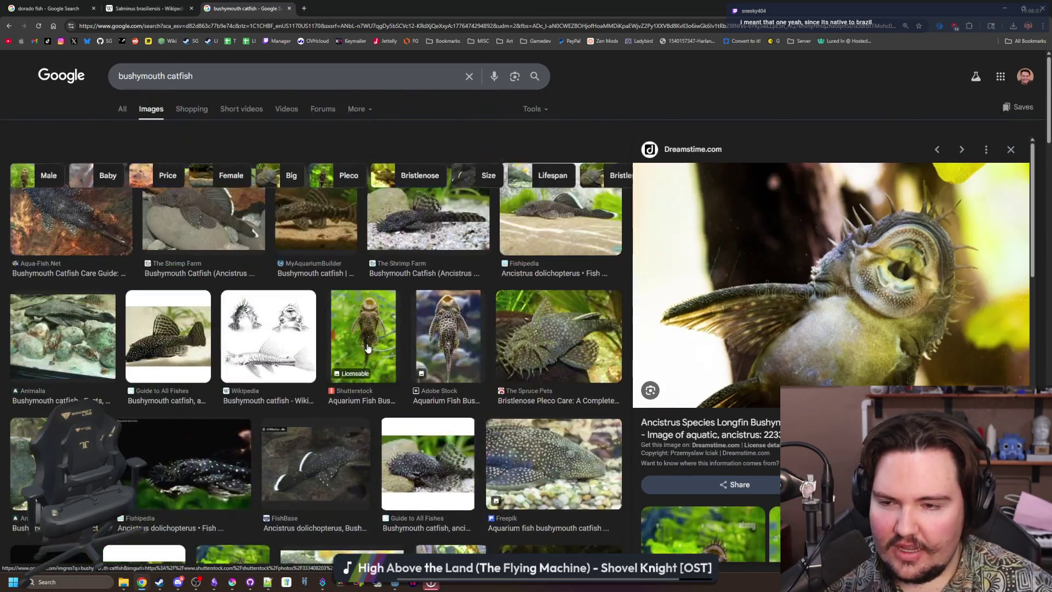
left_click(122, 109)
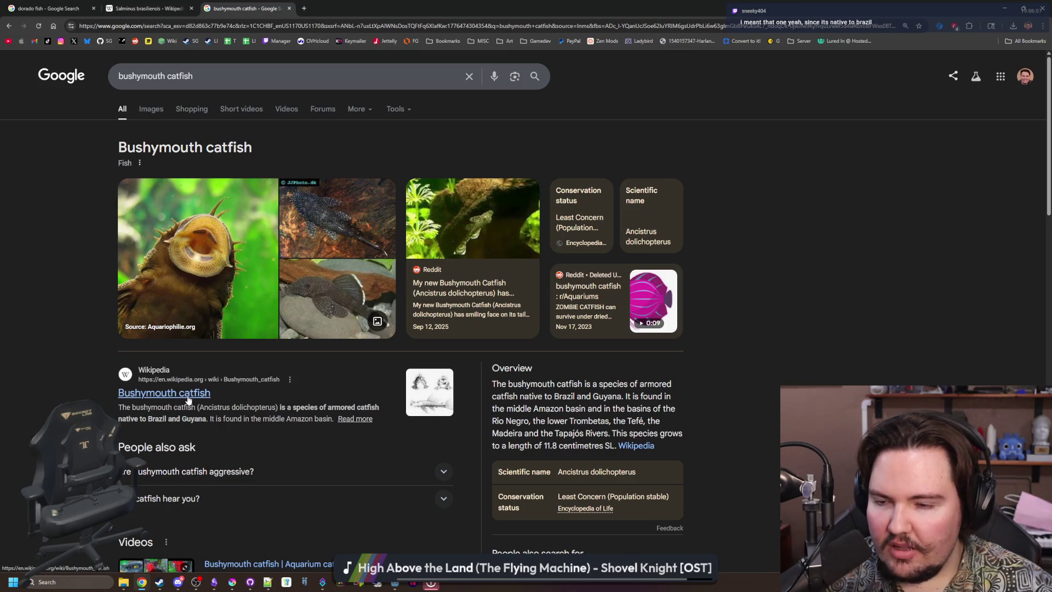
left_click(188, 400)
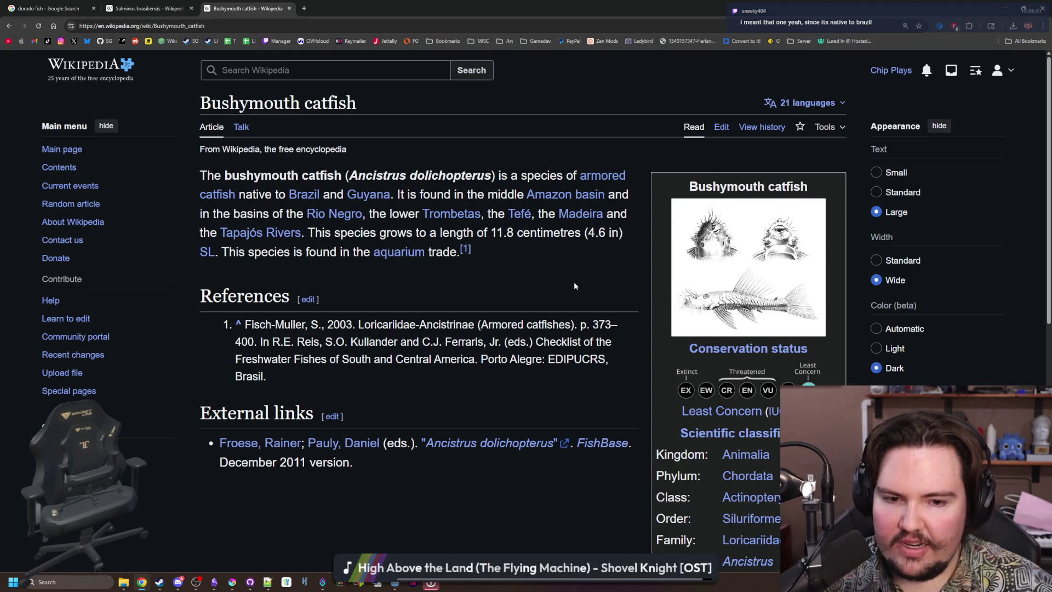
Skim the Ancistrus dolichopterus article, then float Chrome over the notes with a new blank tab.
scroll(654, 355, "down", 2)
scroll(656, 356, "up", 2)
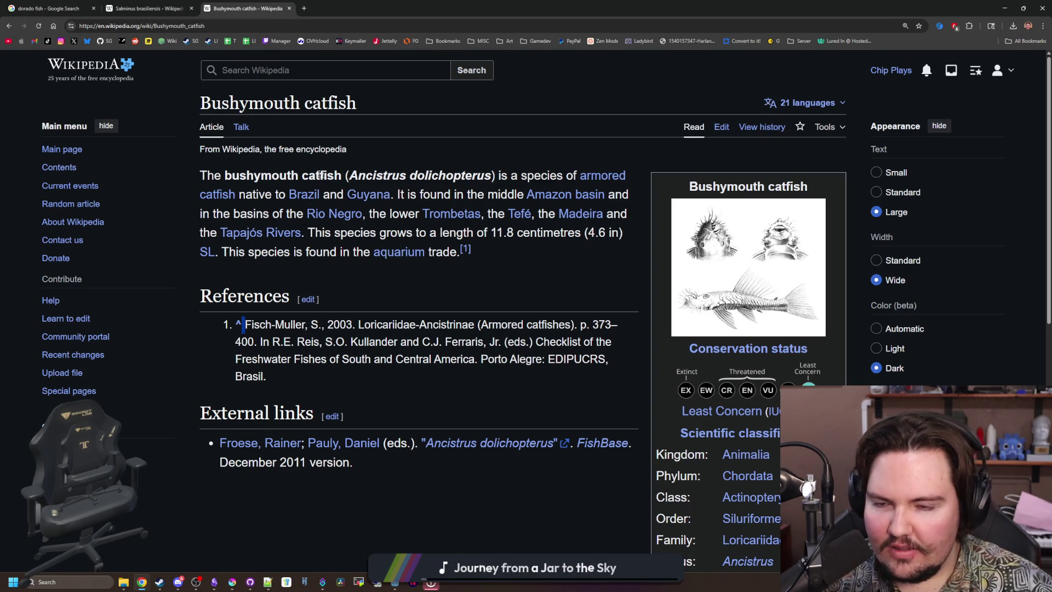
mouse_move(355, 194)
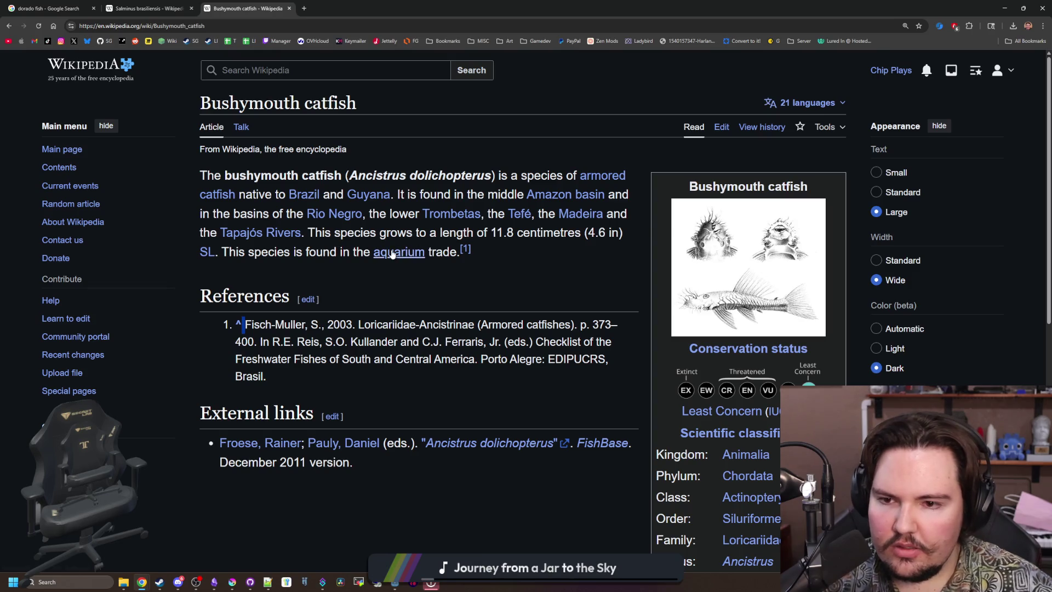
mouse_move(392, 254)
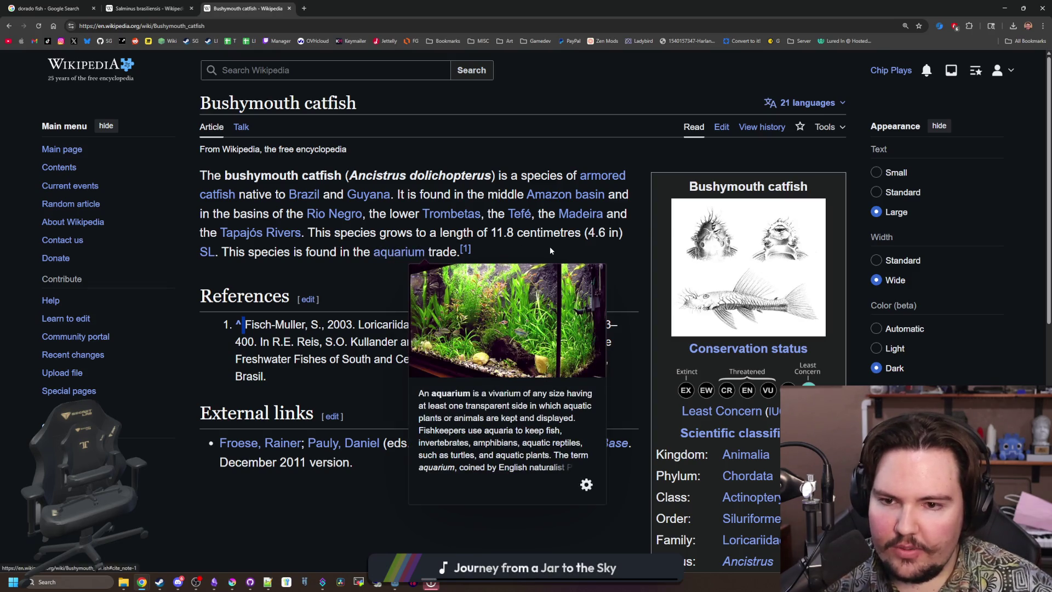
scroll(520, 254, "down", 8)
scroll(682, 272, "up", 10)
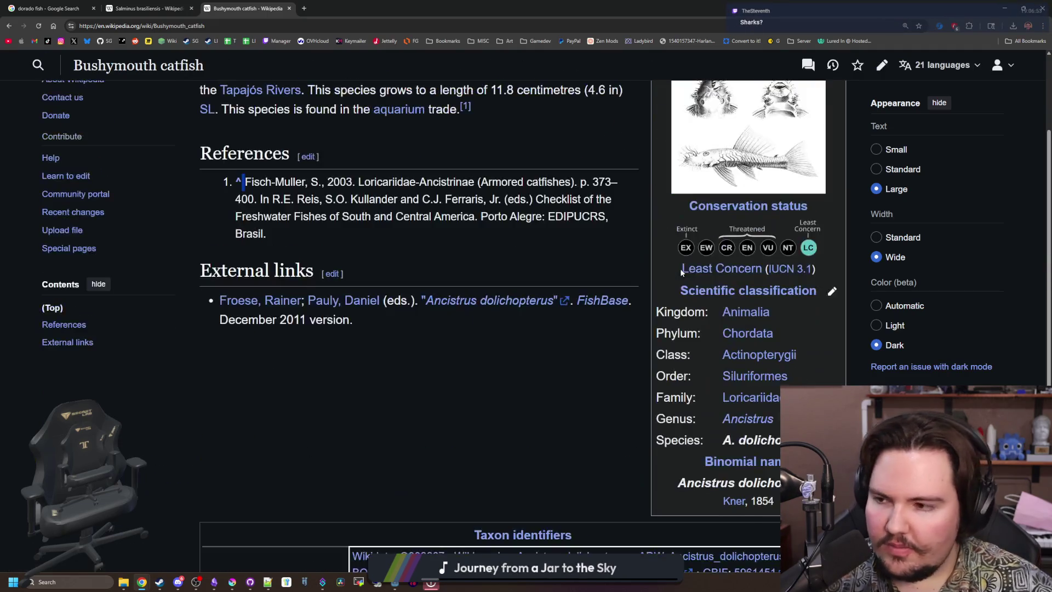
mouse_move(377, 4)
left_mouse_down()
mouse_move(778, 214)
mouse_move(794, 171)
mouse_move(455, 170)
left_mouse_up()
left_click(447, 168)
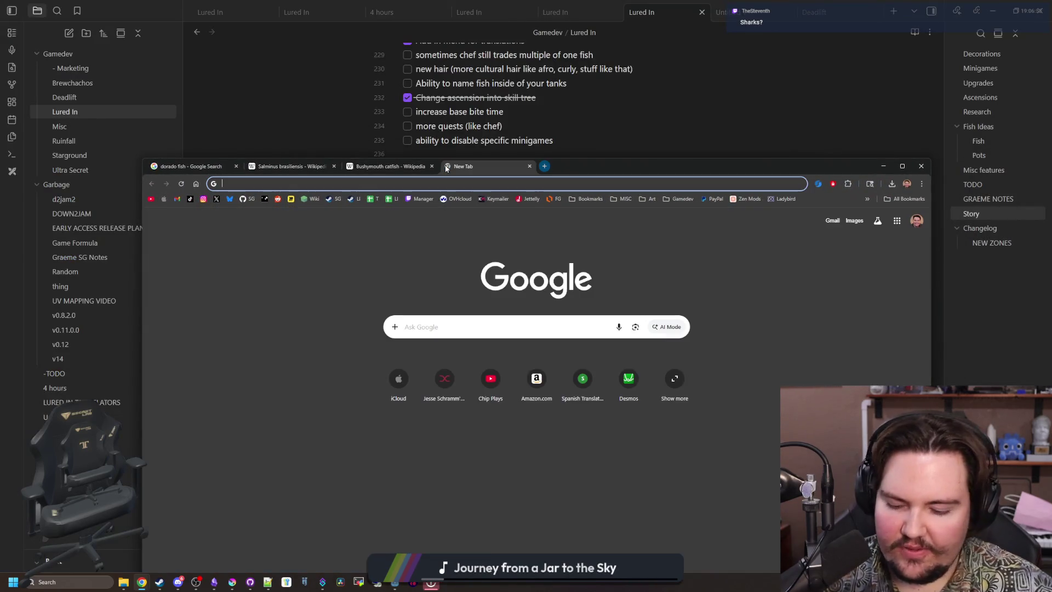
Search 'freshwater sharks' and open the Freshwater shark Wikipedia article in its own tab.
type("freshwater sharks")
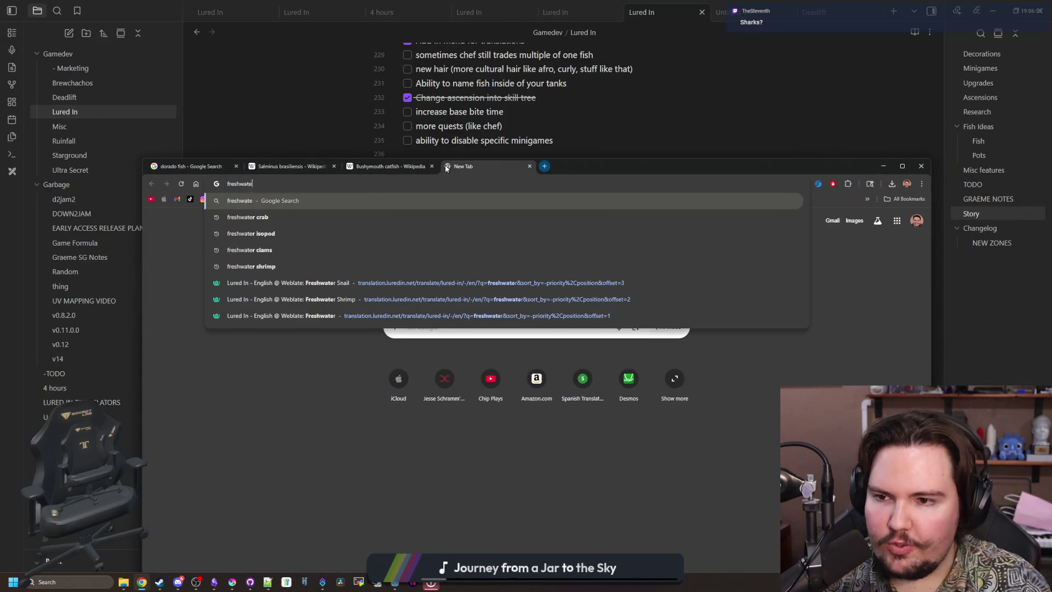
key("Return")
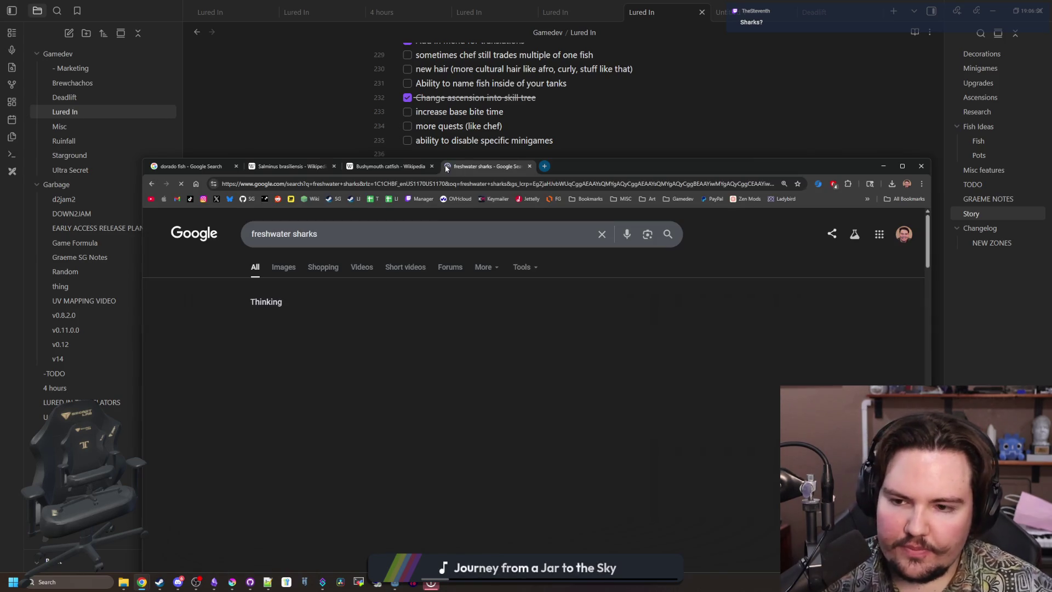
scroll(268, 269, "down", 3)
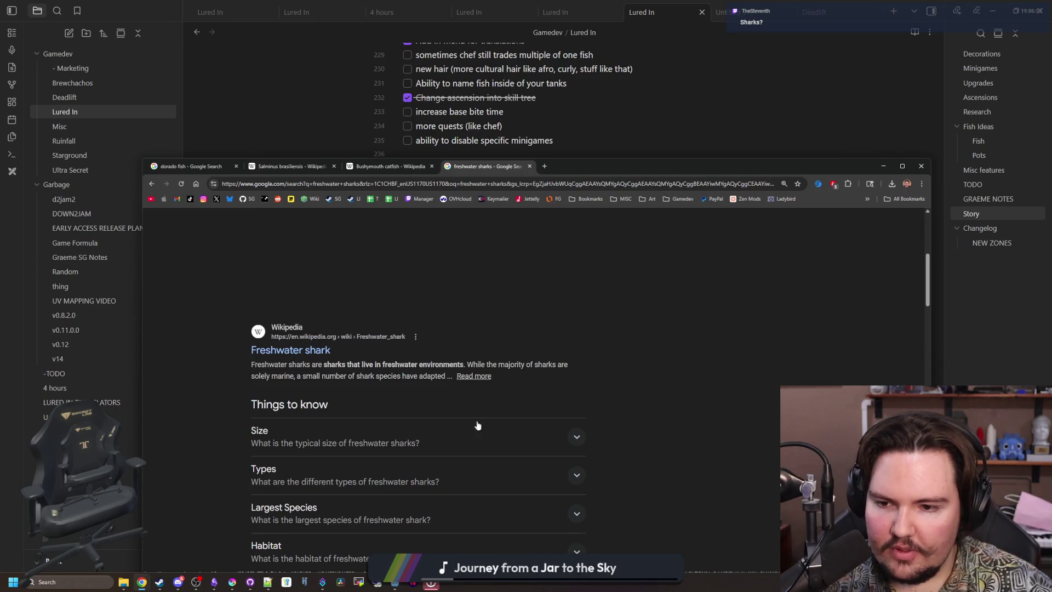
middle_click(318, 356)
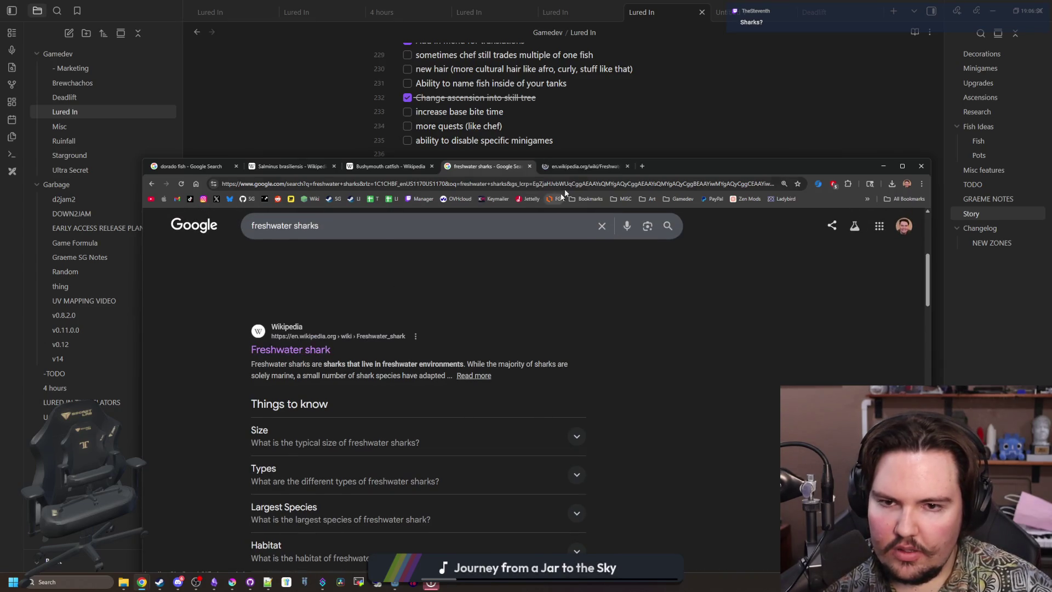
left_click(586, 166)
Maximize the browser, then go back to the freshwater sharks results and show images.
double_click(667, 168)
scroll(488, 375, "down", 5)
scroll(488, 375, "up", 1)
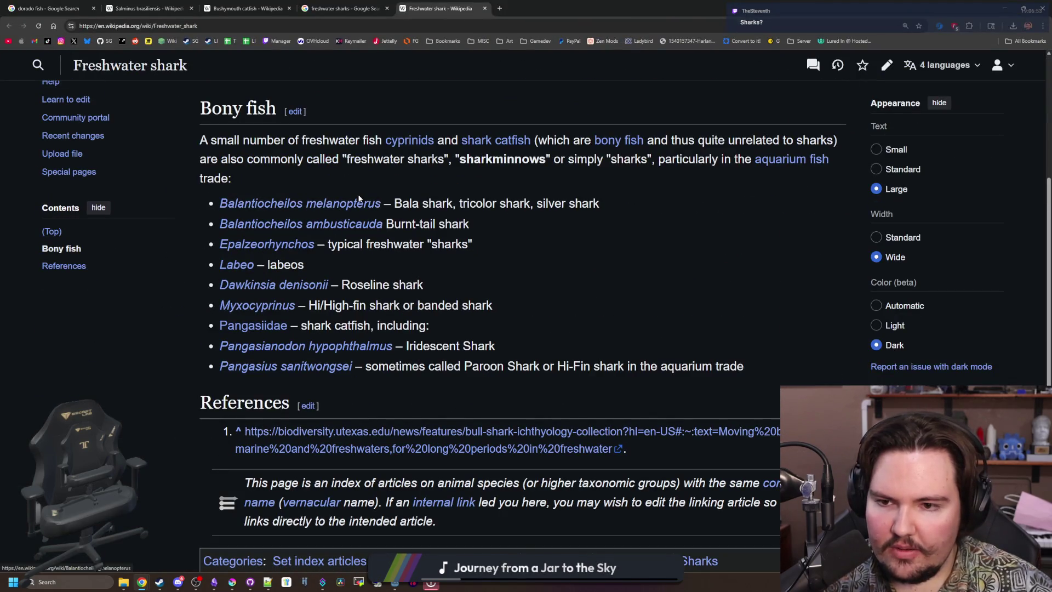
left_click(329, 8)
scroll(137, 182, "up", 5)
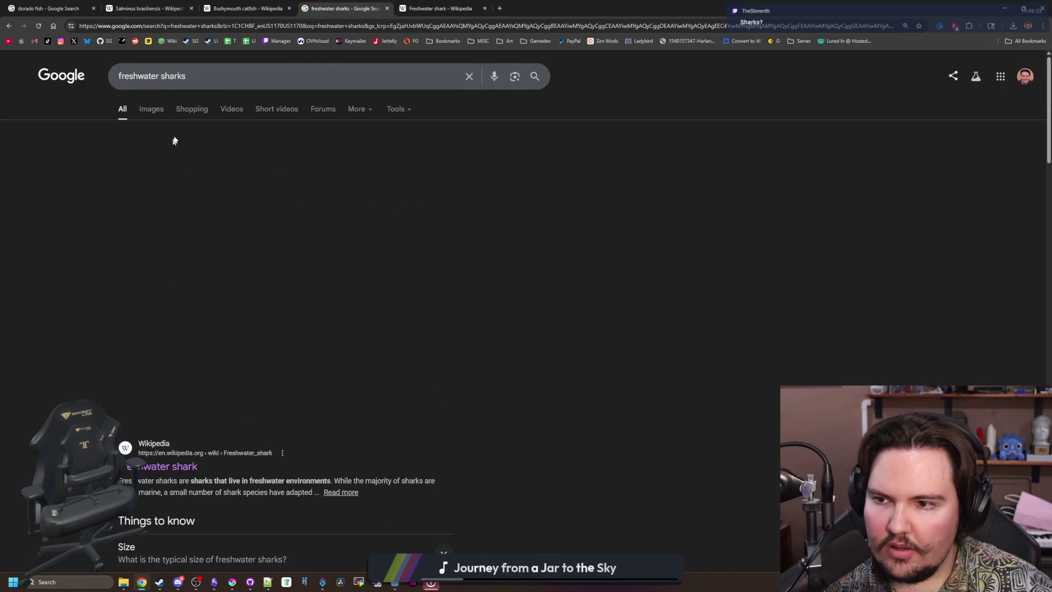
left_click(152, 111)
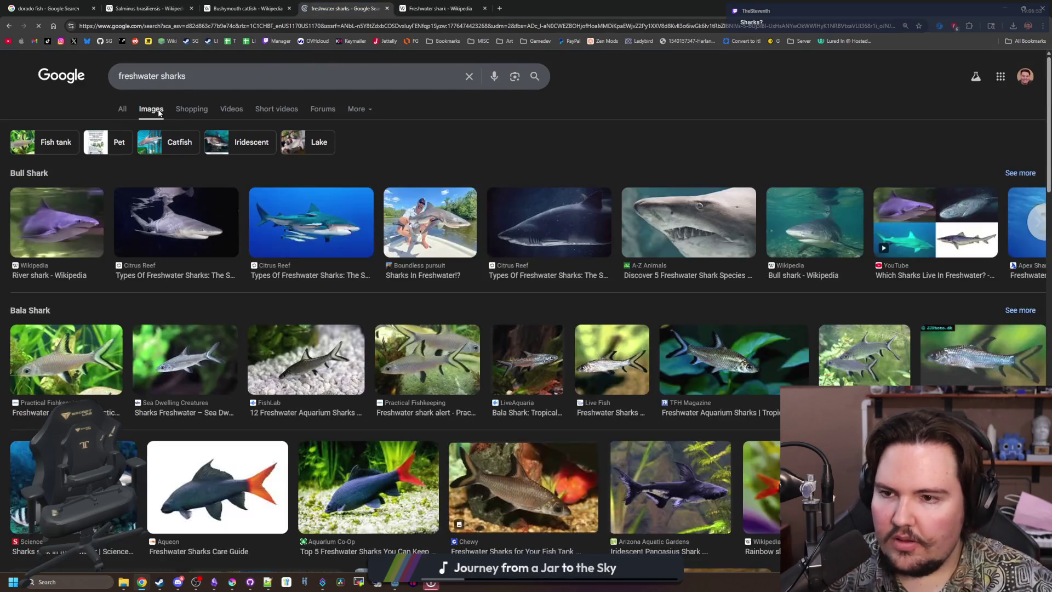
Preview the Bala Shark and red-tailed shark photos in the image results.
left_click(112, 372)
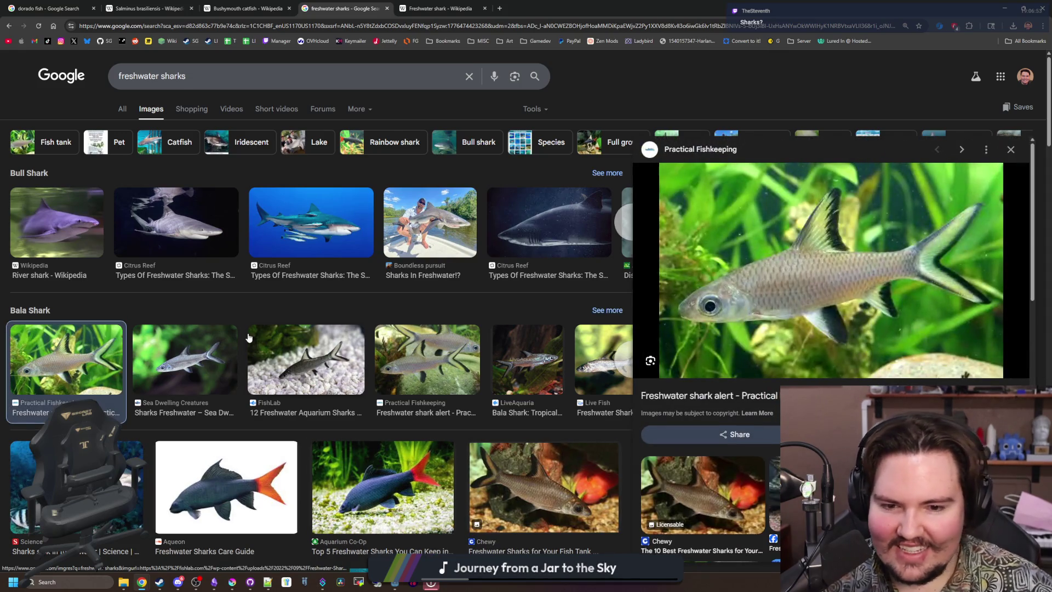
left_click(443, 357)
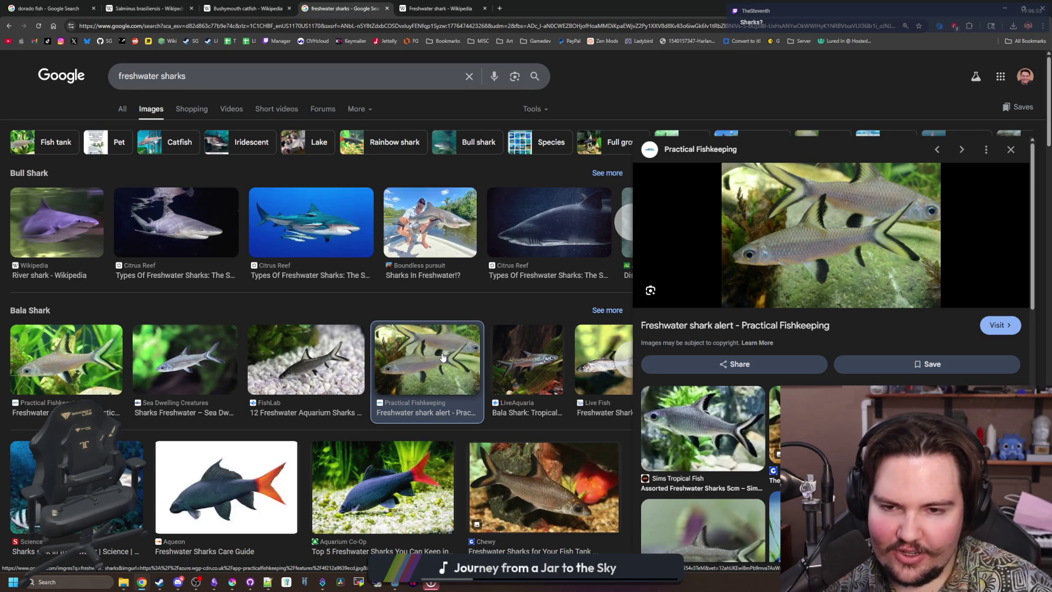
left_click(528, 360)
key("Escape")
left_click(377, 487)
left_click(937, 149)
left_click(938, 149)
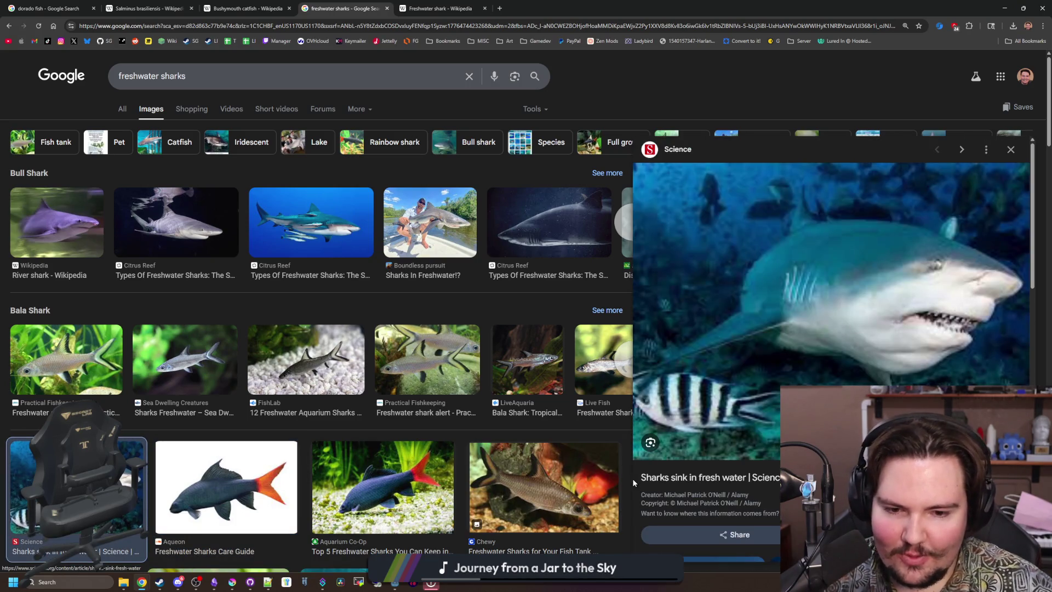
Open the River shark Wikipedia article in a new tab and switch to it.
left_click(57, 225)
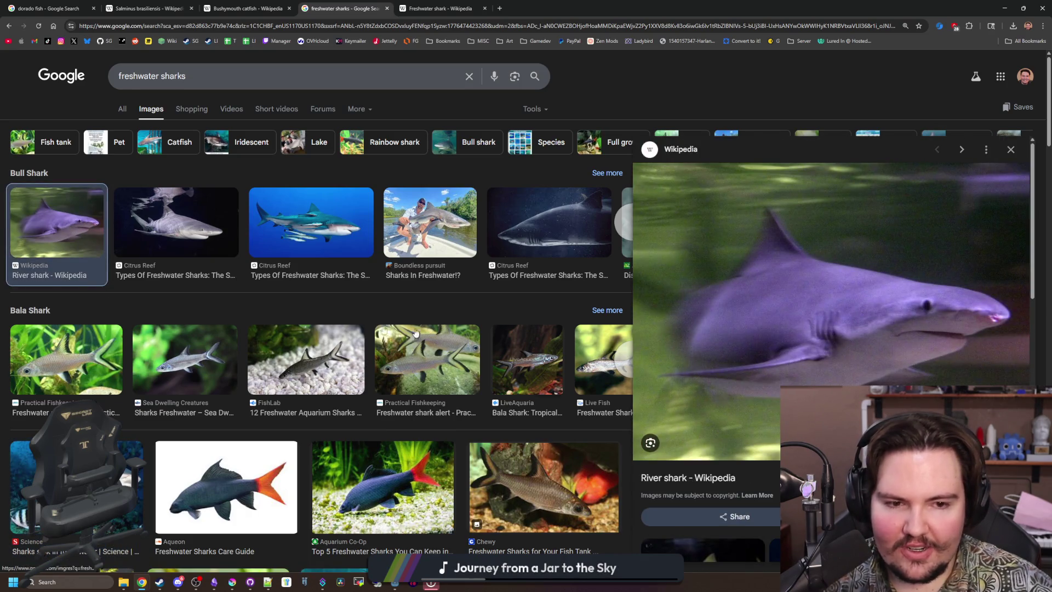
scroll(676, 438, "down", 4)
middle_click(676, 439)
scroll(676, 439, "up", 5)
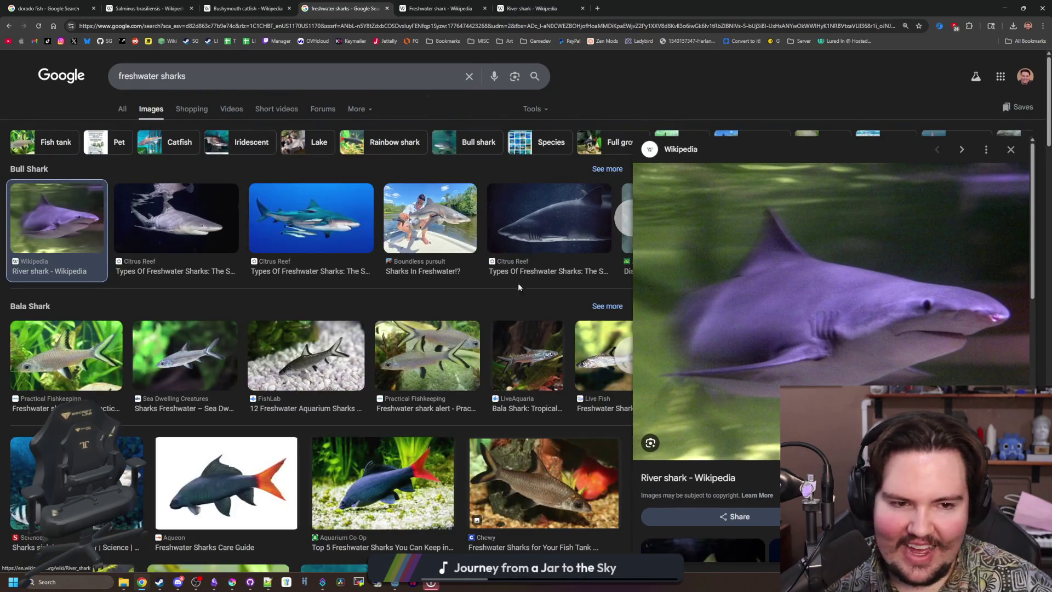
left_click(455, 7)
left_click(534, 7)
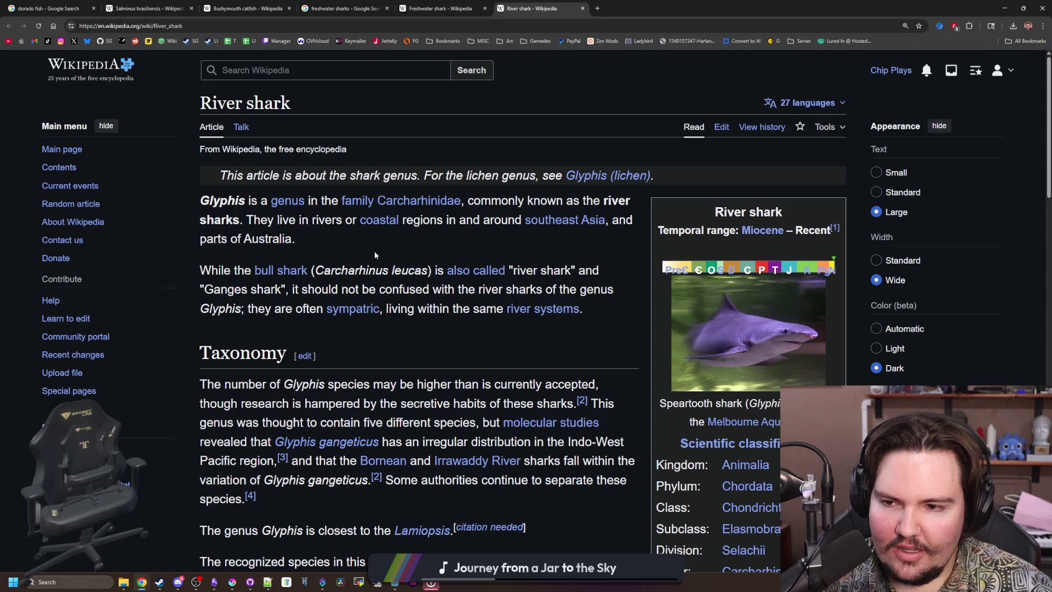
Read the River shark article's species, habitat and conservation sections down to References.
scroll(602, 315, "down", 1)
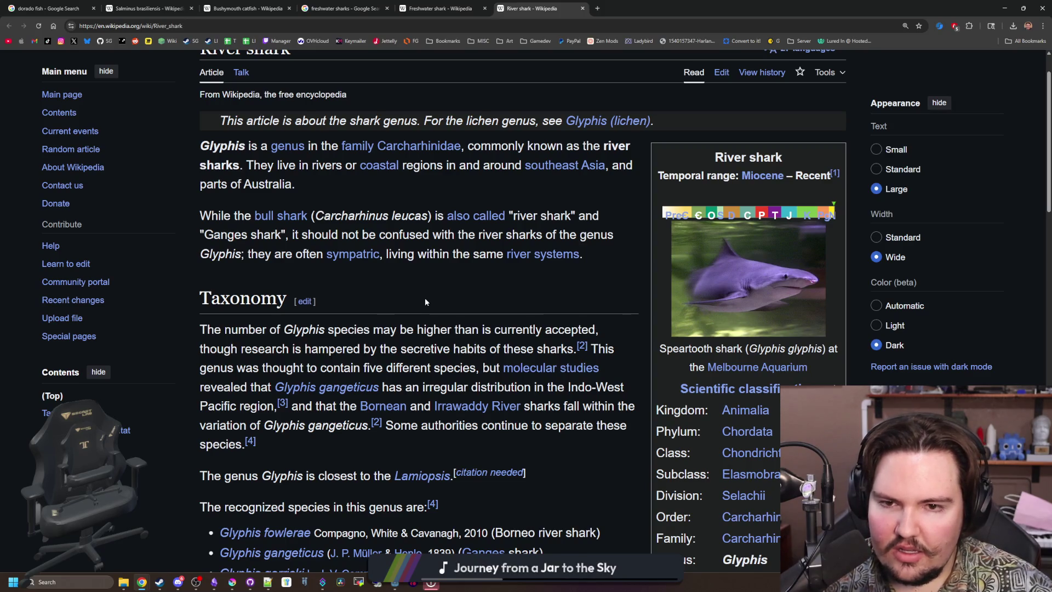
mouse_move(380, 170)
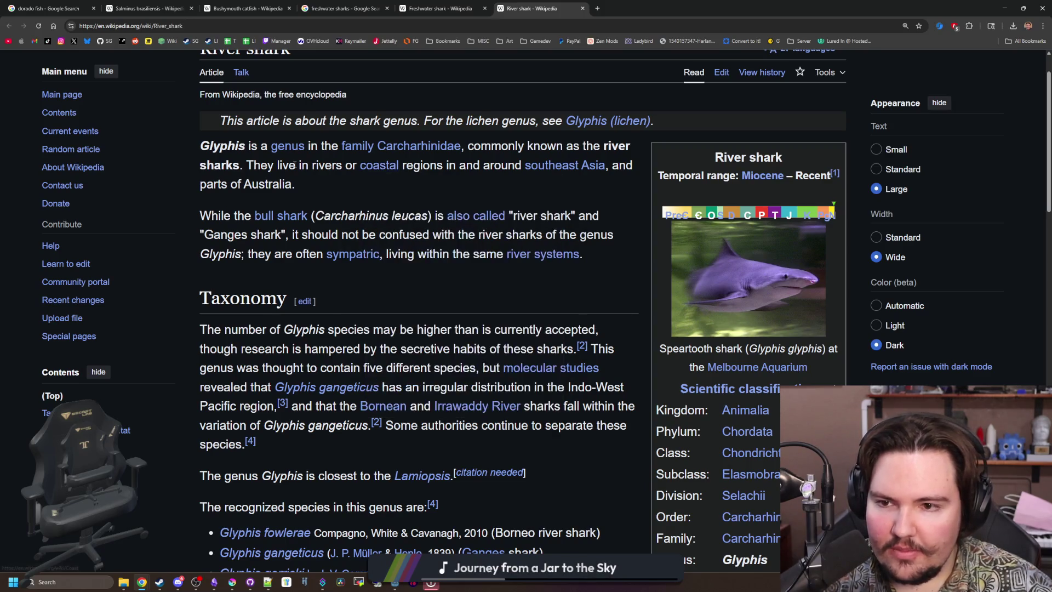
scroll(508, 224, "down", 5)
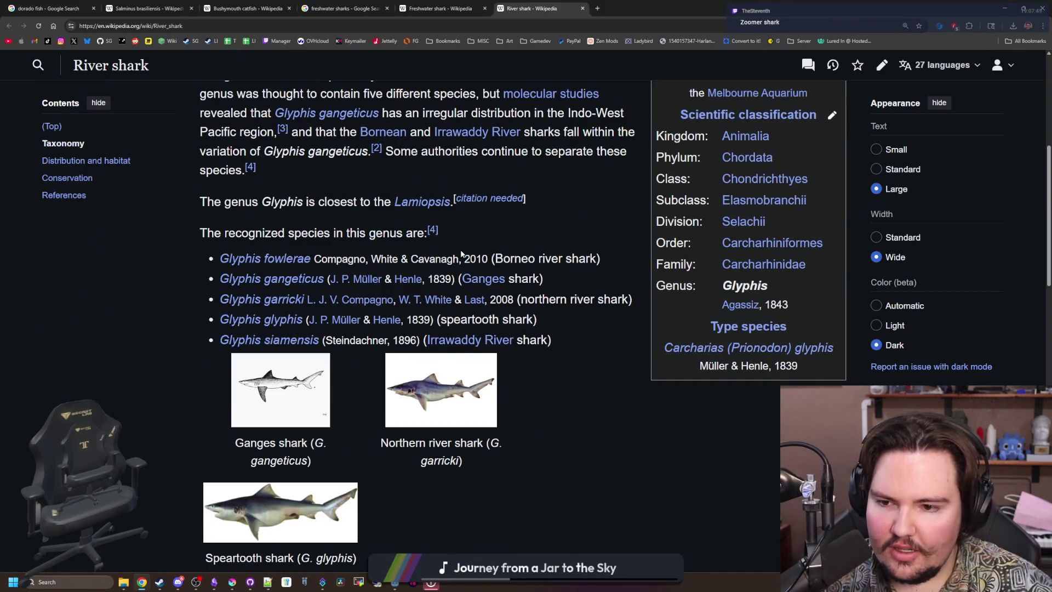
scroll(281, 405, "down", 3)
scroll(281, 406, "down", 2)
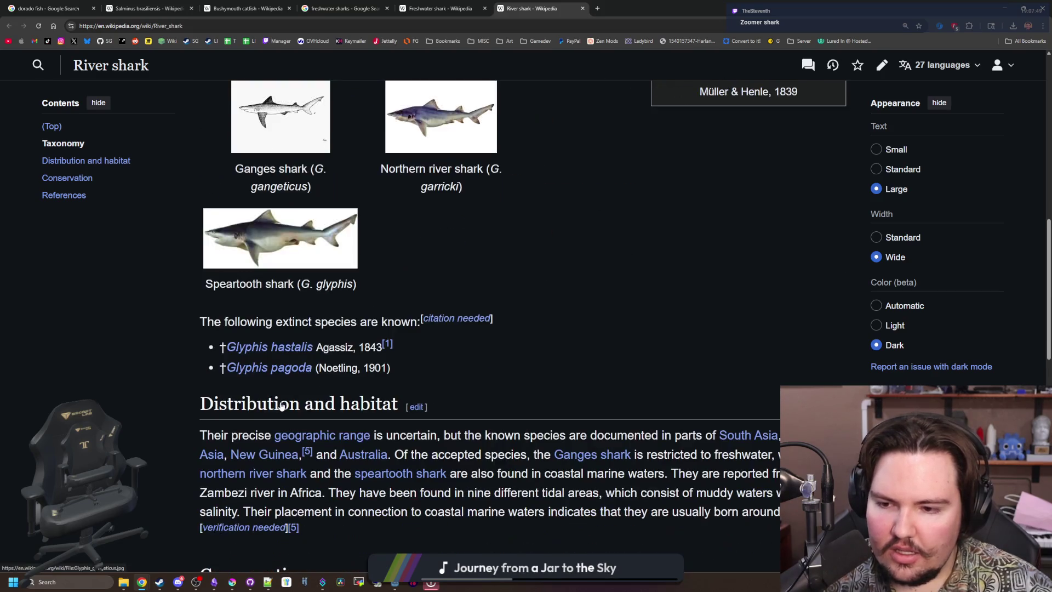
scroll(282, 405, "down", 3)
scroll(281, 403, "down", 3)
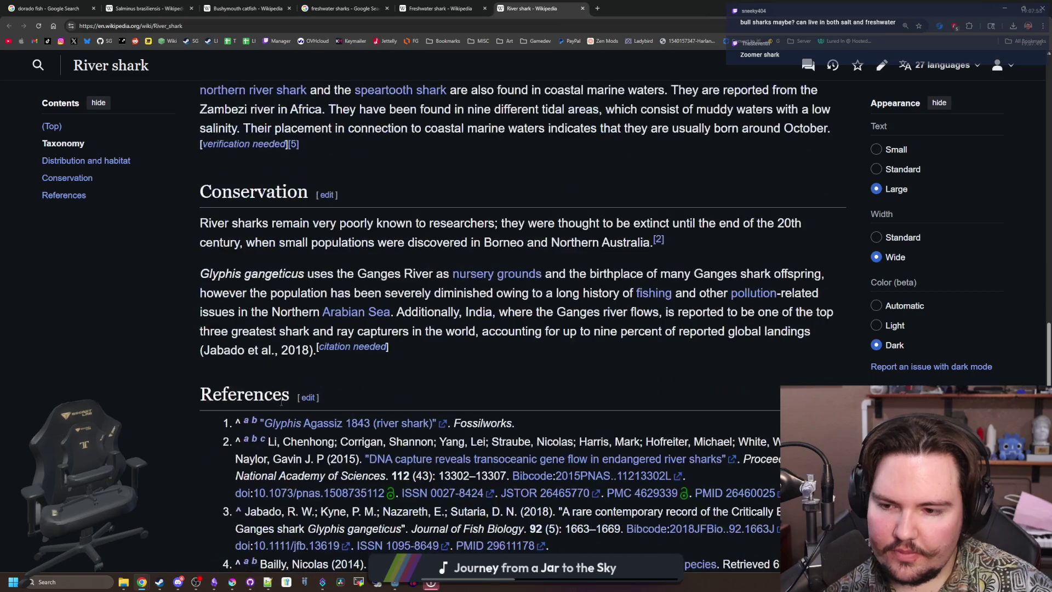
scroll(329, 403, "up", 20)
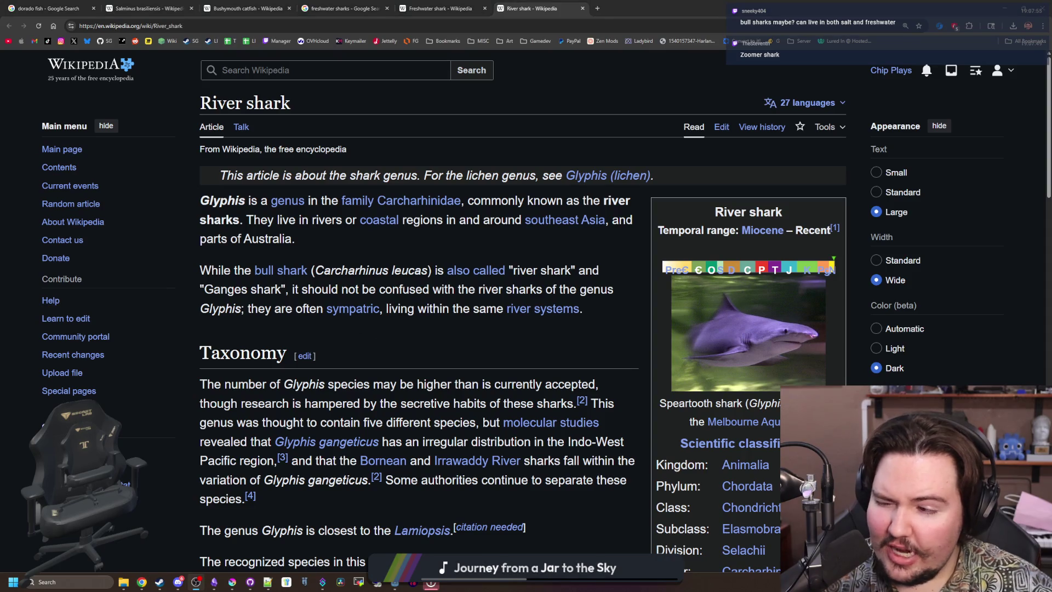
left_click(607, 308)
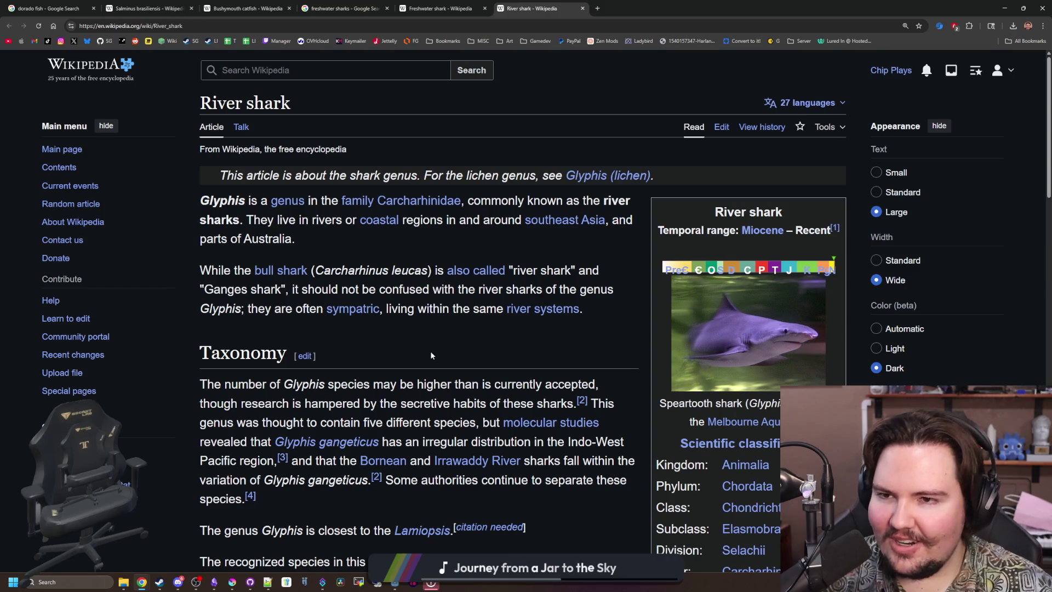
left_click(598, 8)
Search 'zoomer shark', close that tab, and search 'bullshark' in a fresh tab.
type("zoomer shark")
key("Return")
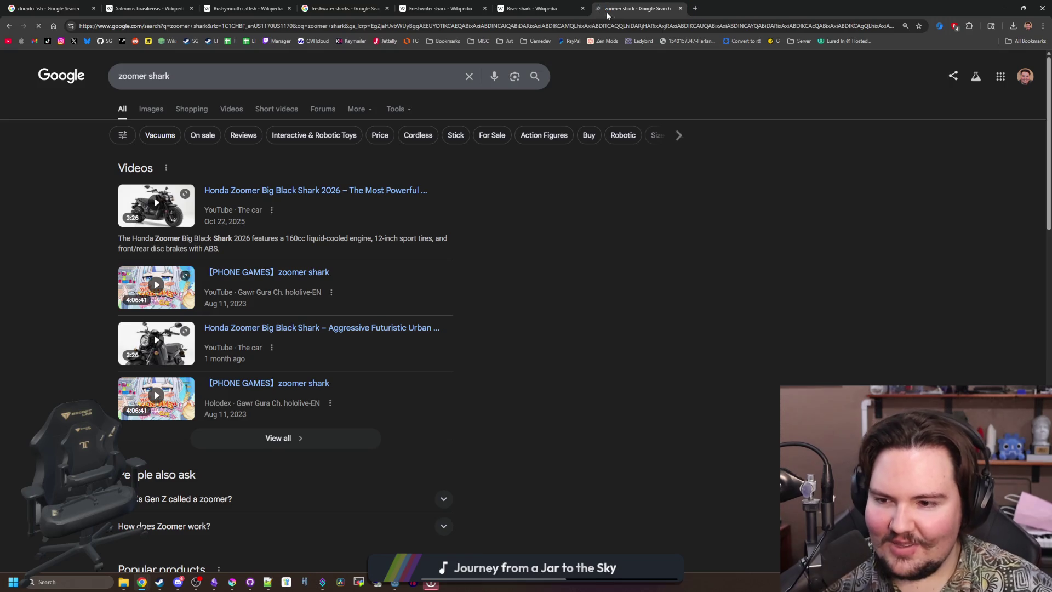
left_click(681, 8)
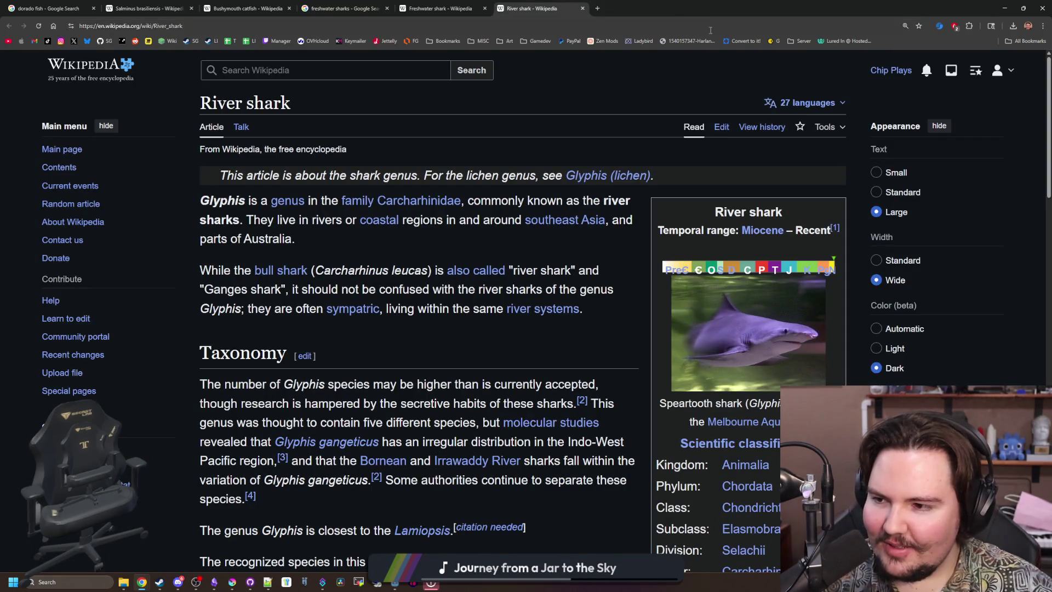
left_click(602, 8)
type("bullshark")
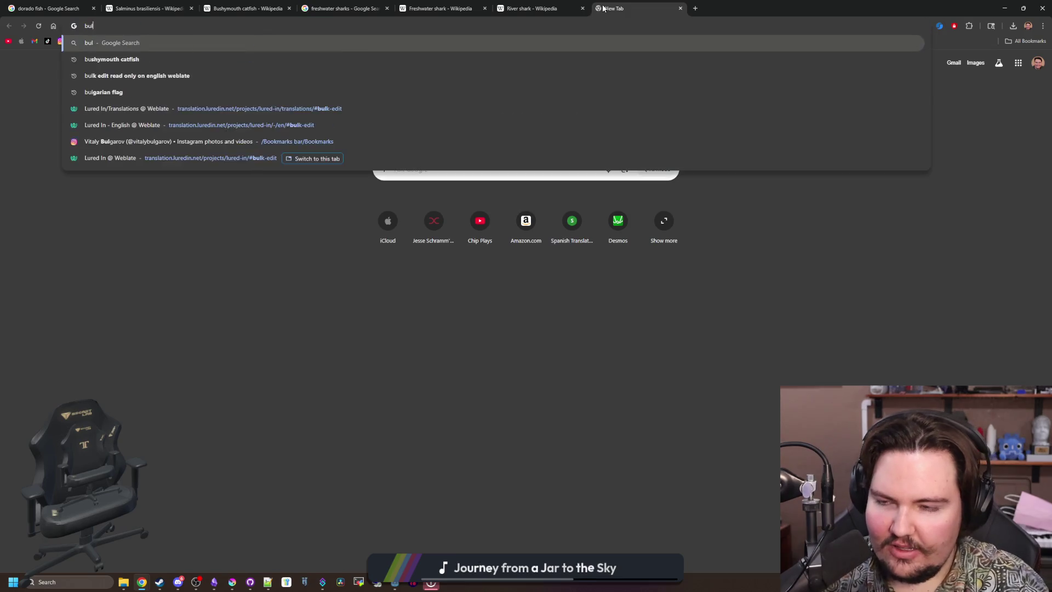
key("Return")
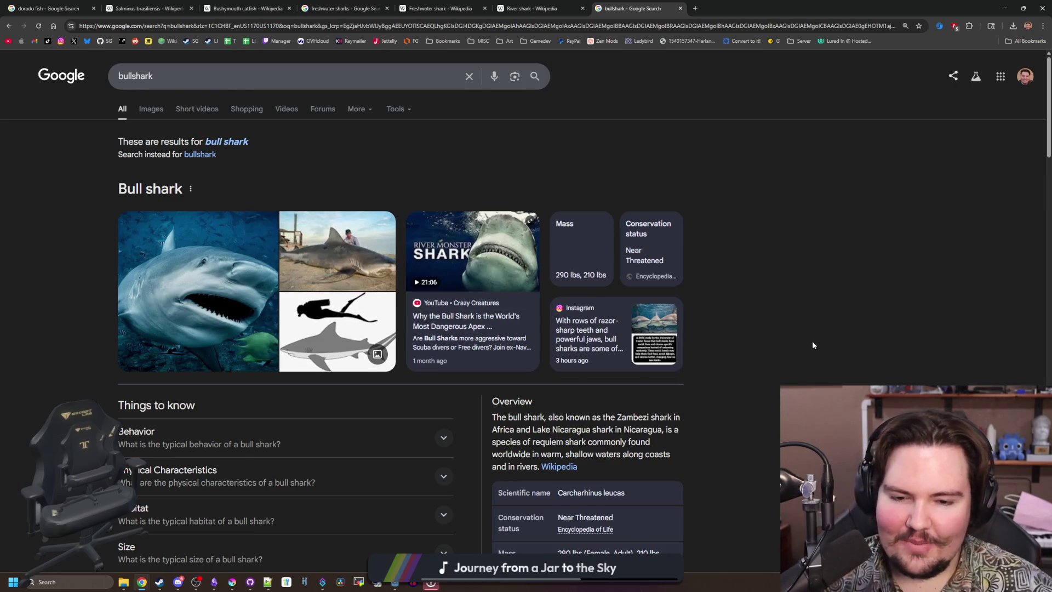
Read through the bull shark results, return to the top, and switch back to Obsidian.
scroll(810, 345, "down", 1)
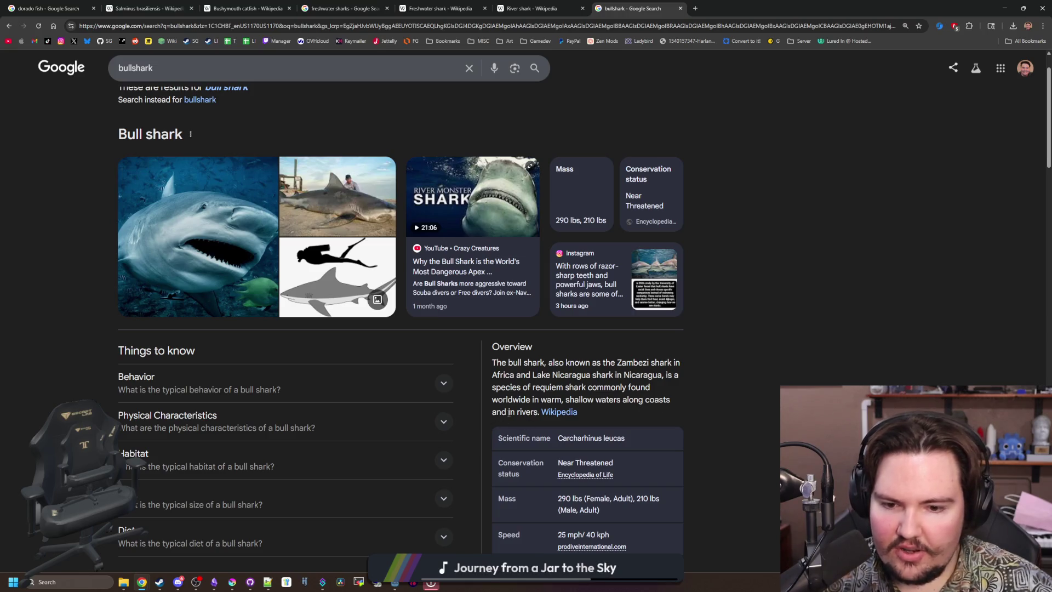
scroll(85, 357, "down", 4)
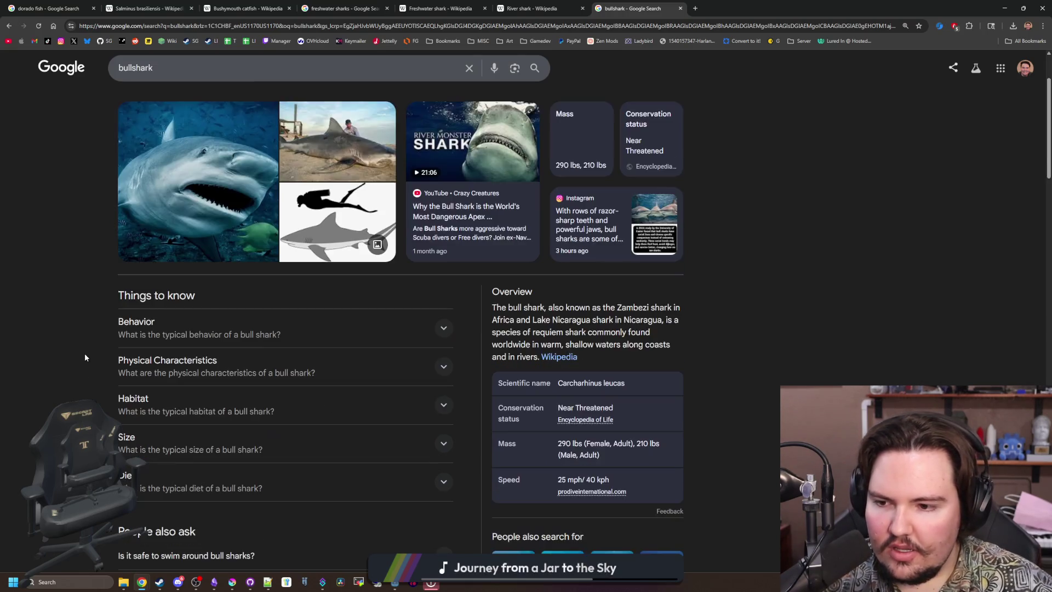
scroll(84, 357, "down", 9)
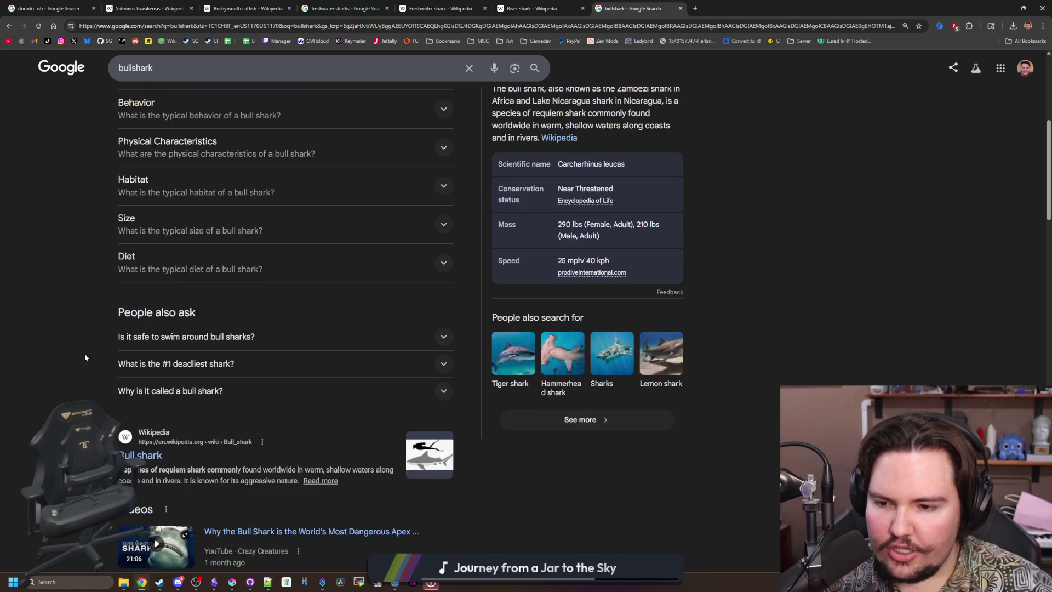
scroll(85, 358, "down", 5)
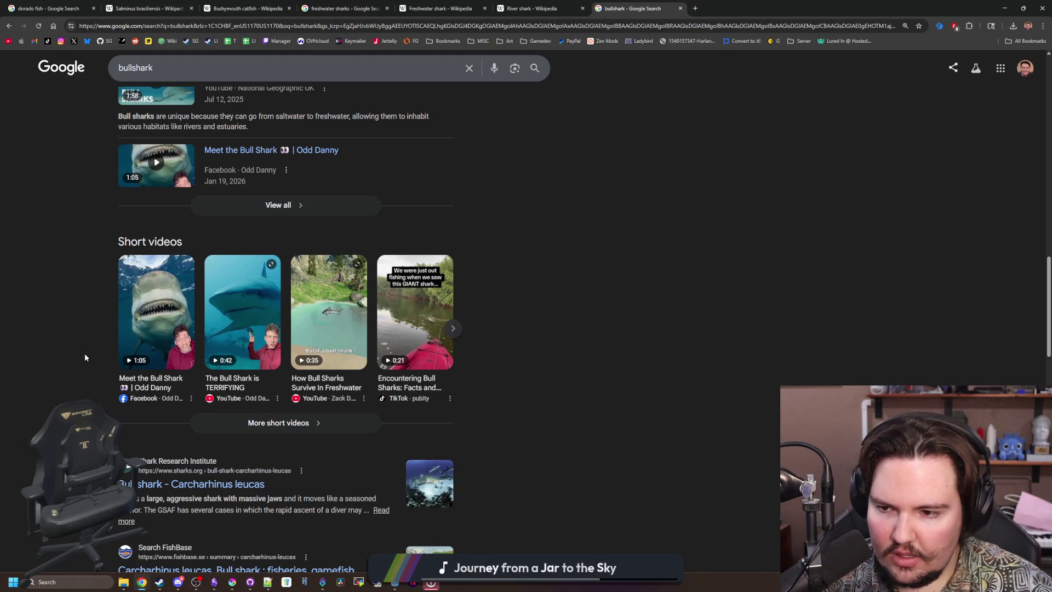
scroll(85, 358, "down", 7)
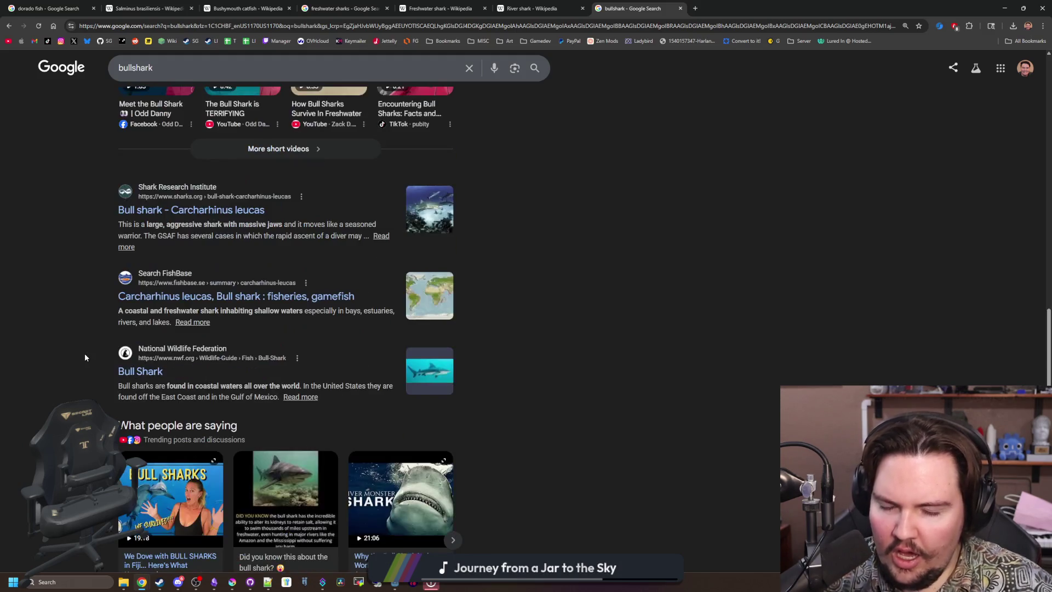
scroll(85, 353, "down", 2)
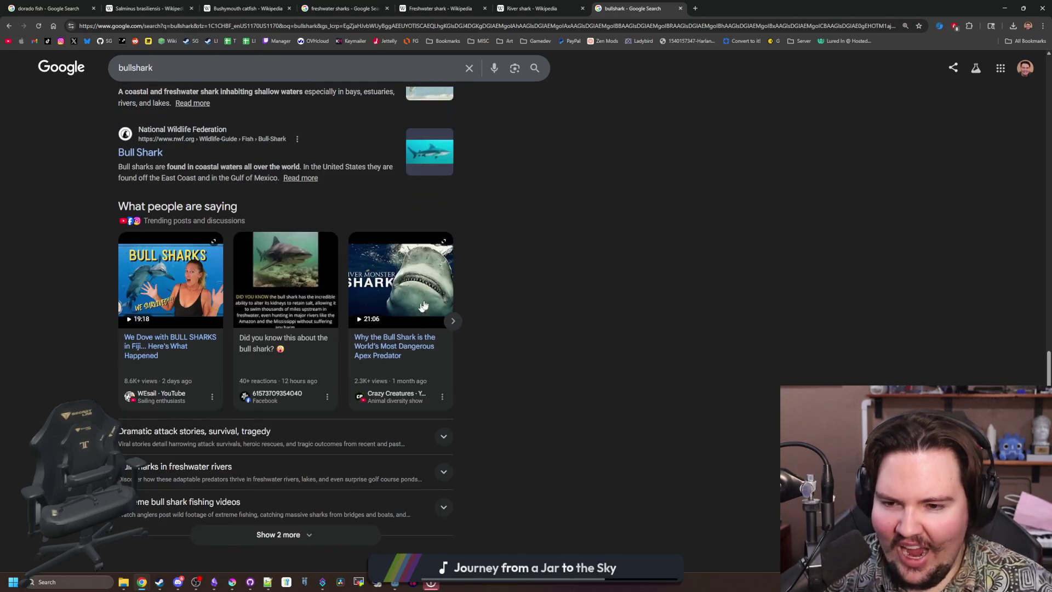
key("Home")
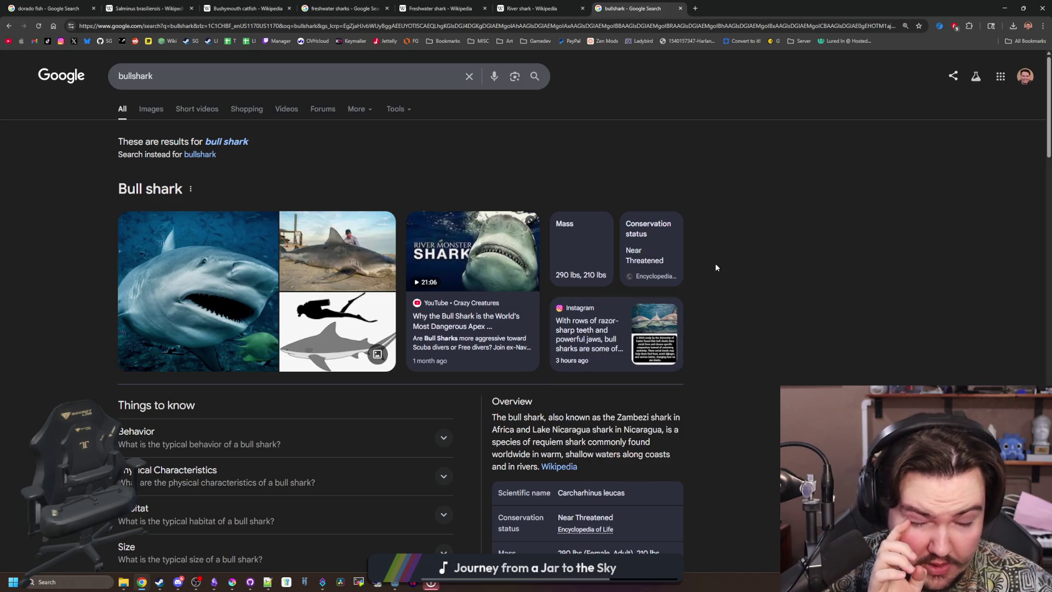
key("alt+Tab")
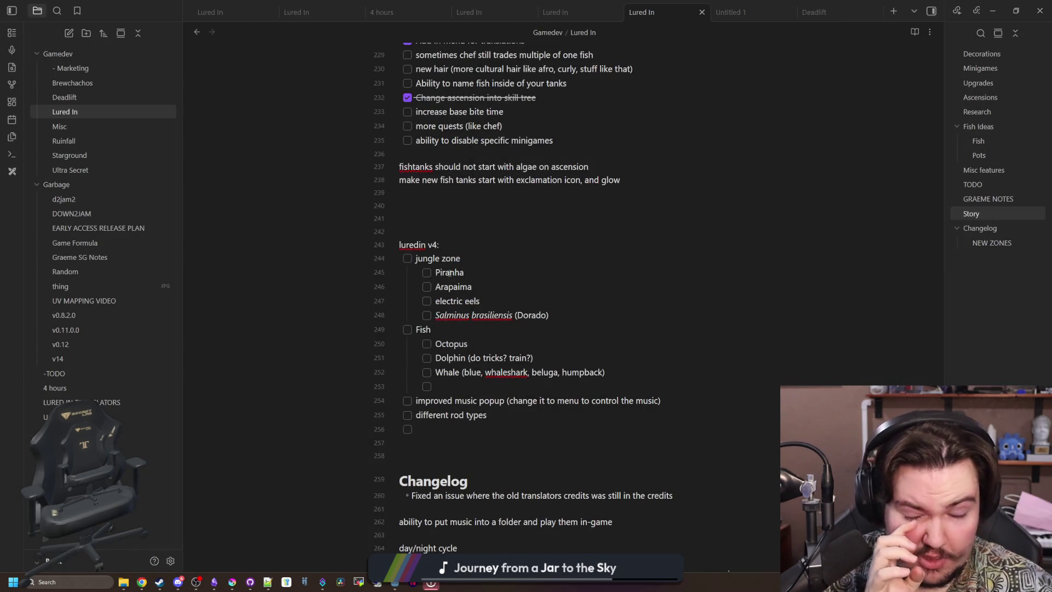
Add 'bullshark?' as a new fish below the Dorado line under jungle zone.
left_click(564, 312)
key("Return")
type("bullshark?")
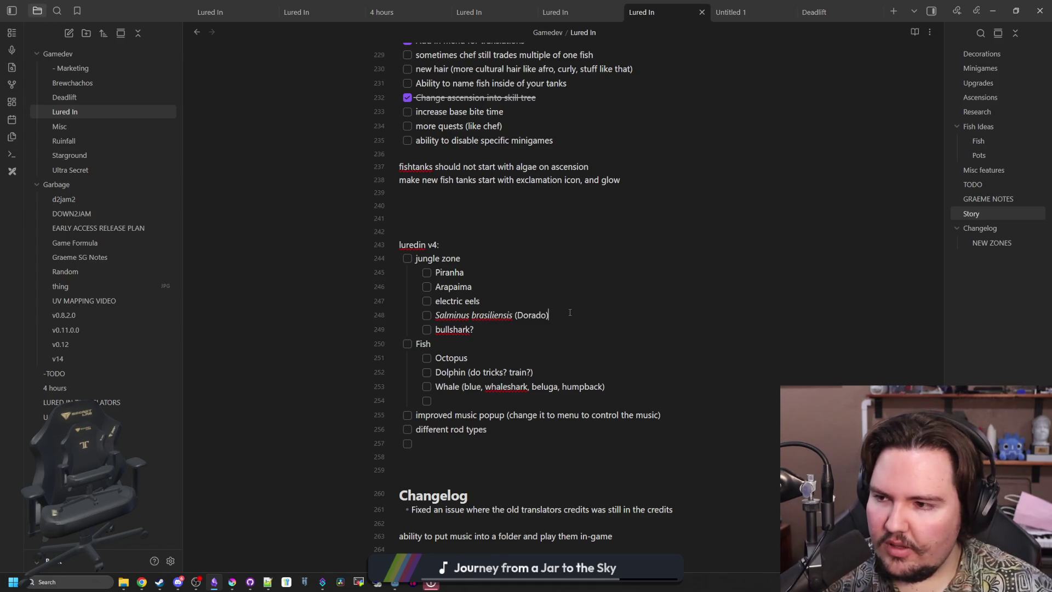
Add v4 to-dos: move and shop decorations, more upgrades, more ascension, more research.
key("BackSpace")
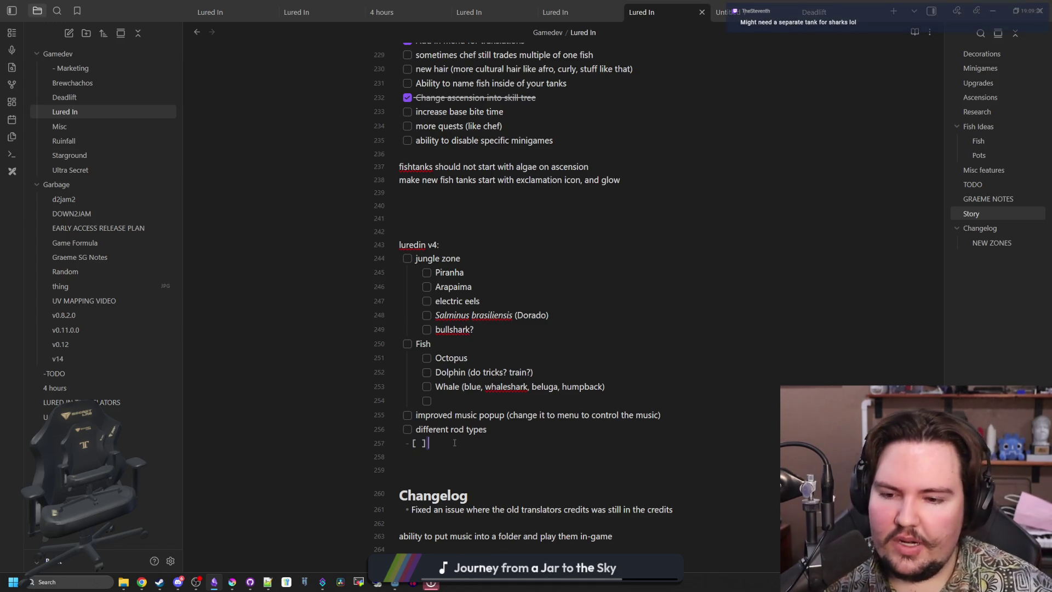
type("ability to ")
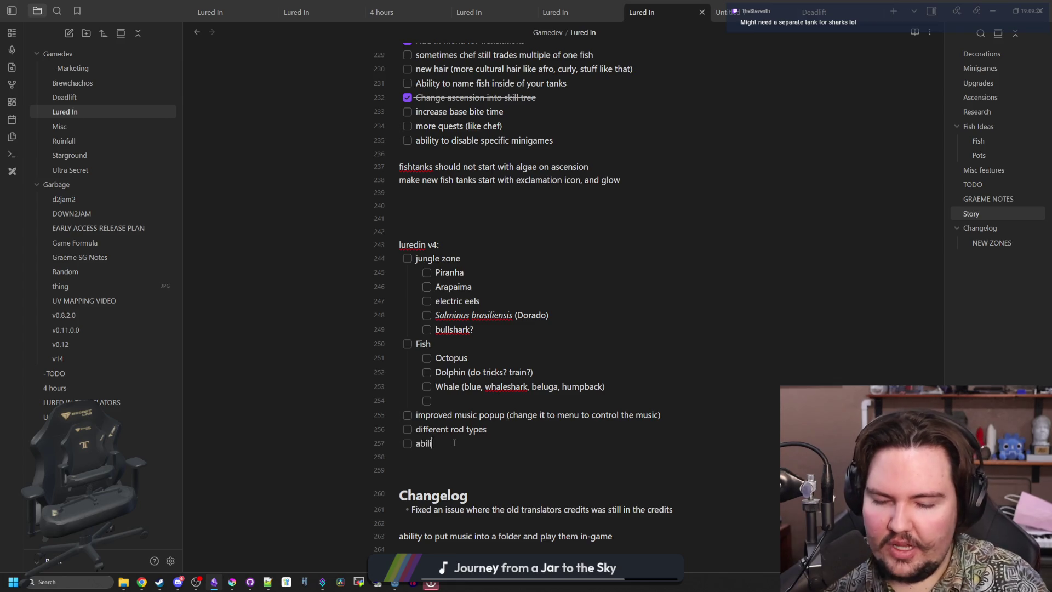
type("move decorations and shop")
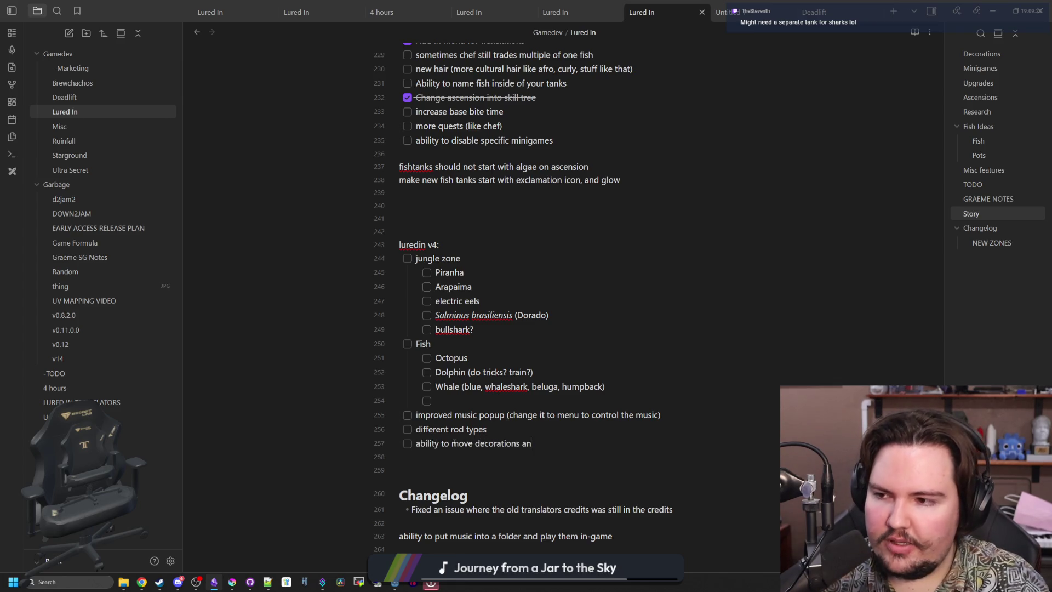
type(" decoration")
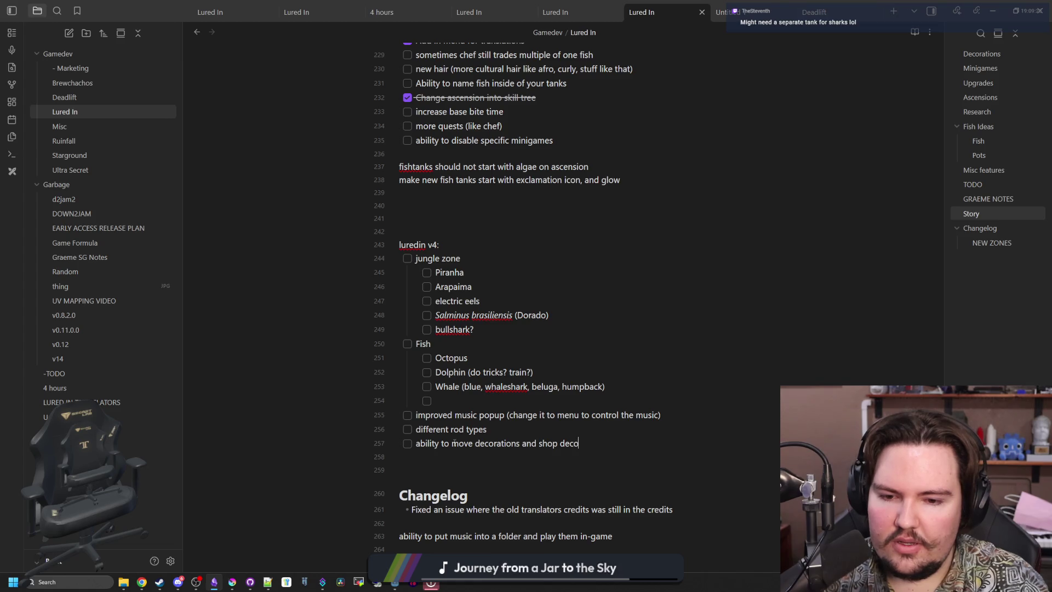
type("s")
key("Return")
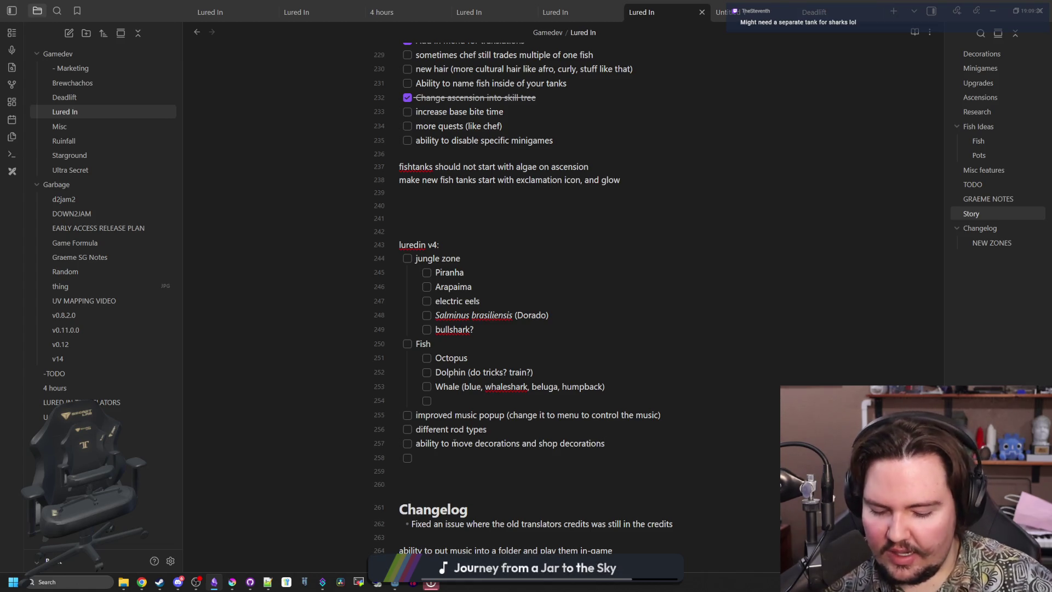
type("more upgrades")
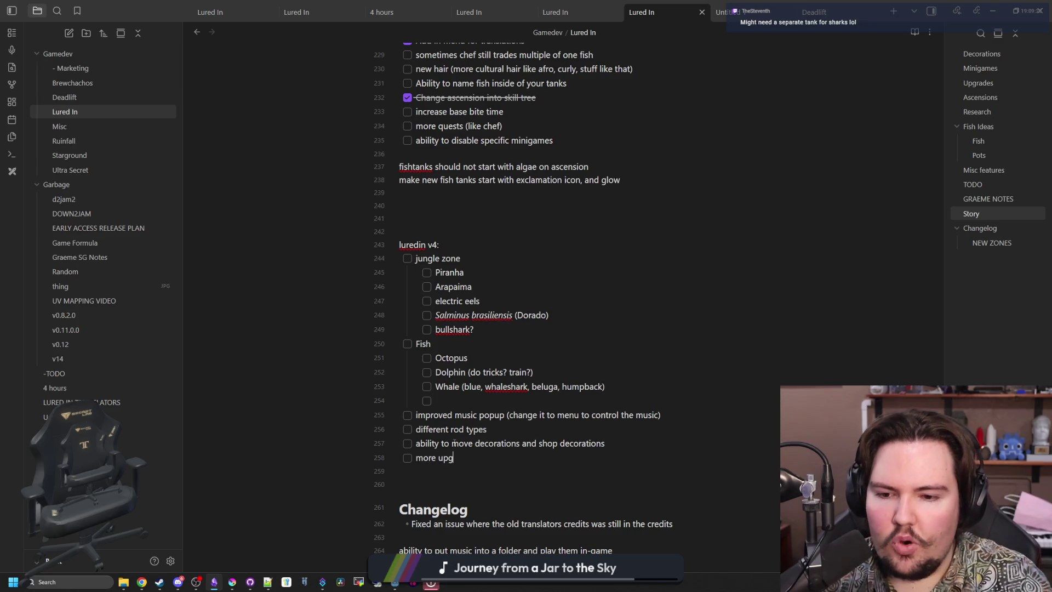
key("Return")
type("more ascension")
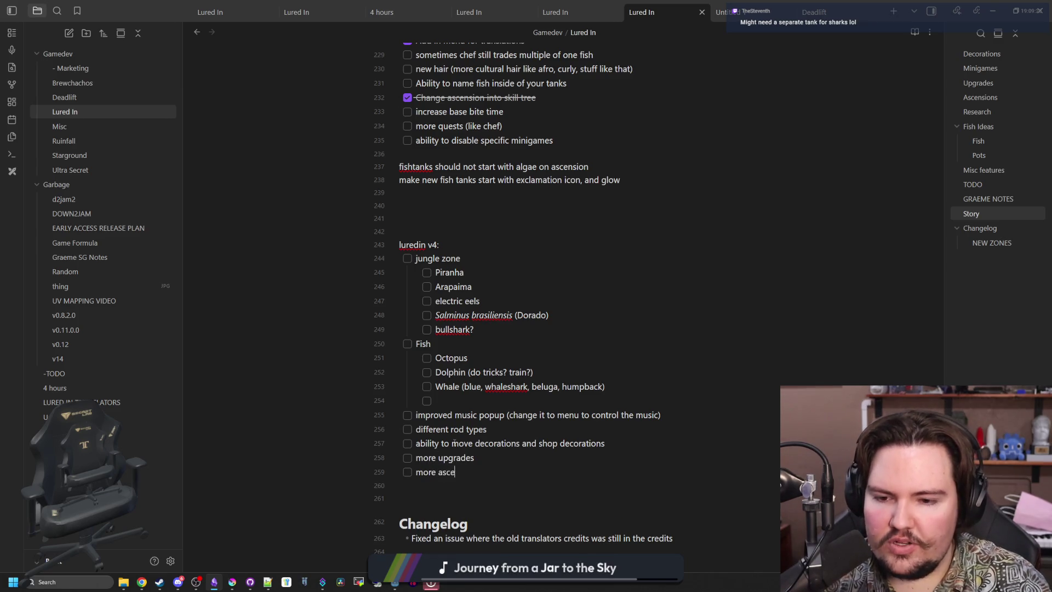
key("Return")
type("more research")
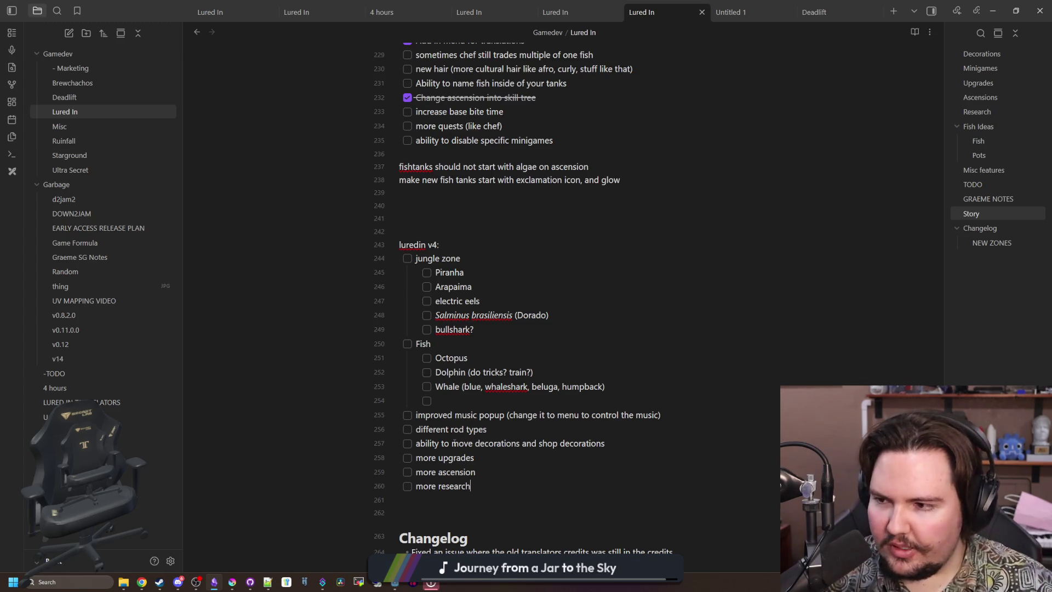
key("alt+Tab")
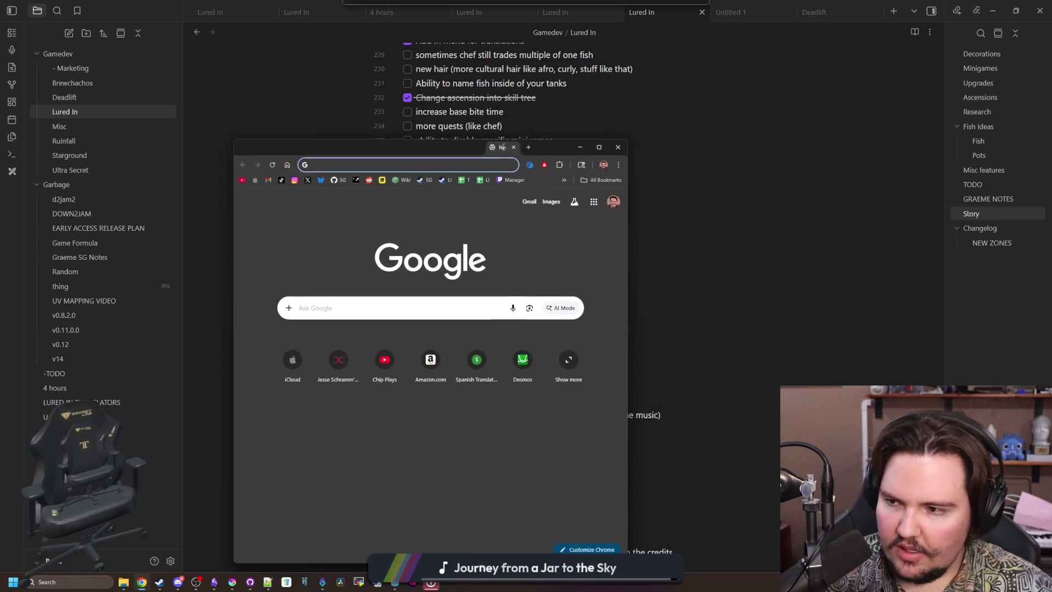
Search 'godot window types' and open the Godot Window class documentation, maximized.
type("godot window types")
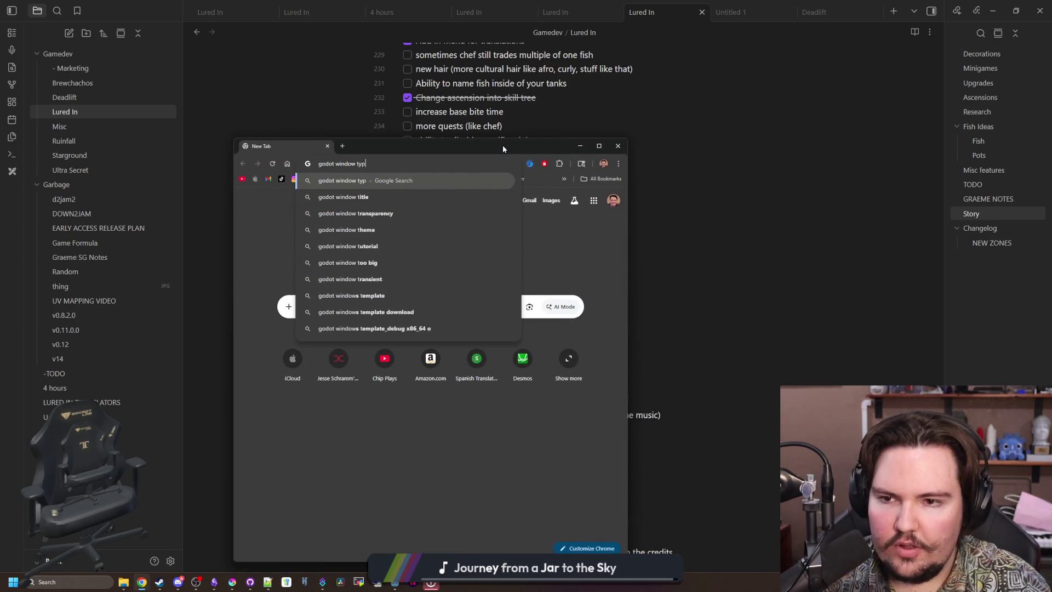
key("Return")
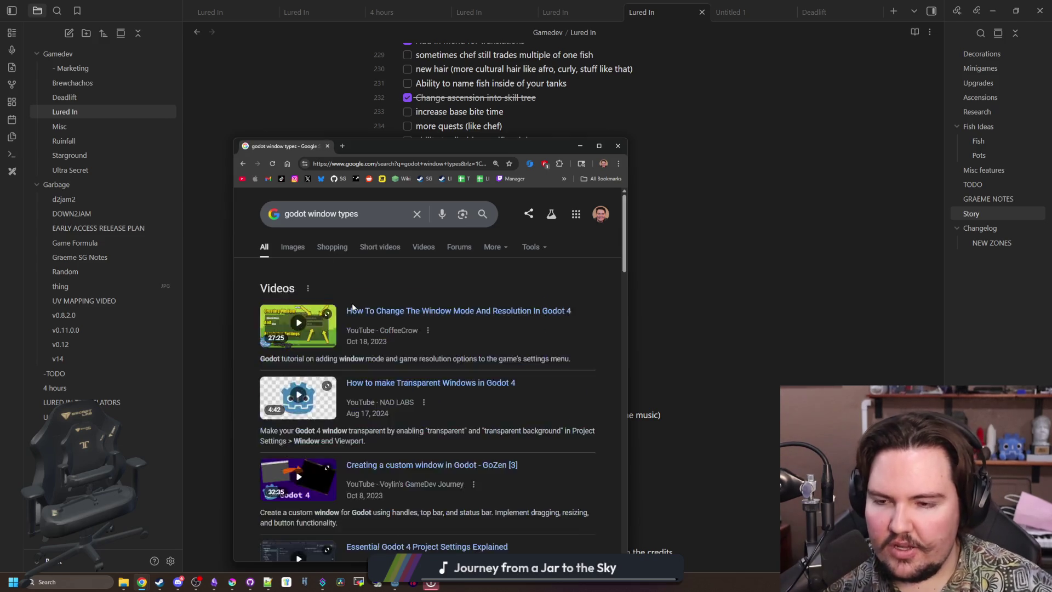
scroll(323, 295, "down", 5)
left_click(349, 353)
double_click(429, 144)
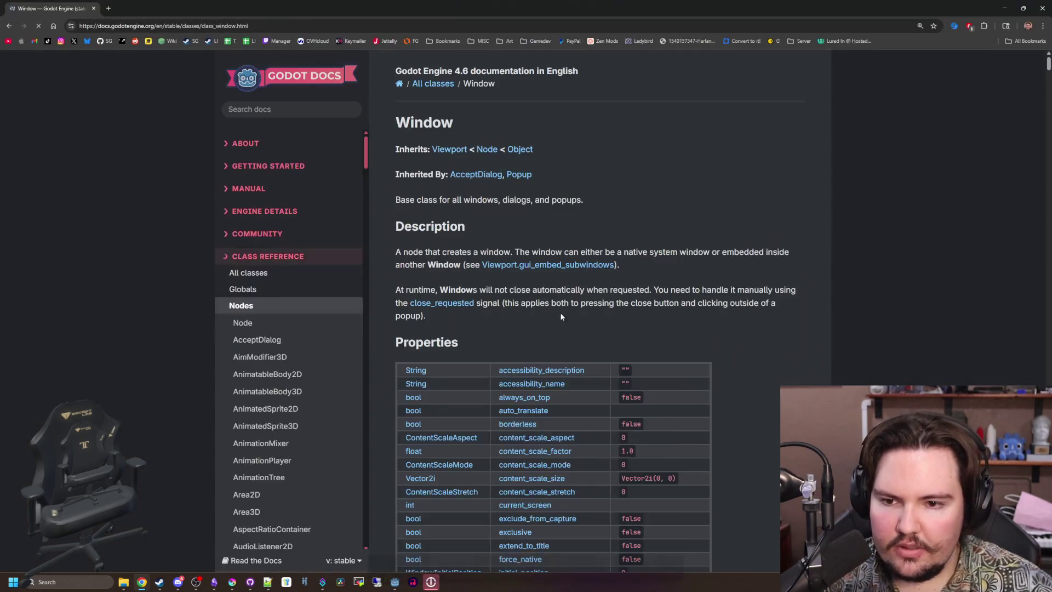
scroll(561, 313, "down", 5)
scroll(537, 286, "down", 20)
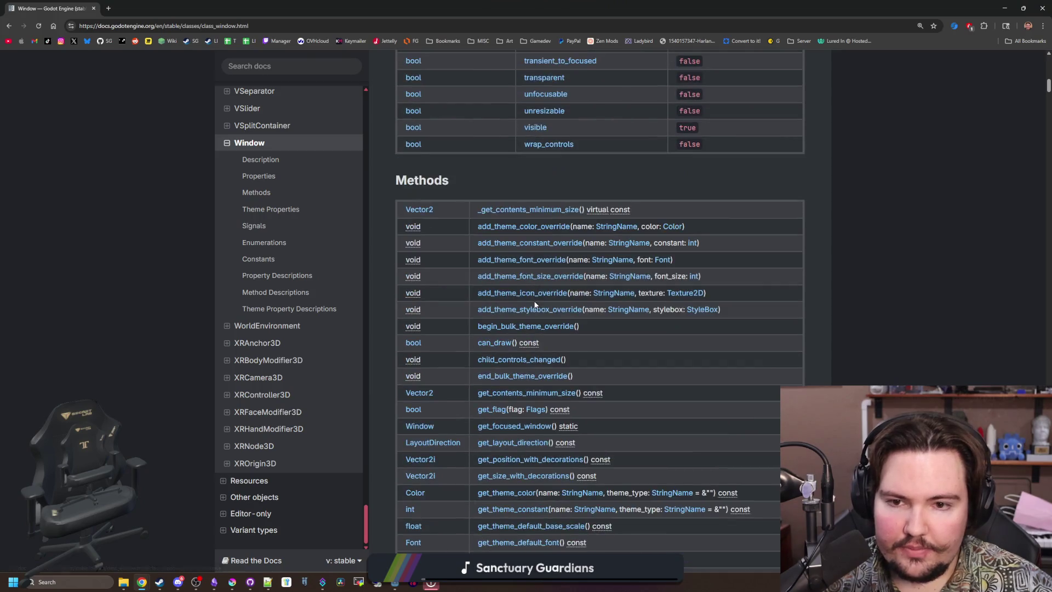
scroll(603, 312, "down", 15)
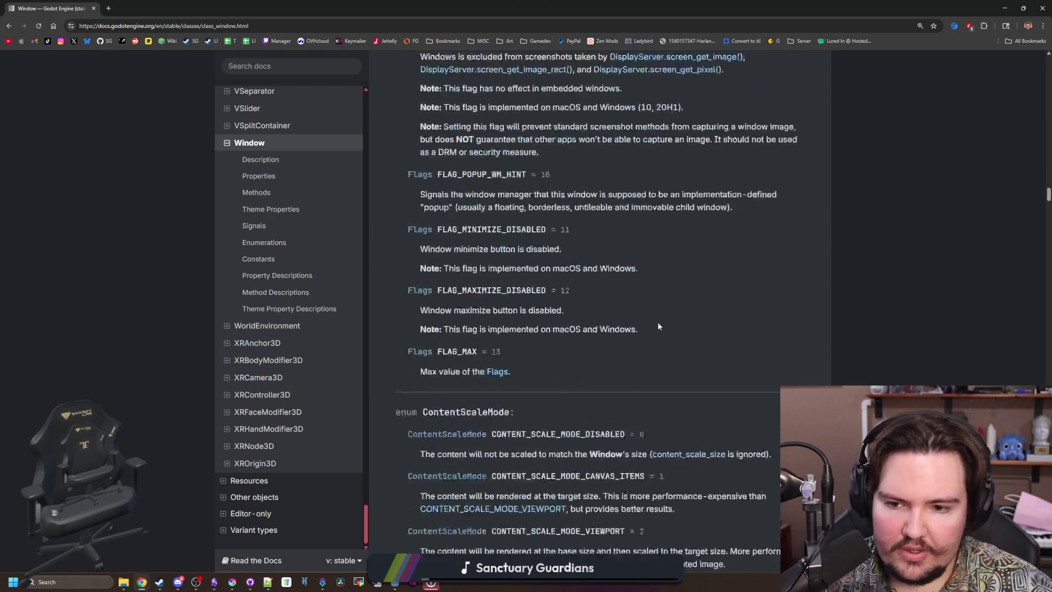
Find 'borderless' on the Window class page and step through its matches.
key("ctrl+f")
type("borderless")
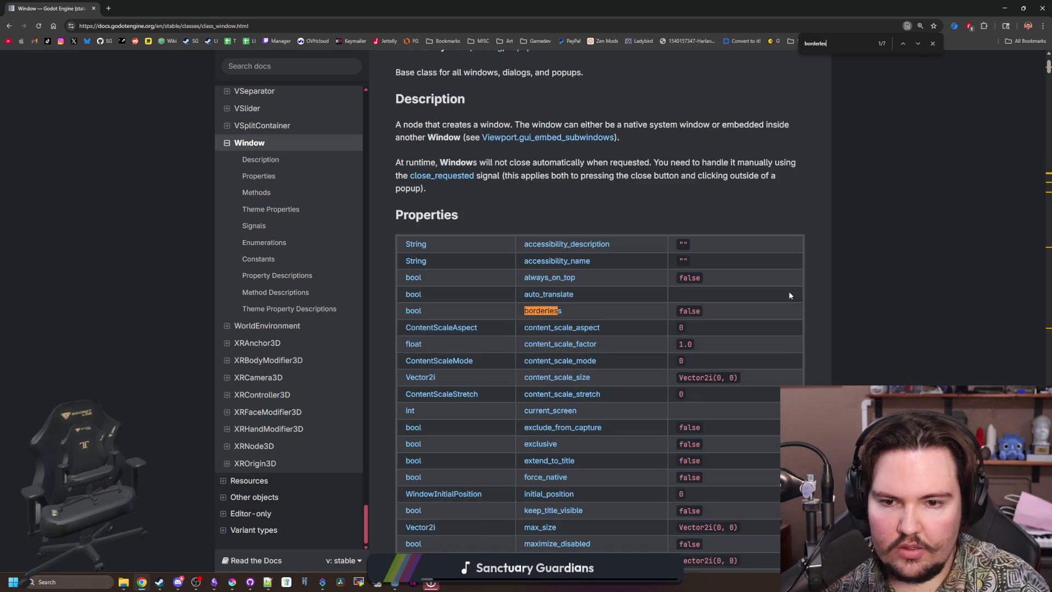
key("Return")
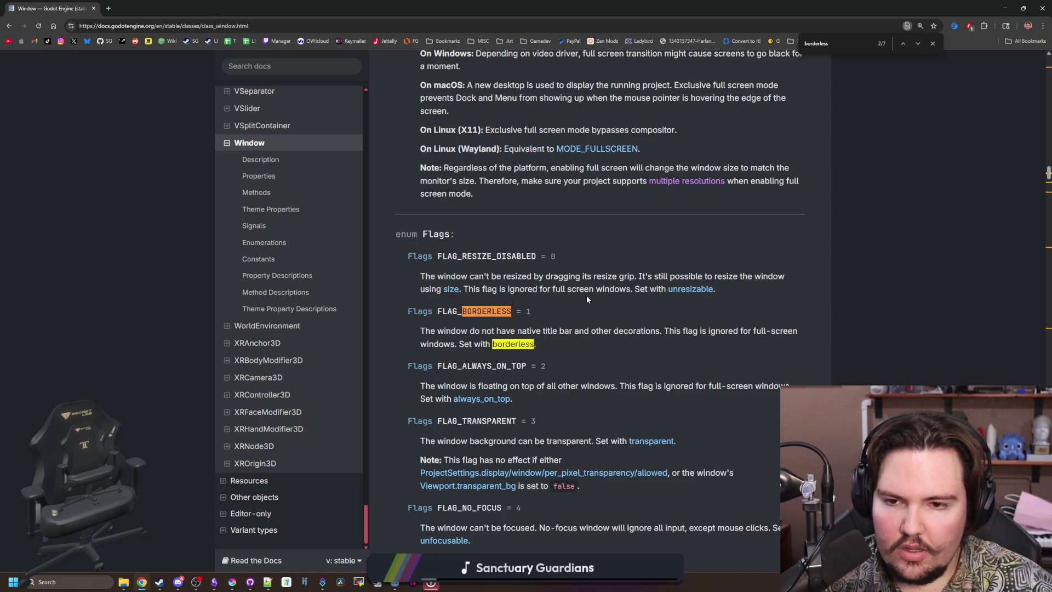
key("Return")
key("Return")
key("Return")
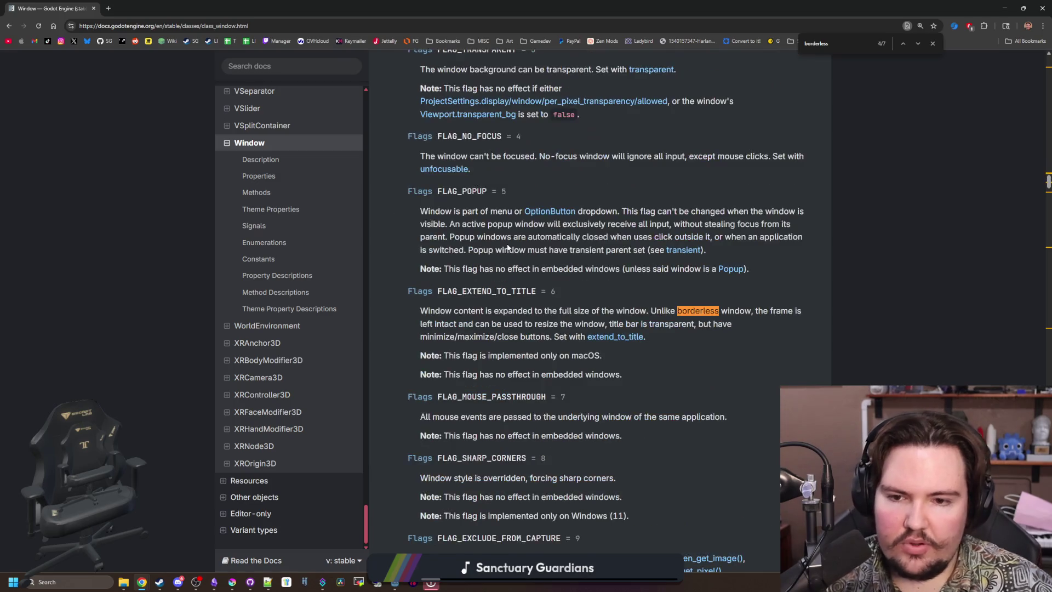
key("Return")
key("Return")
key("Return")
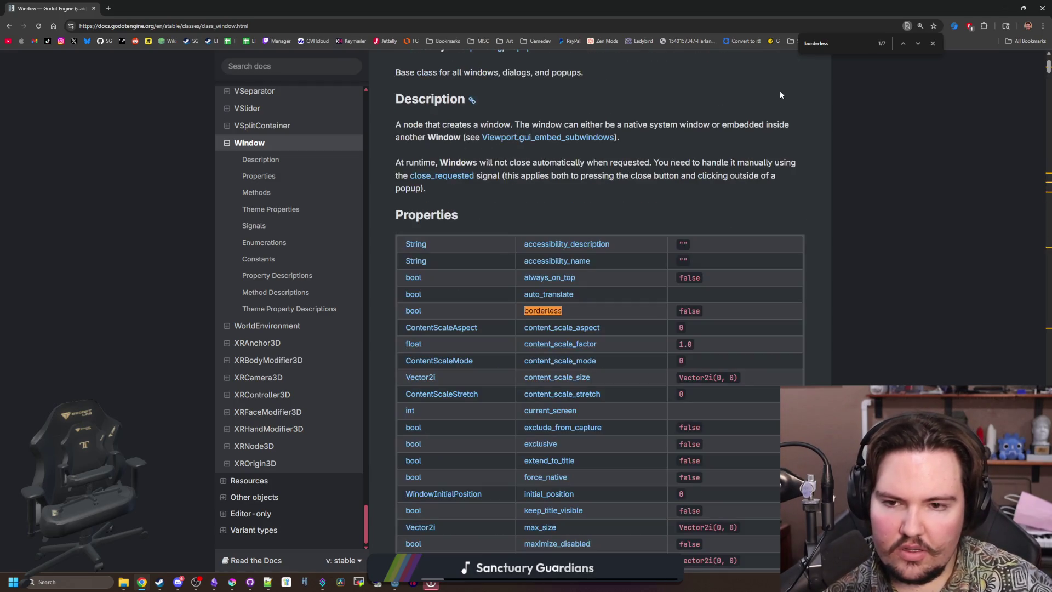